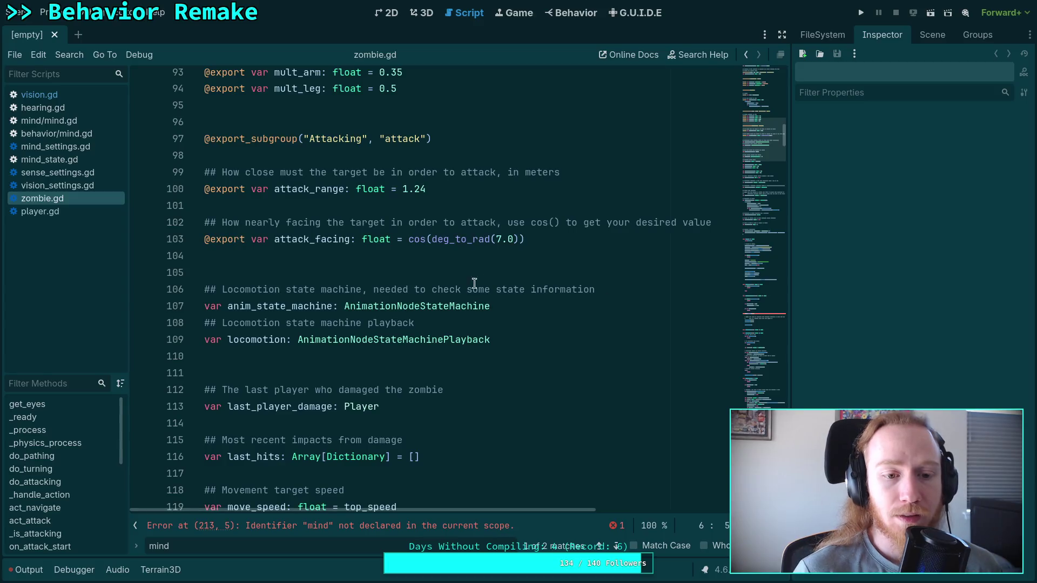
# - Declare `var mind: BehaviorMindNew` with a '## Mind state' comment below the locomotion playback line
pyautogui.click(605, 346)
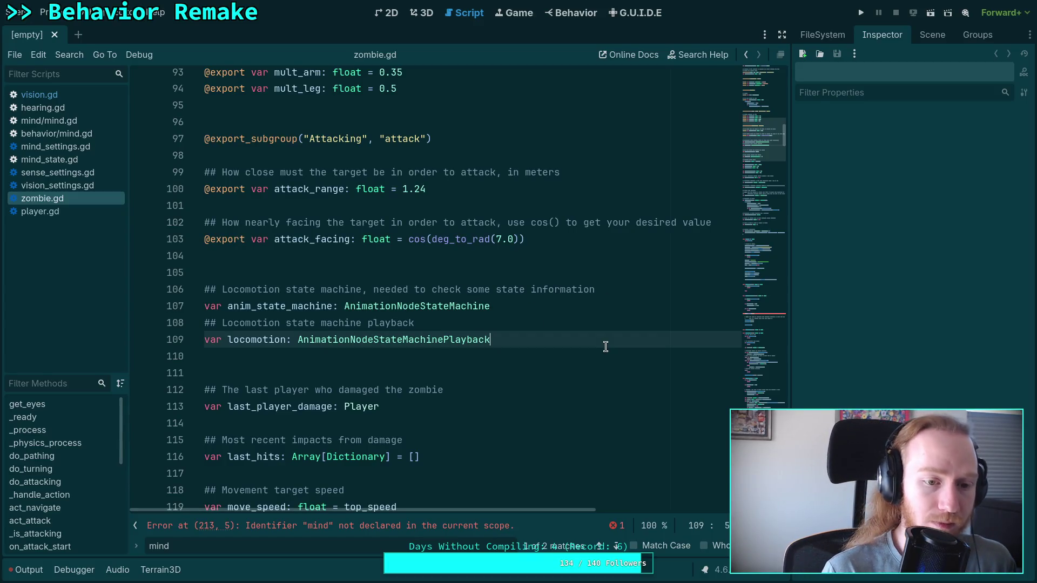
pyautogui.press('Return')
pyautogui.write('var ')
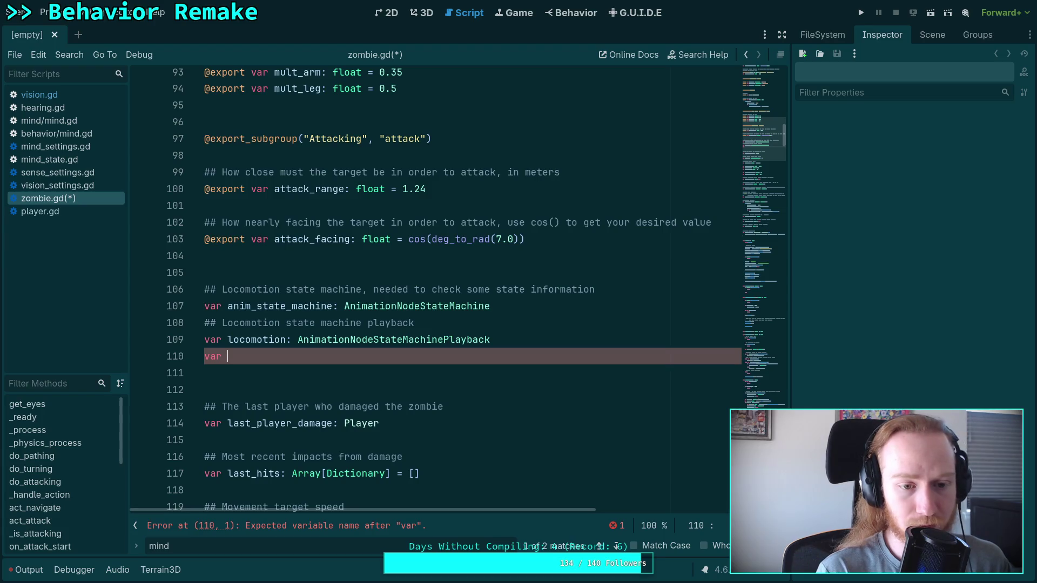
pyautogui.write('mind: ')
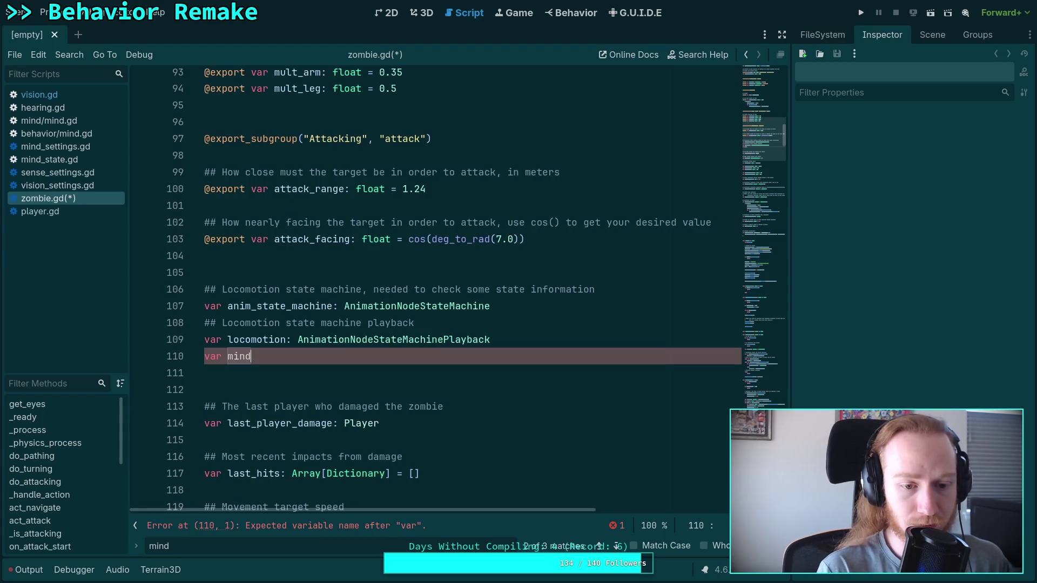
pyautogui.write('BehaviorMindN')
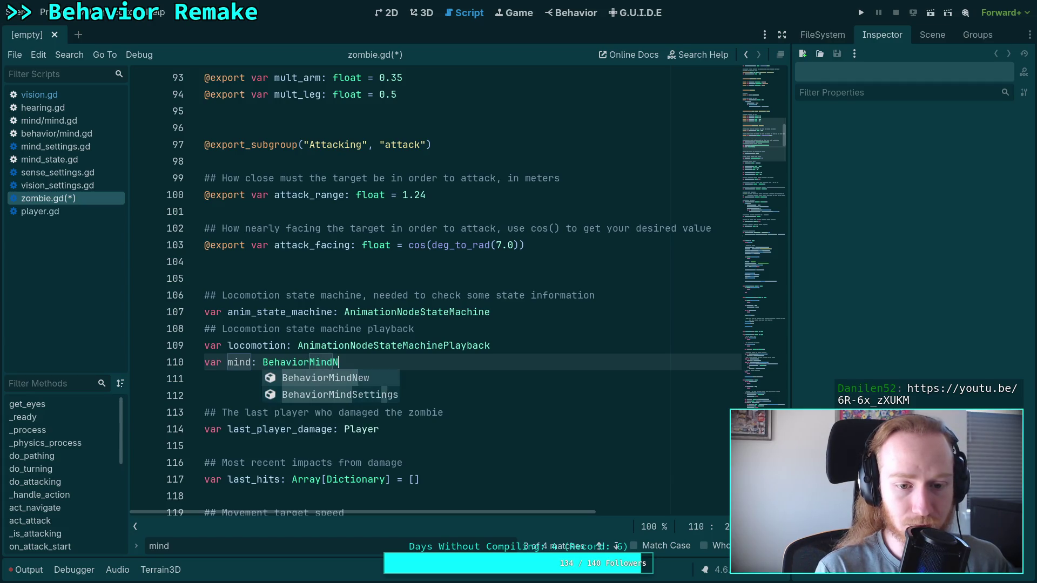
pyautogui.press('Down')
pyautogui.press('Return')
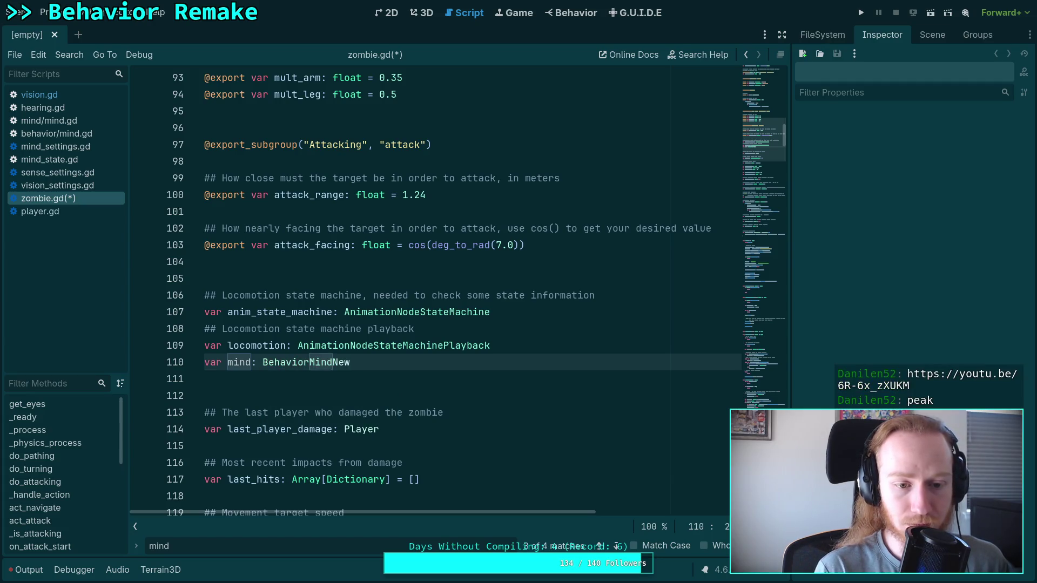
pyautogui.hotkey('ctrl', 'shift', 'Return')
pyautogui.write('## Mind ')
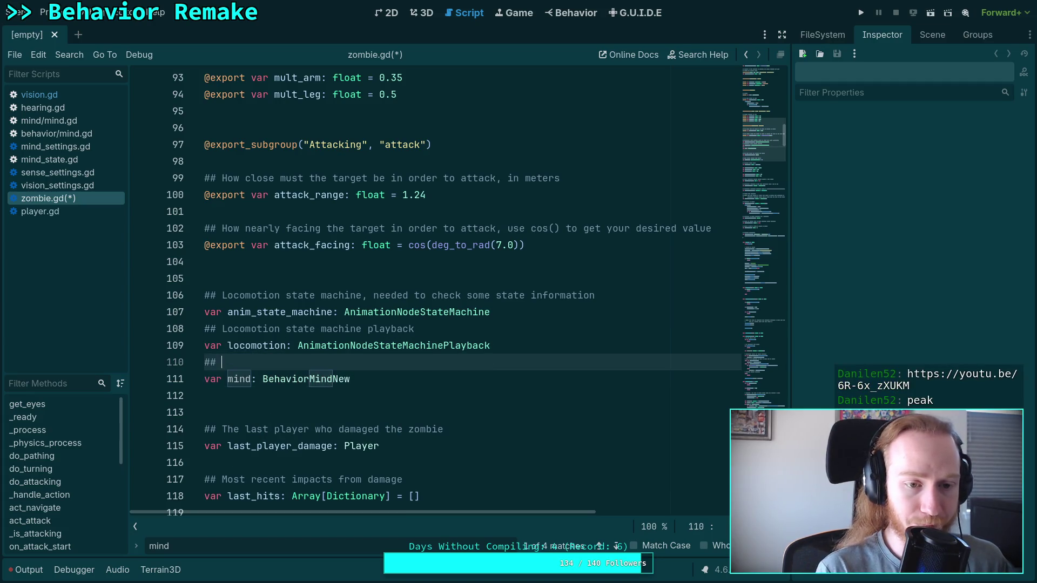
pyautogui.write('state')
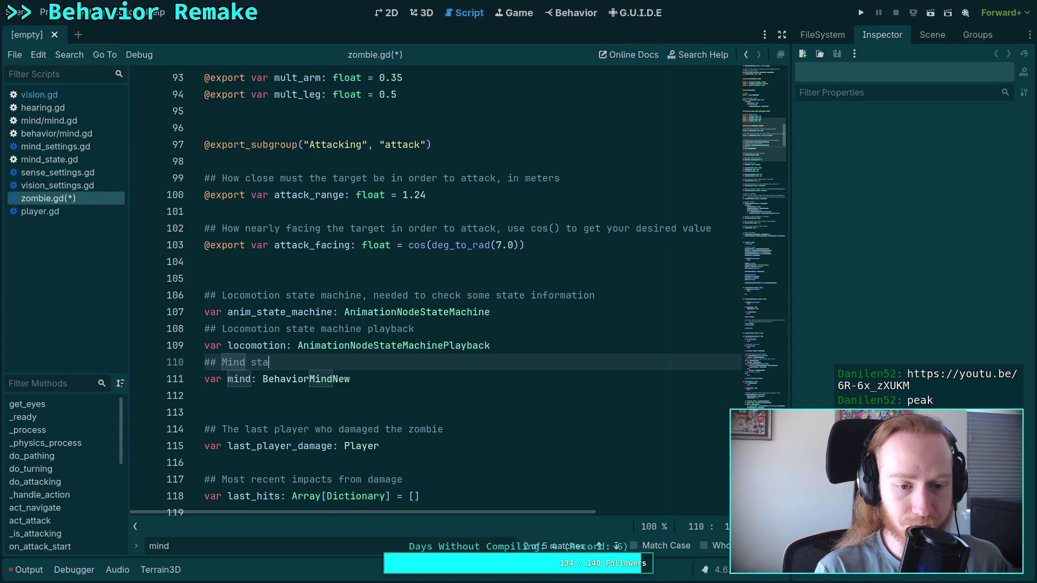
pyautogui.click(72, 136)
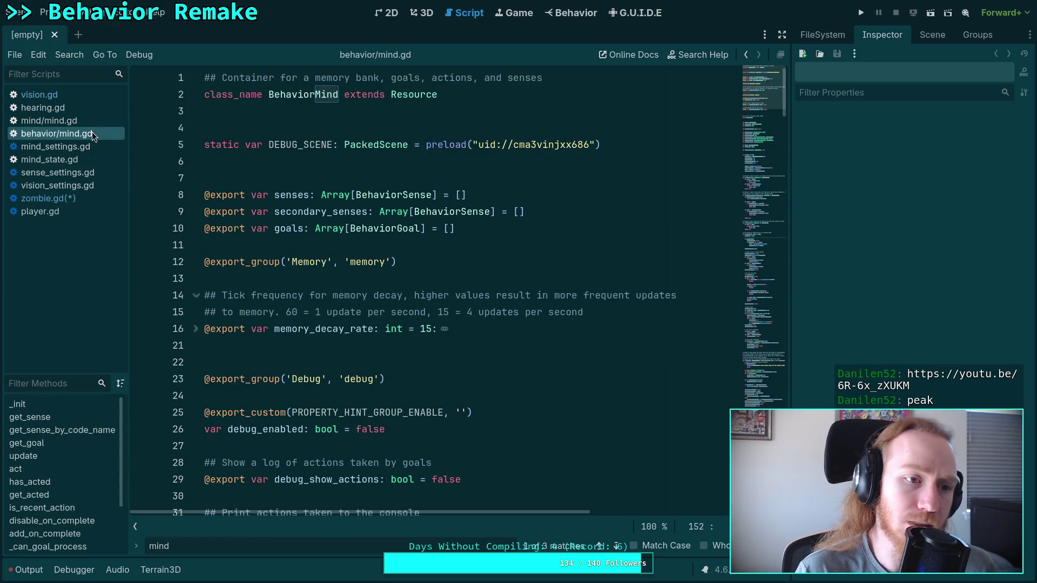
# - After checking mind_state.gd, change the zombie variable to `var mind_state: BehaviorMindState`
pyautogui.click(90, 158)
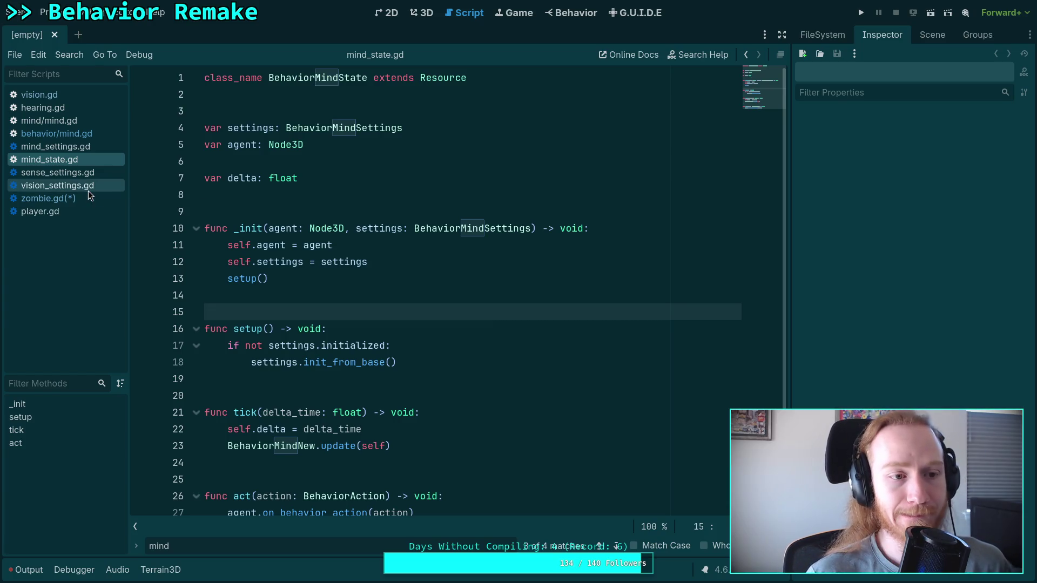
pyautogui.click(60, 199)
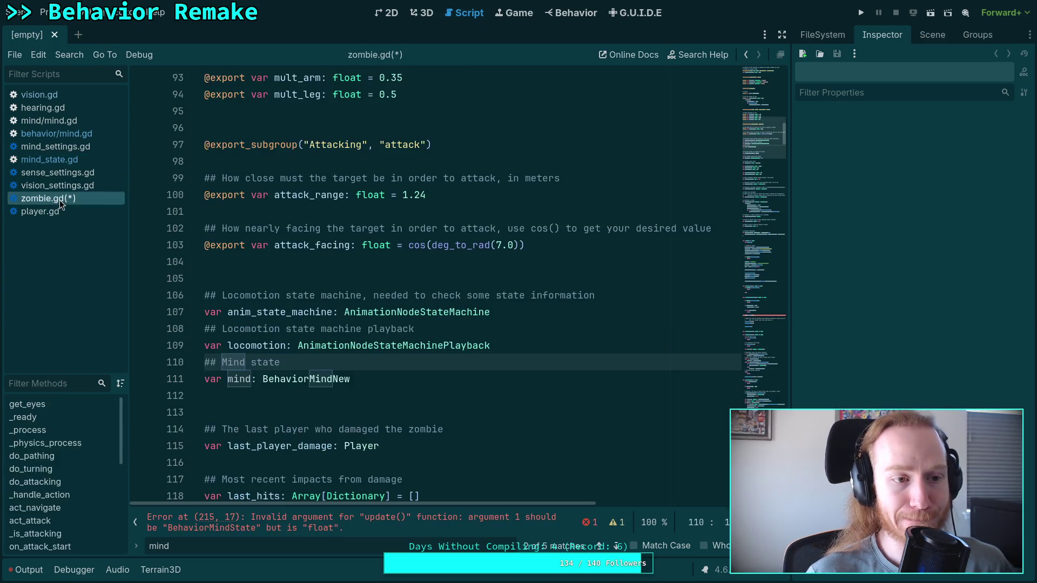
pyautogui.click(250, 378)
pyautogui.write('_state')
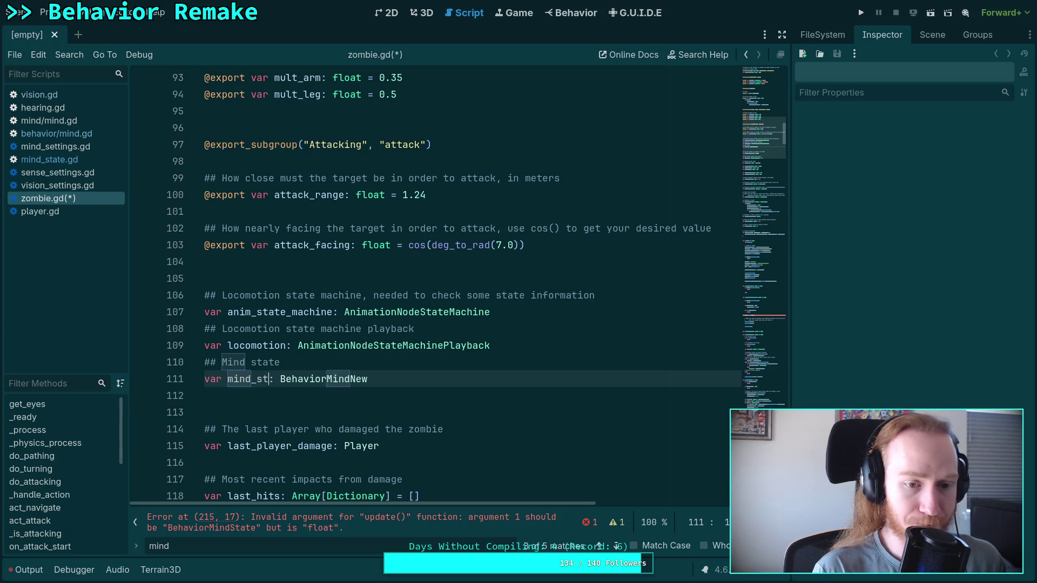
pyautogui.click(385, 378)
pyautogui.press('BackSpace')
pyautogui.press('BackSpace')
pyautogui.press('BackSpace')
pyautogui.write('St')
pyautogui.press('Return')
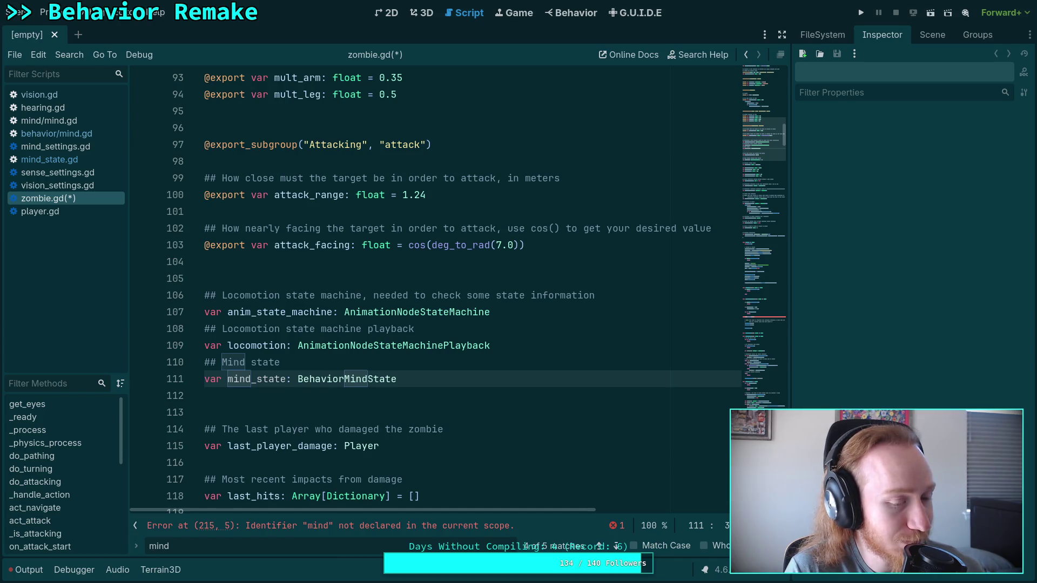
pyautogui.click(417, 404)
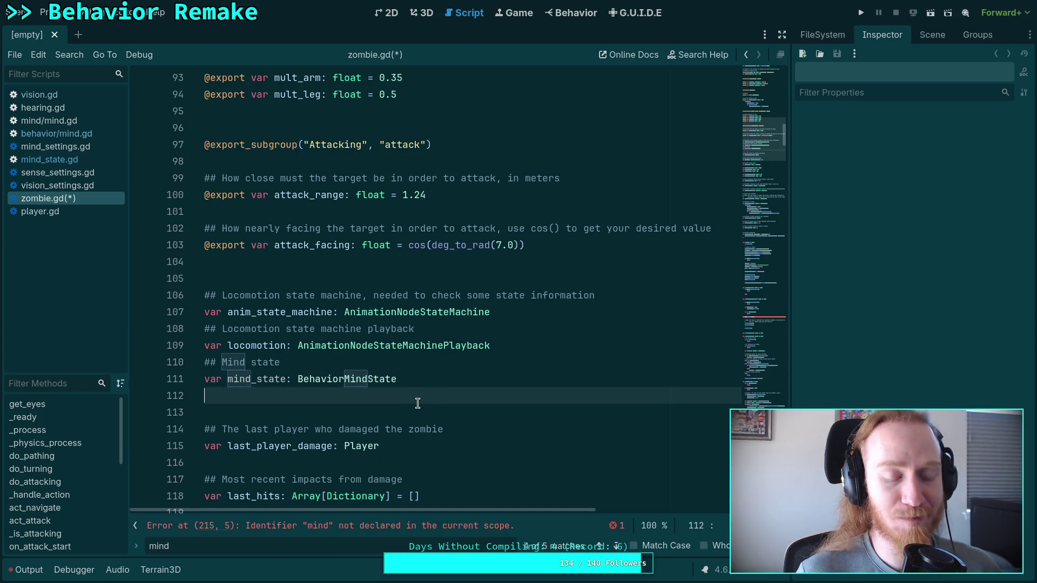
# - Scroll through the _ready code in zombie.gd down to line 194 and back
pyautogui.scroll(-4, 416, 402)
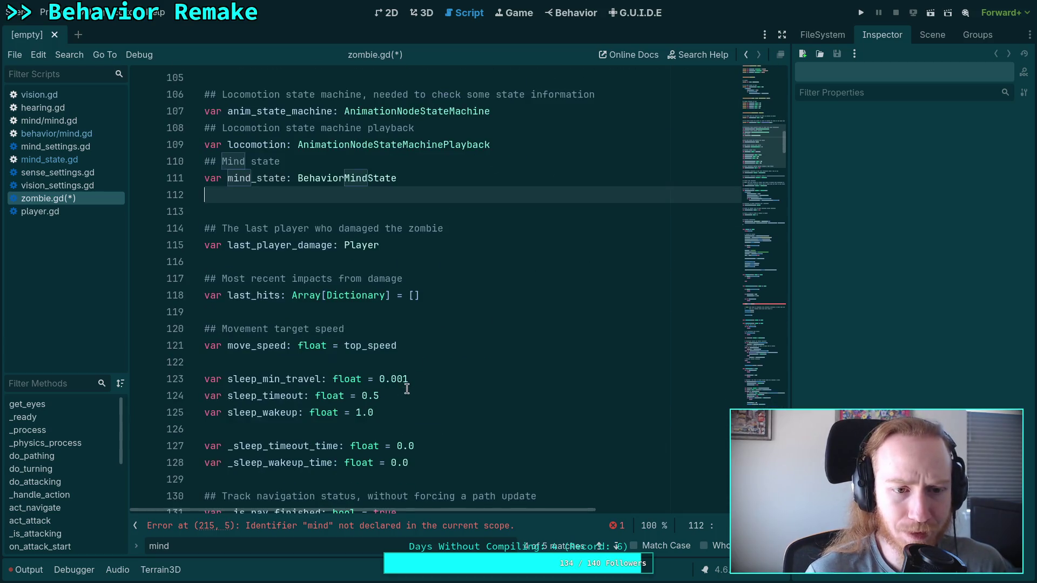
pyautogui.scroll(-10, 389, 396)
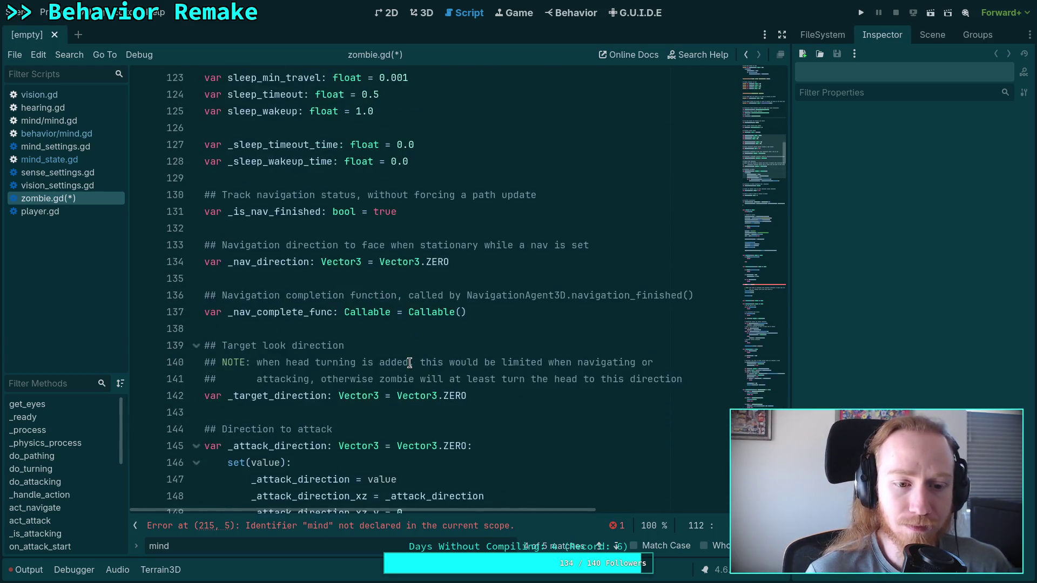
pyautogui.scroll(-10, 408, 351)
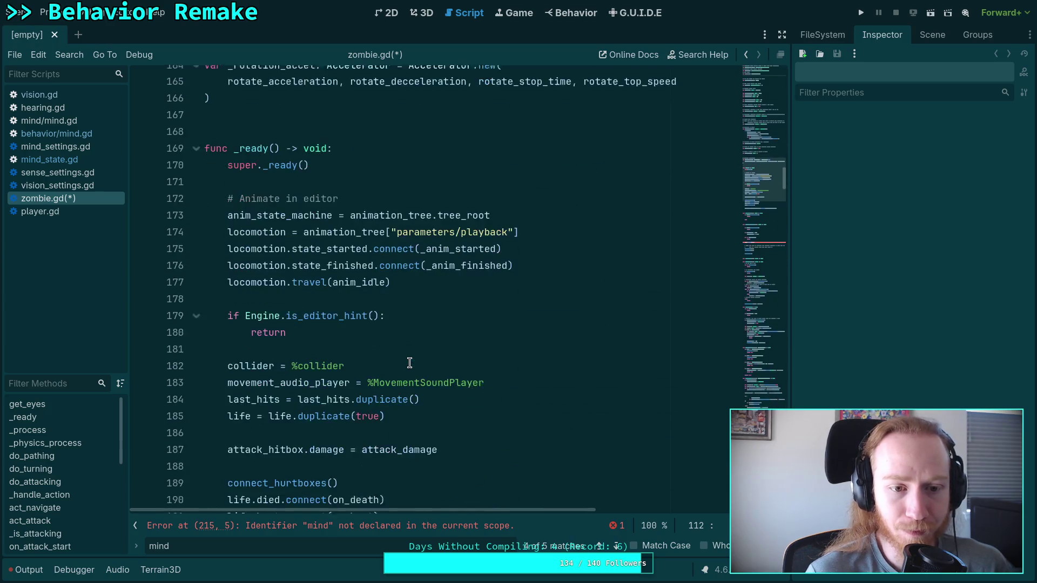
pyautogui.scroll(-3, 401, 324)
pyautogui.click(608, 410)
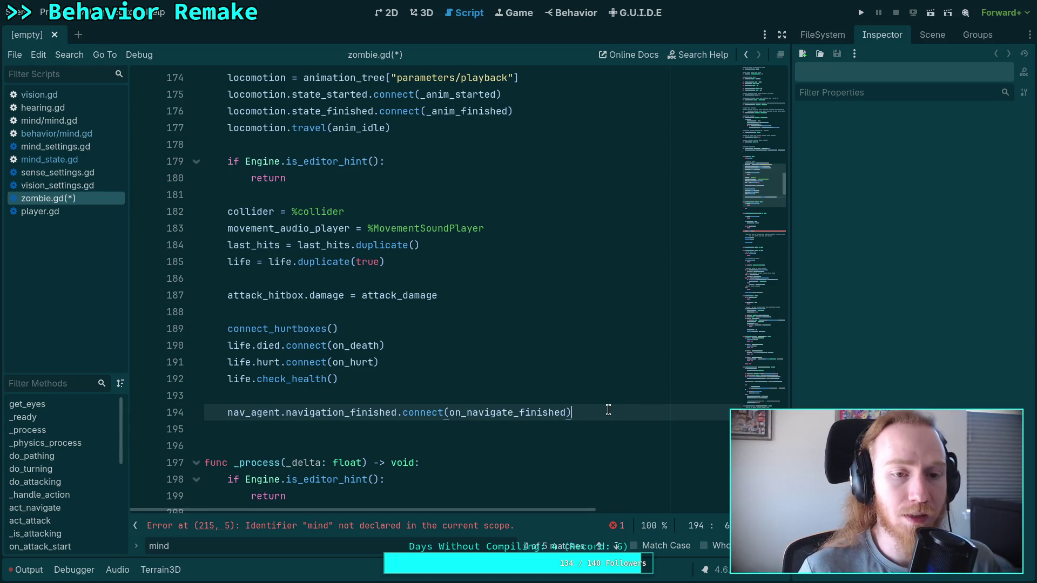
pyautogui.scroll(4, 608, 410)
pyautogui.scroll(1, 460, 395)
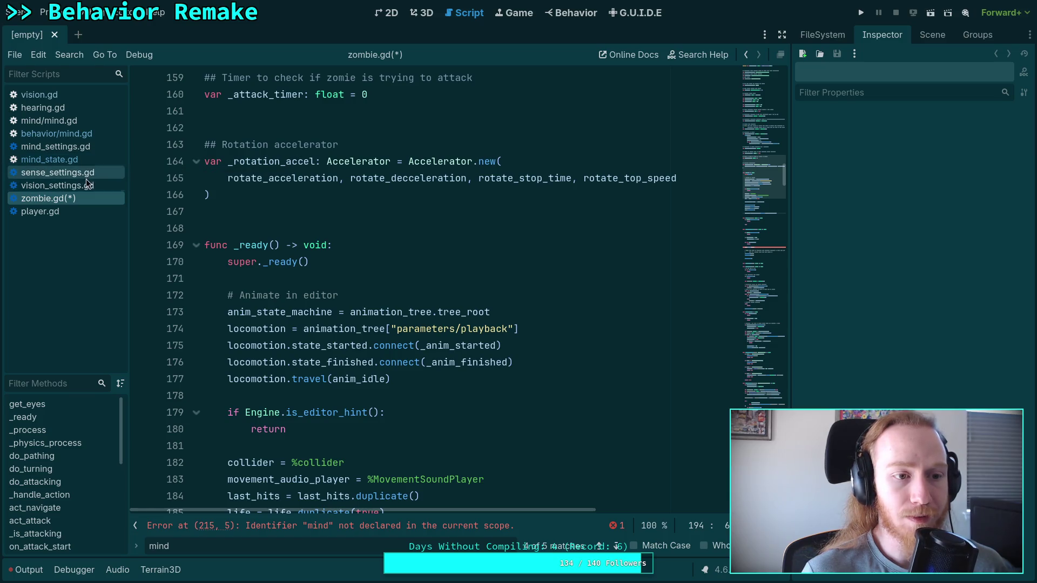
# - Look over mind_settings.gd, then view the mind_state.gd script
pyautogui.click(92, 144)
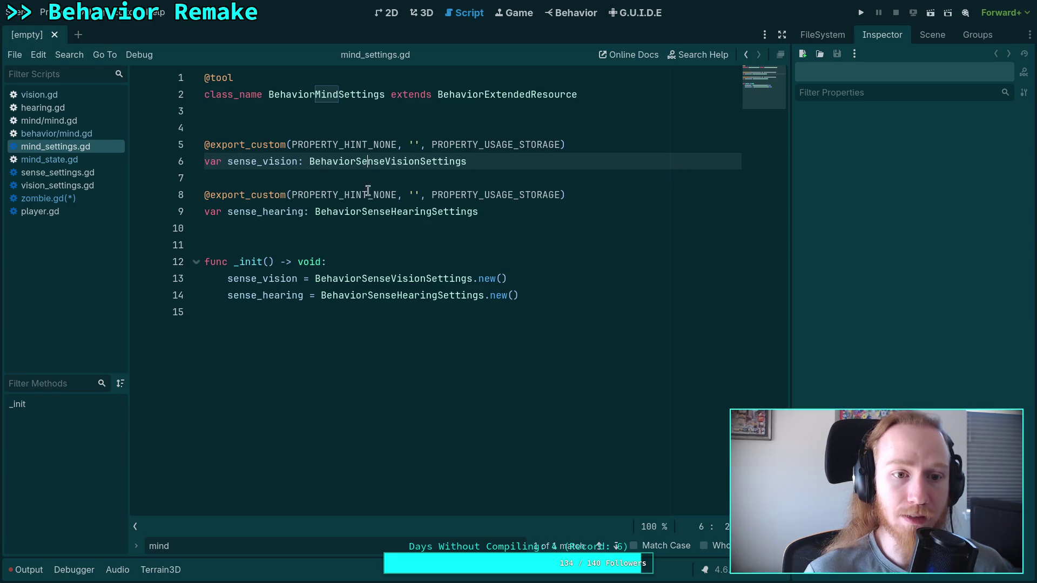
pyautogui.click(43, 199)
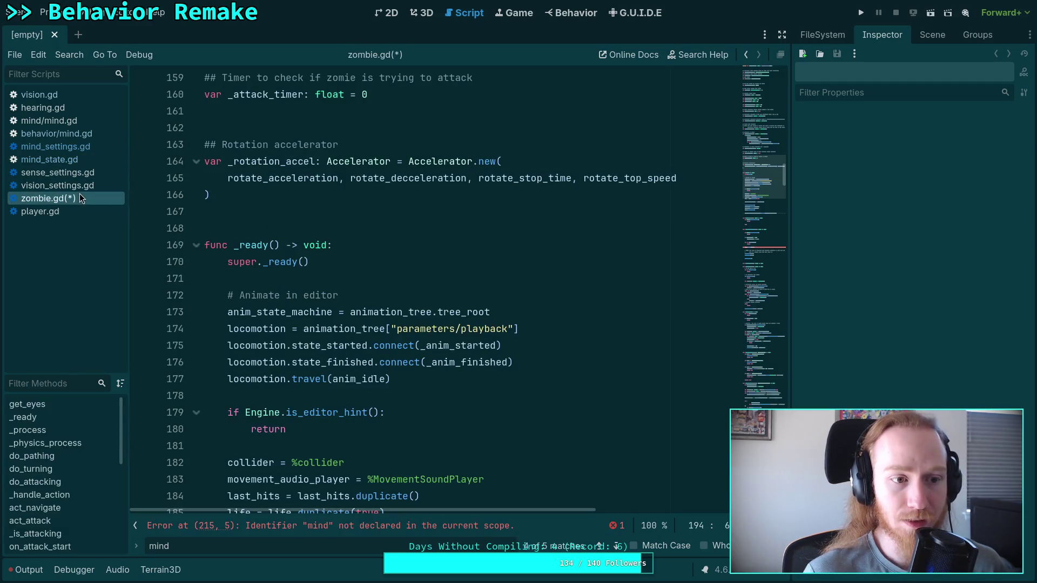
pyautogui.scroll(7, 363, 301)
pyautogui.scroll(13, 363, 300)
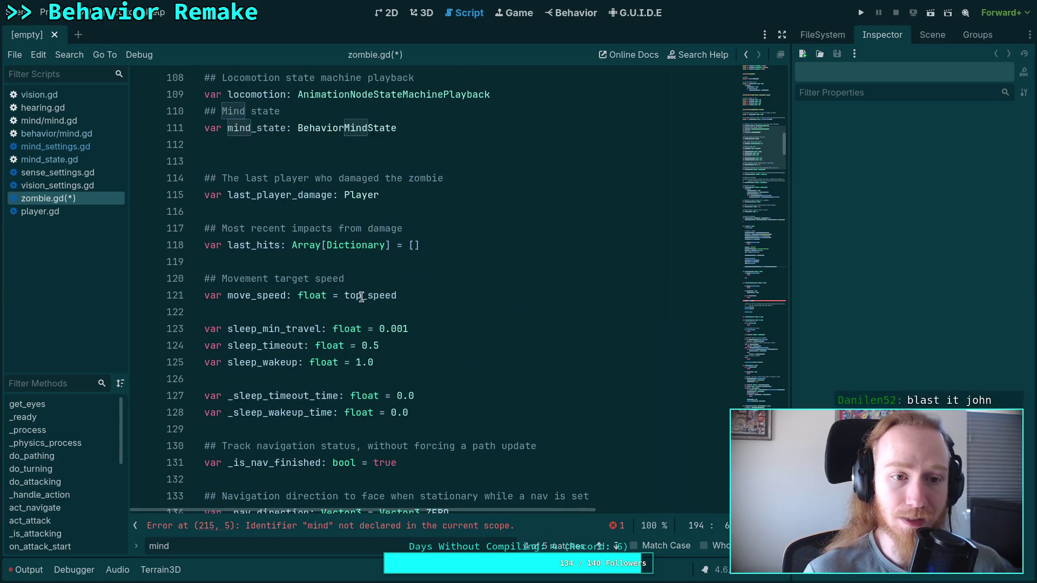
pyautogui.click(79, 161)
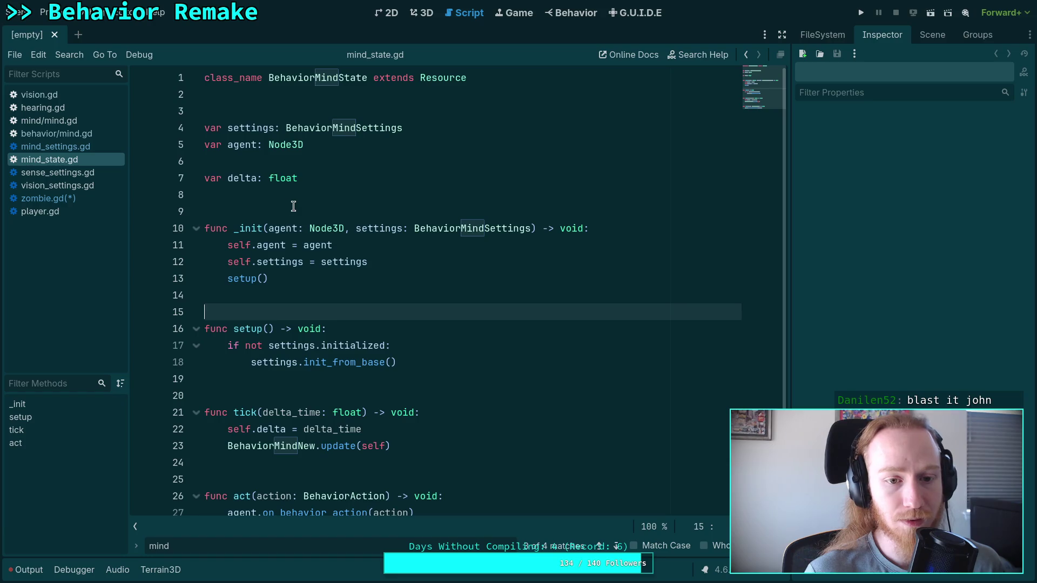
pyautogui.click(74, 199)
# - In mind_state.gd, use Lookup Symbol on BehaviorMindSettings to open mind_settings.gd
pyautogui.click(89, 159)
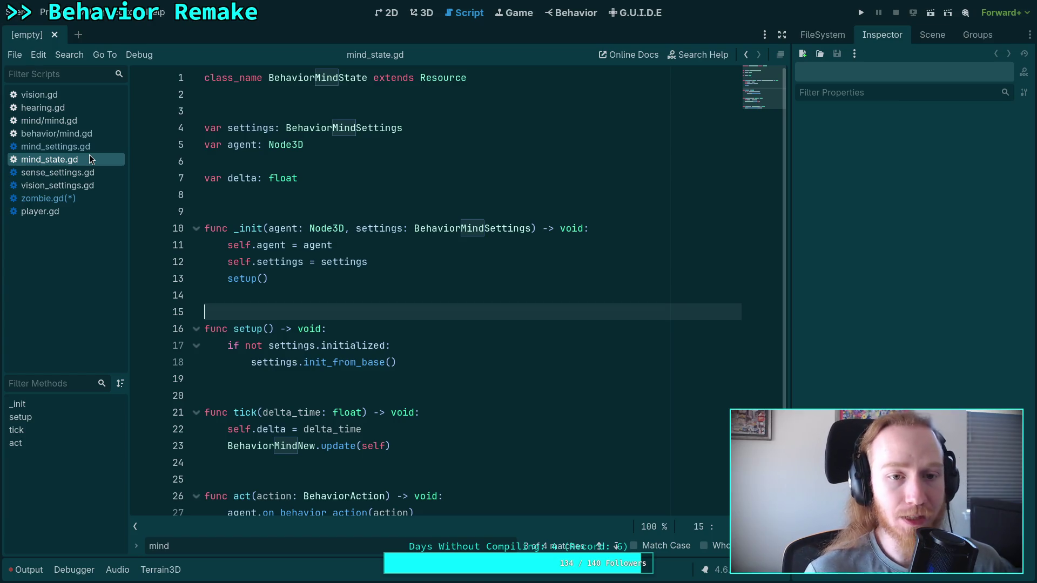
pyautogui.scroll(-1, 324, 319)
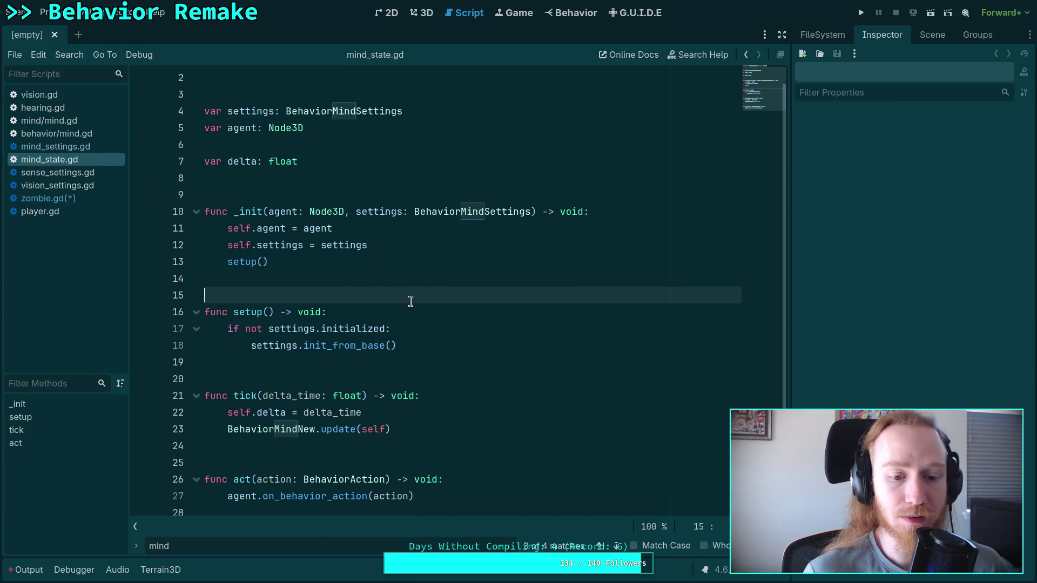
pyautogui.scroll(1, 422, 297)
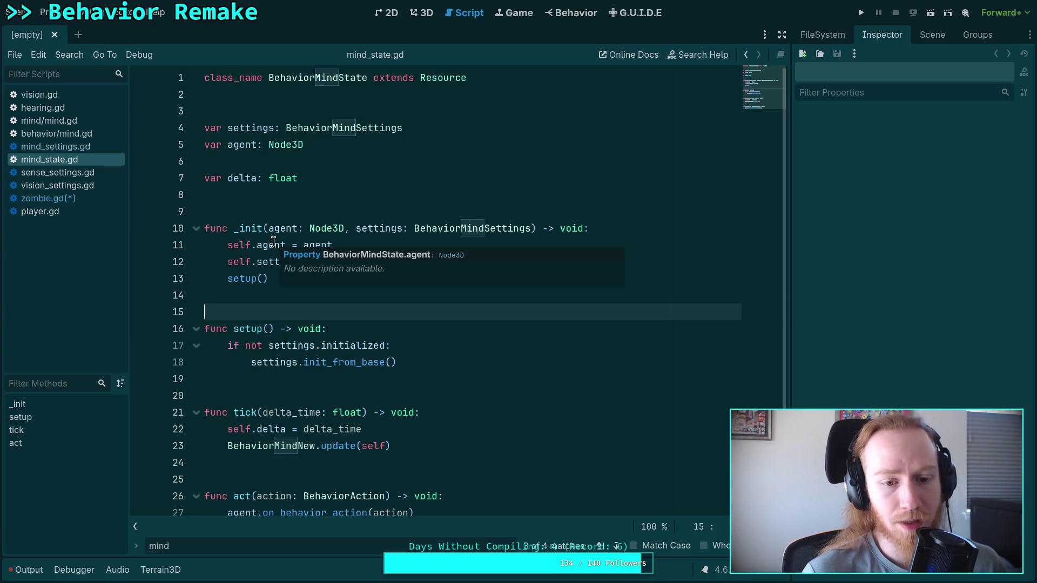
pyautogui.click(345, 362)
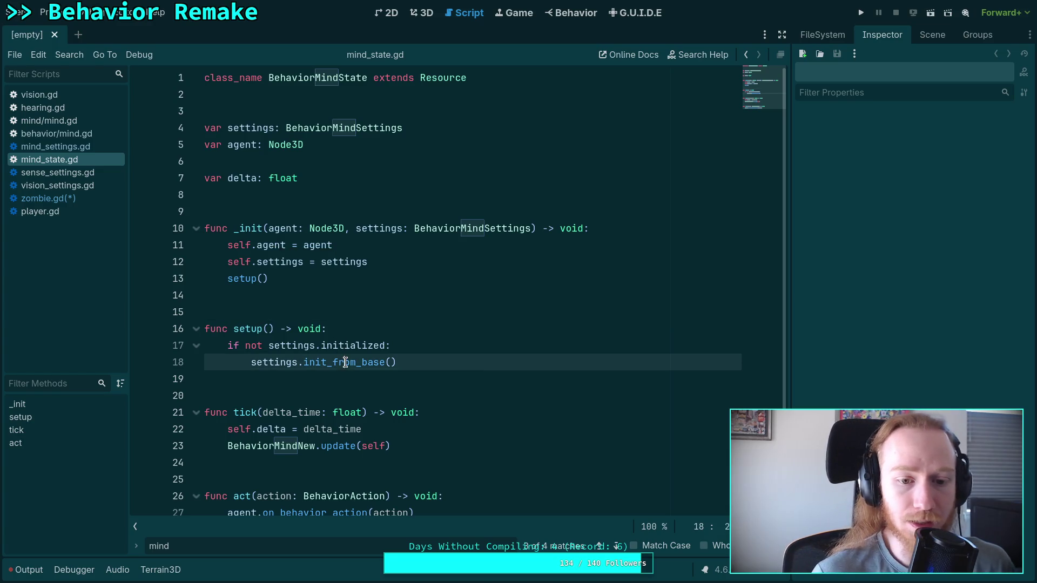
pyautogui.rightClick(345, 362)
pyautogui.rightClick(320, 357)
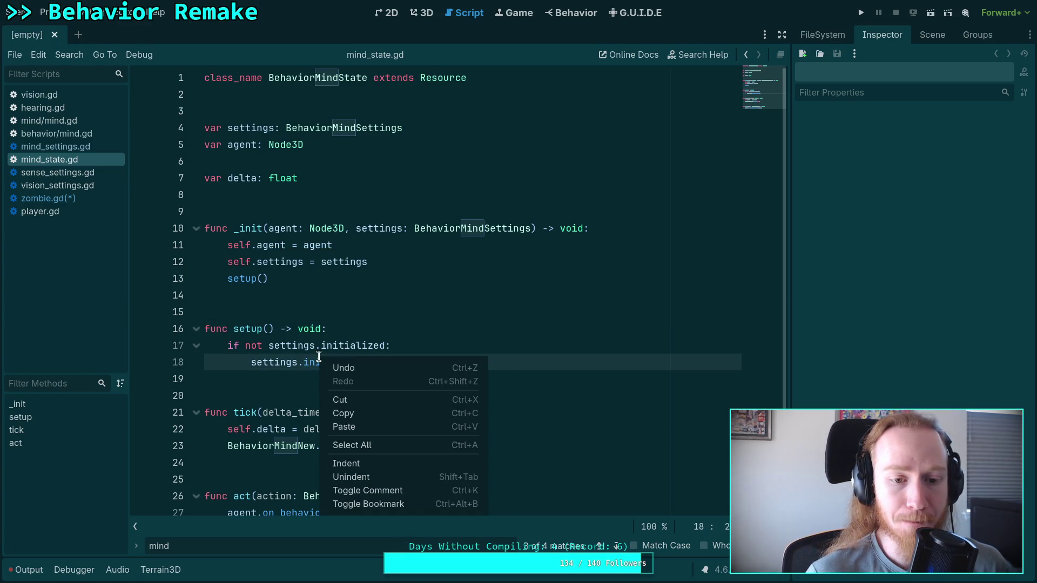
pyautogui.click(307, 346)
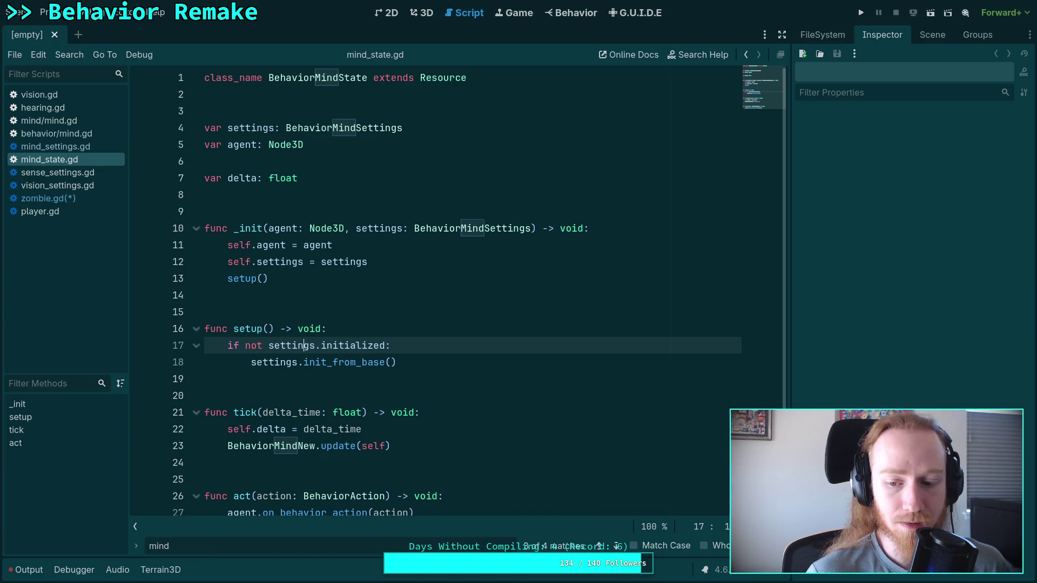
pyautogui.rightClick(342, 363)
pyautogui.click(257, 361)
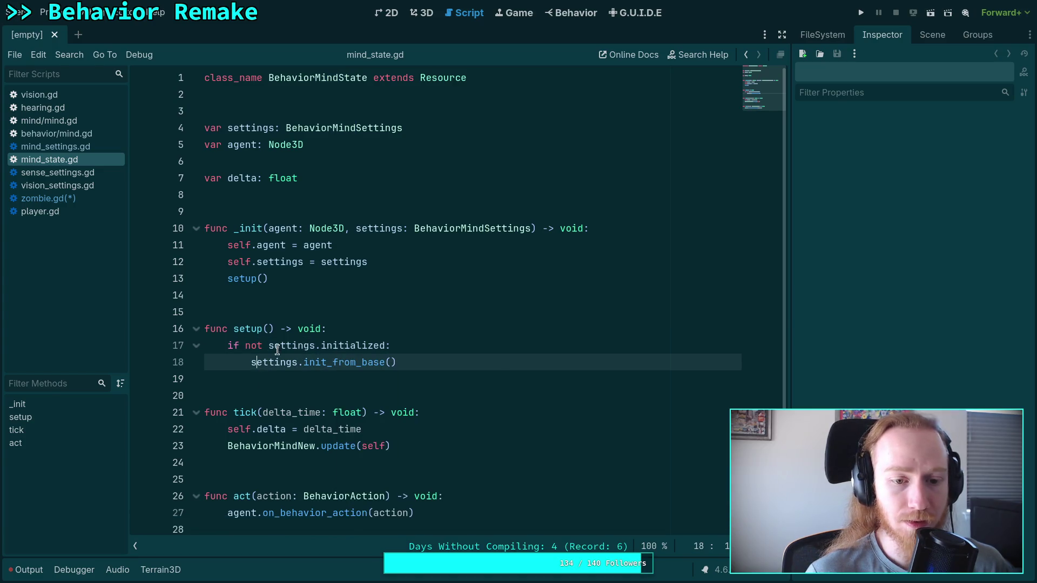
pyautogui.rightClick(333, 130)
pyautogui.click(383, 303)
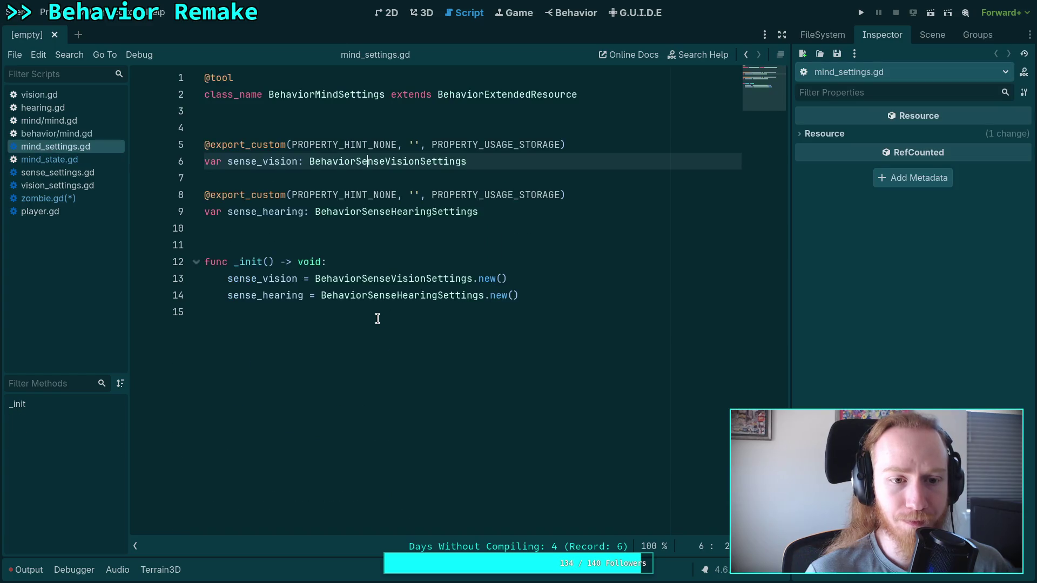
# - Look up BehaviorExtendedResource and read through extended_resource.gd
pyautogui.rightClick(516, 94)
pyautogui.click(548, 253)
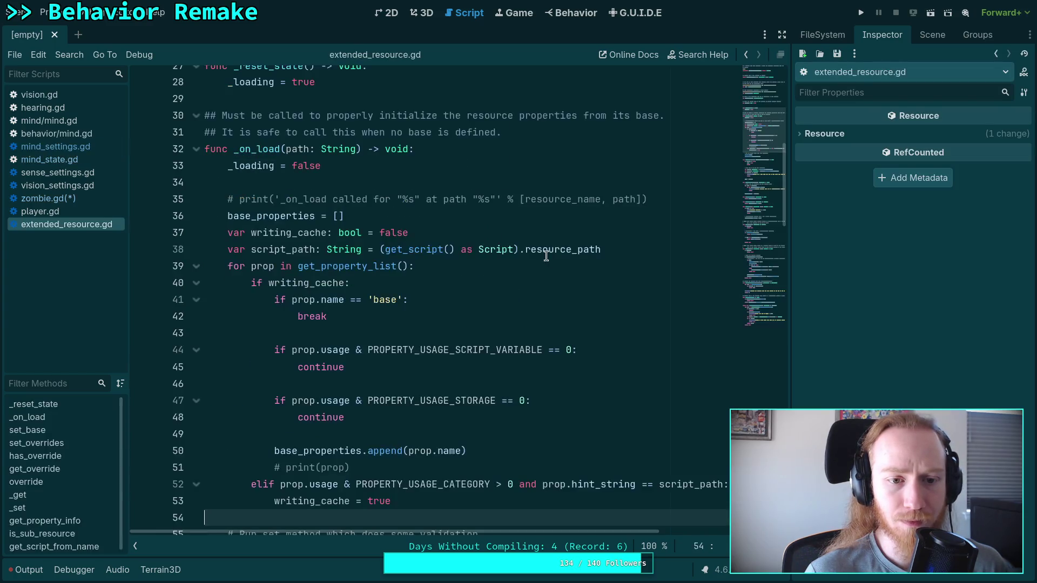
pyautogui.scroll(9, 448, 269)
pyautogui.scroll(-8, 447, 268)
pyautogui.scroll(-19, 445, 268)
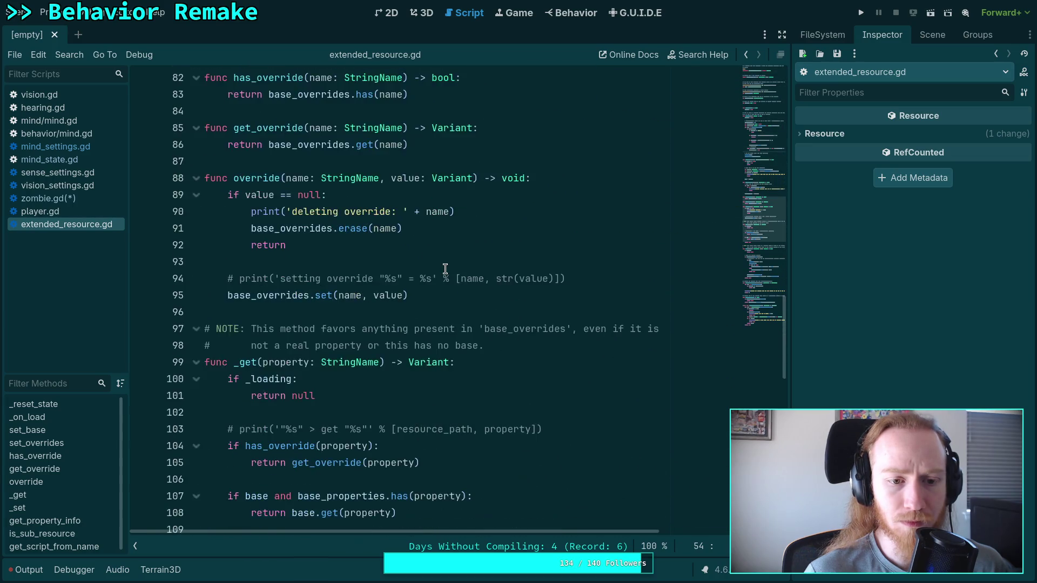
pyautogui.scroll(-18, 445, 268)
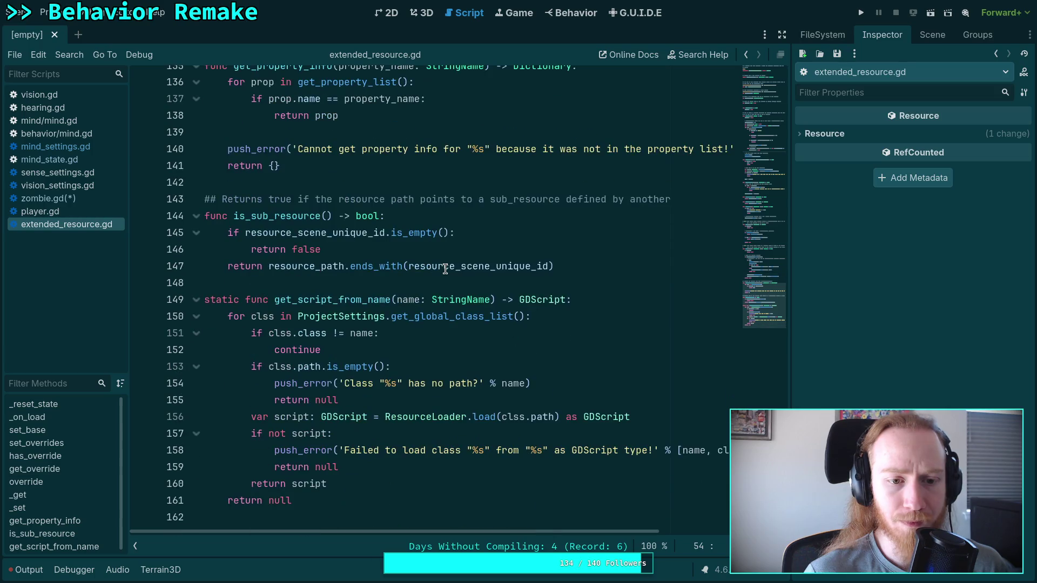
pyautogui.scroll(20, 445, 269)
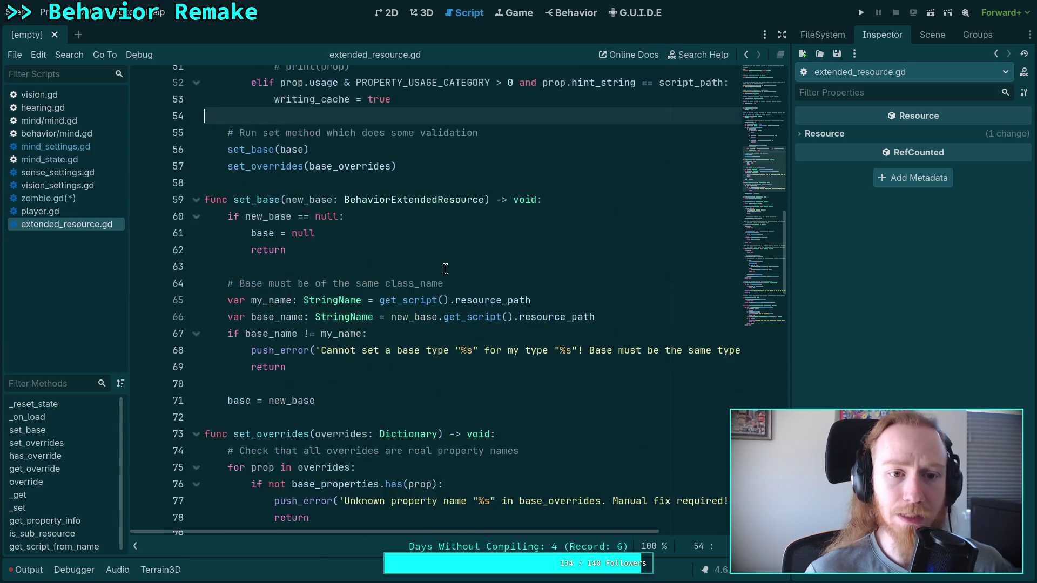
pyautogui.scroll(11, 445, 269)
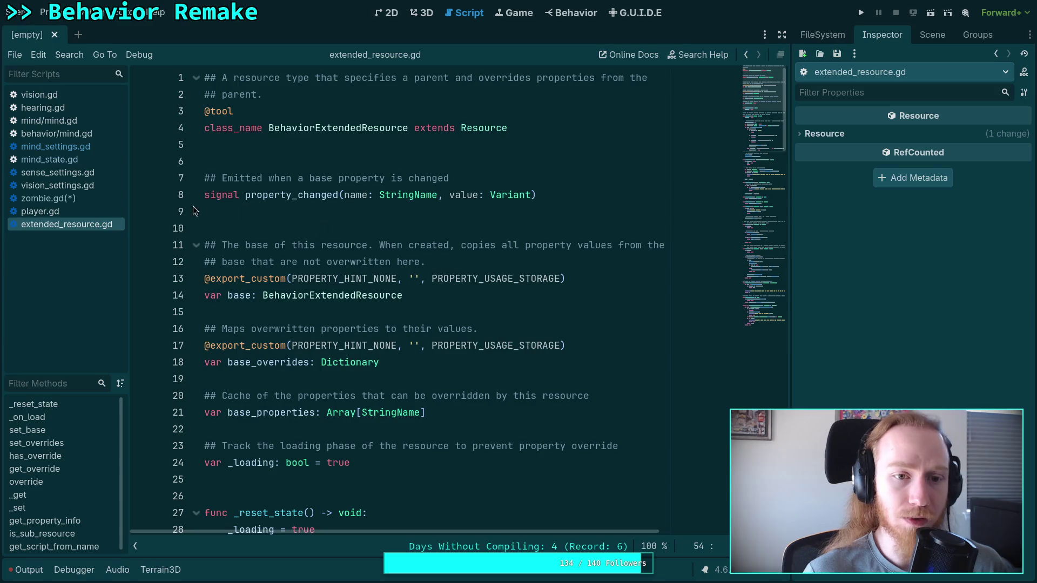
# - Cycle through the open scripts, then look up BehaviorMindSettings again from mind_state.gd
pyautogui.click(96, 198)
pyautogui.click(75, 211)
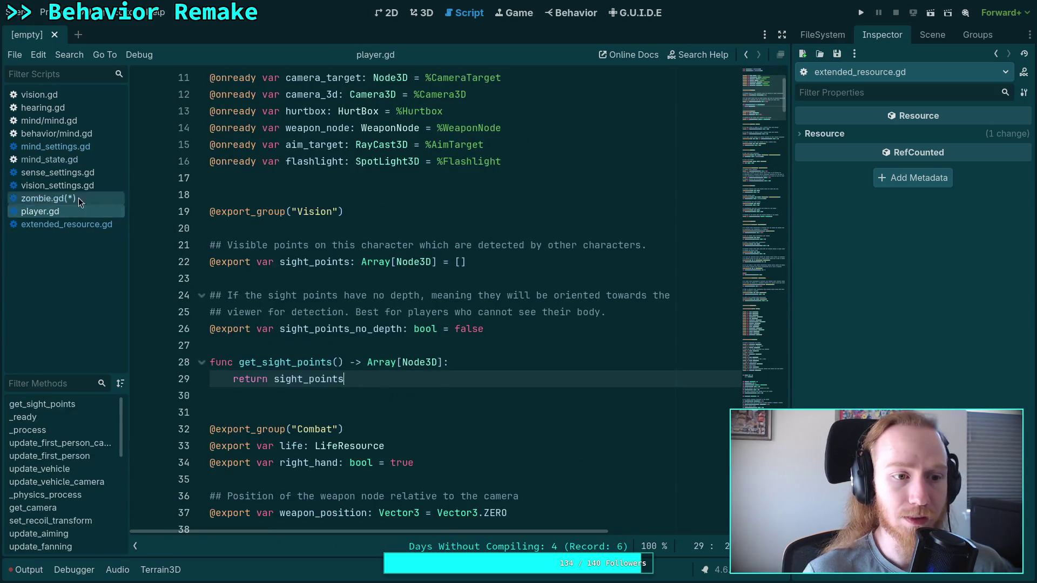
pyautogui.click(97, 149)
pyautogui.click(90, 159)
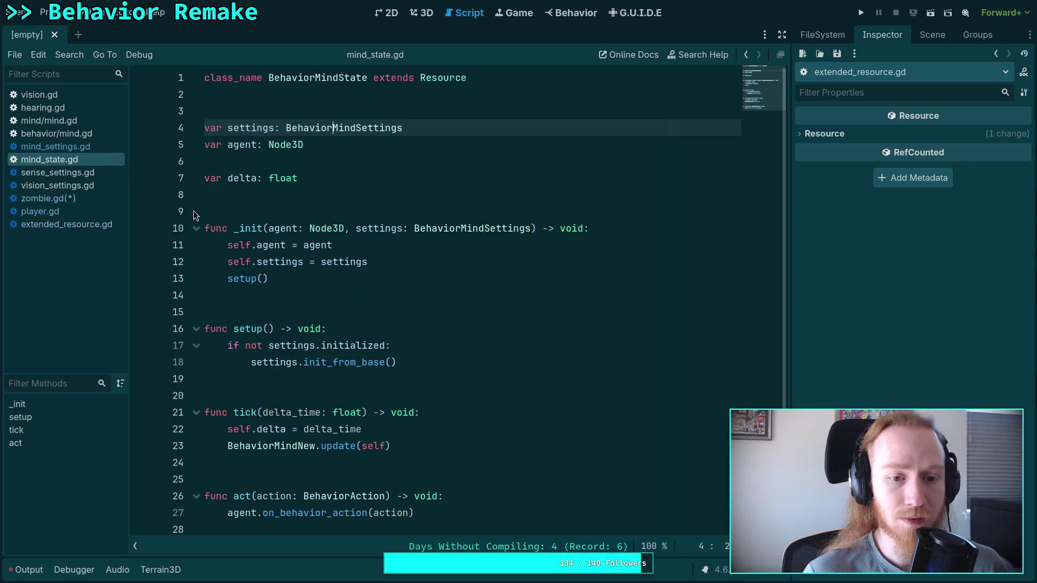
pyautogui.click(431, 357)
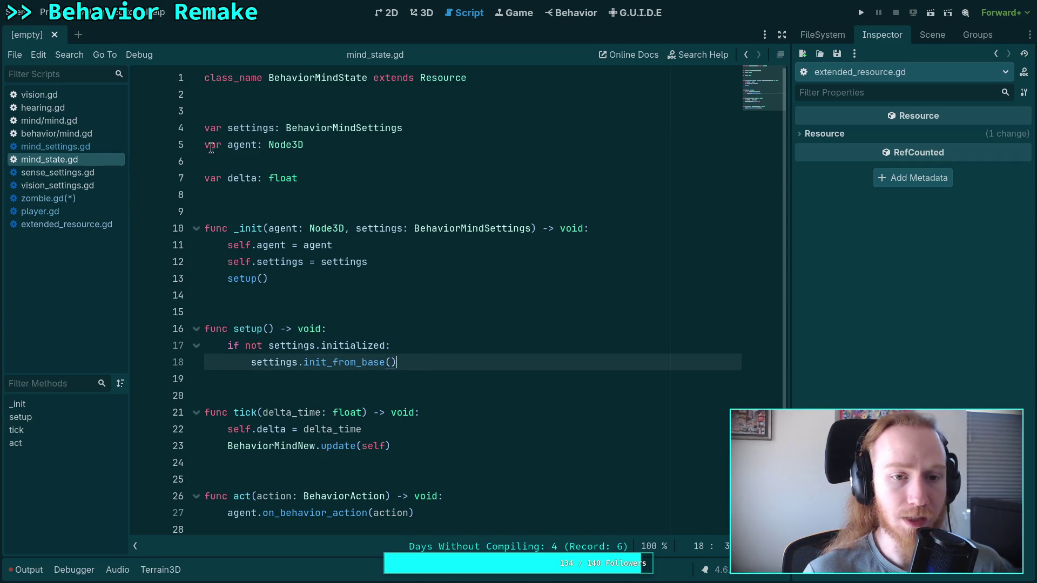
pyautogui.rightClick(284, 132)
pyautogui.click(394, 296)
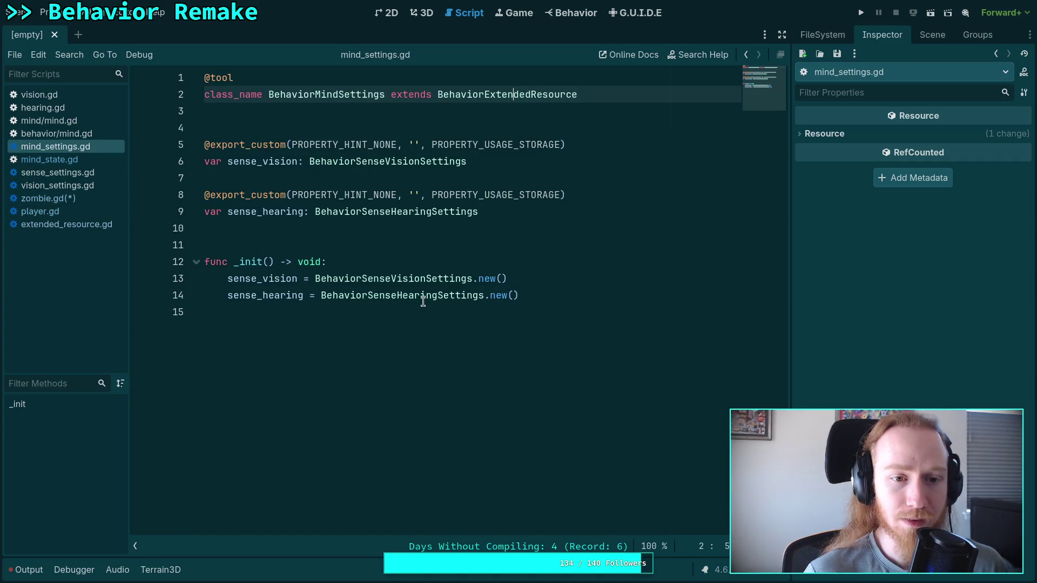
# - Reread the BehaviorExtendedResource definition, then return to mind_state.gd
pyautogui.rightClick(493, 96)
pyautogui.click(524, 262)
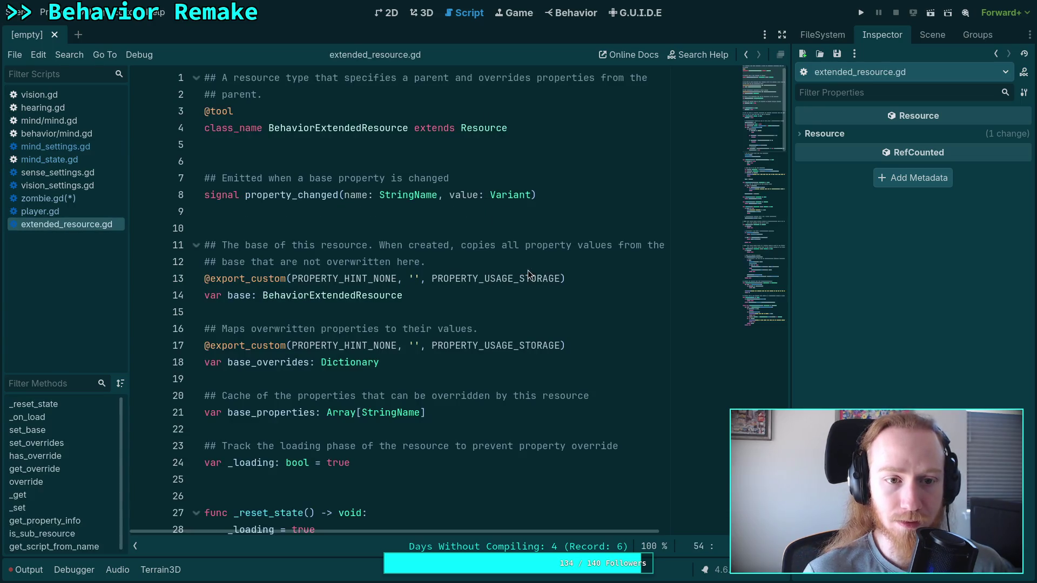
pyautogui.scroll(-2, 506, 323)
pyautogui.scroll(-6, 507, 323)
pyautogui.scroll(-15, 507, 323)
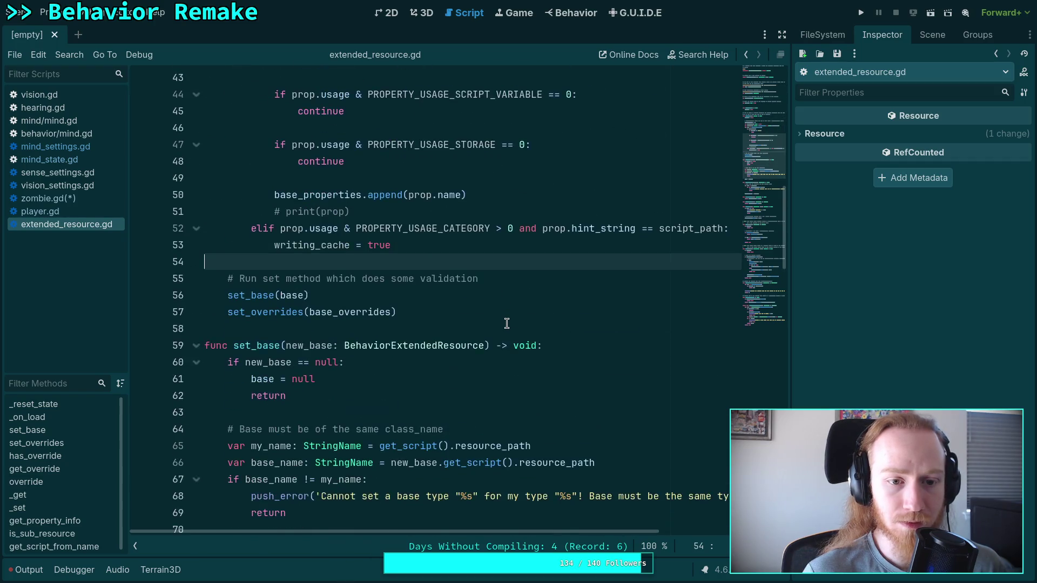
pyautogui.scroll(-4, 506, 323)
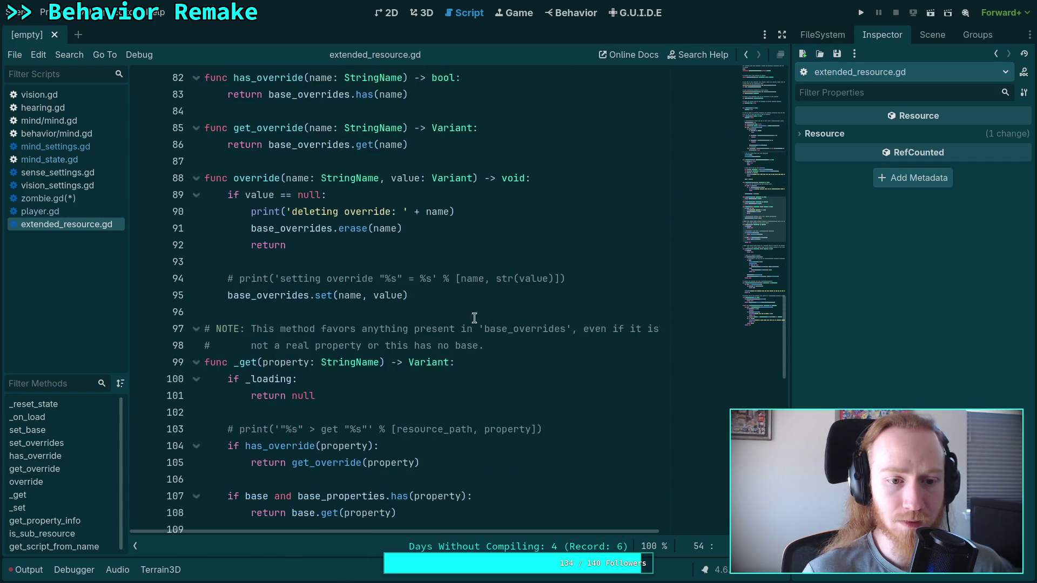
pyautogui.click(49, 159)
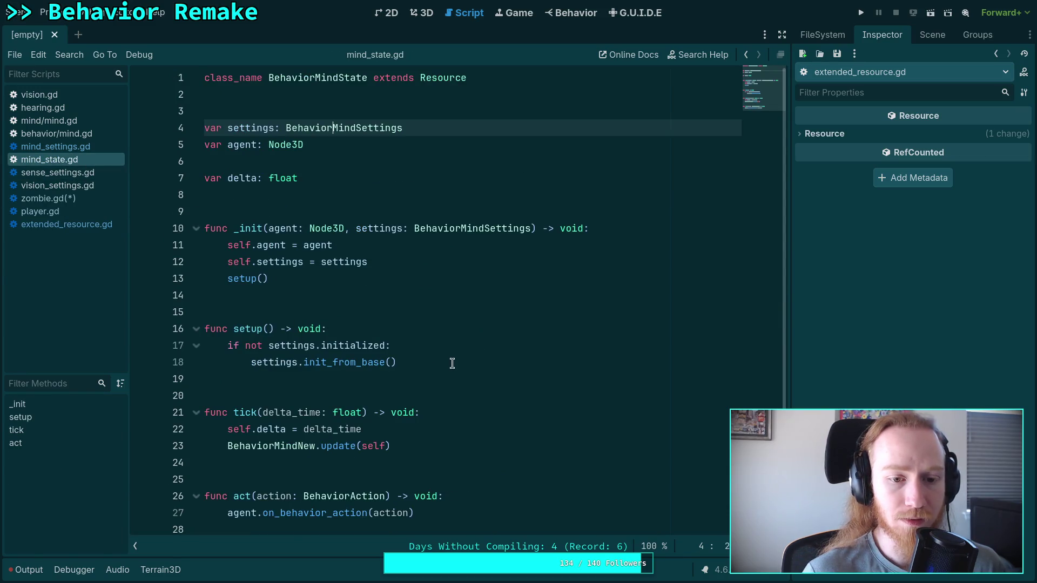
# - Replace the body of setup() in mind_state.gd with pass and save all scripts
pyautogui.moveTo(451, 361); pyautogui.dragTo(143, 305)
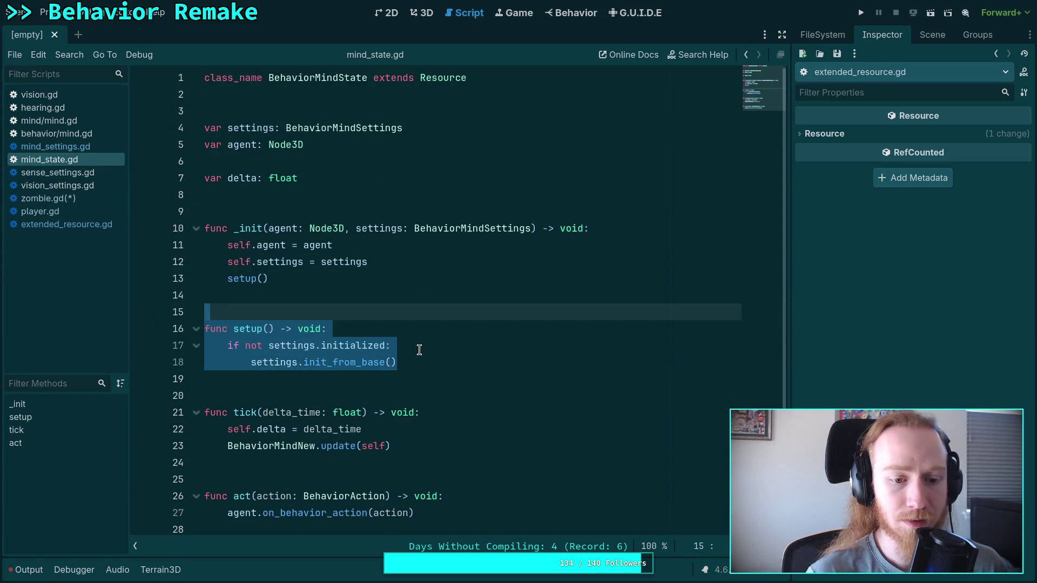
pyautogui.moveTo(419, 350); pyautogui.dragTo(228, 351)
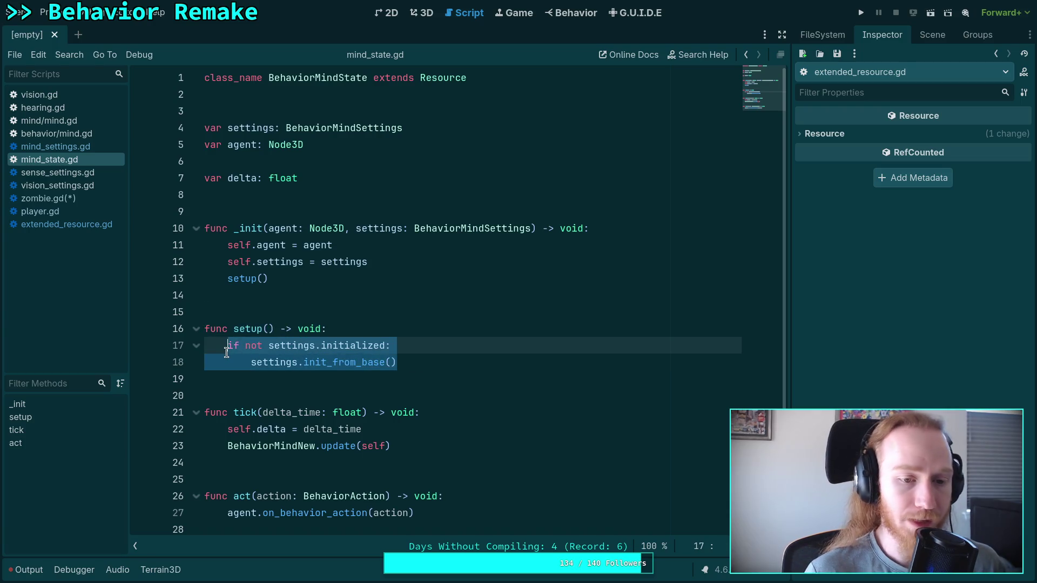
pyautogui.write('pass')
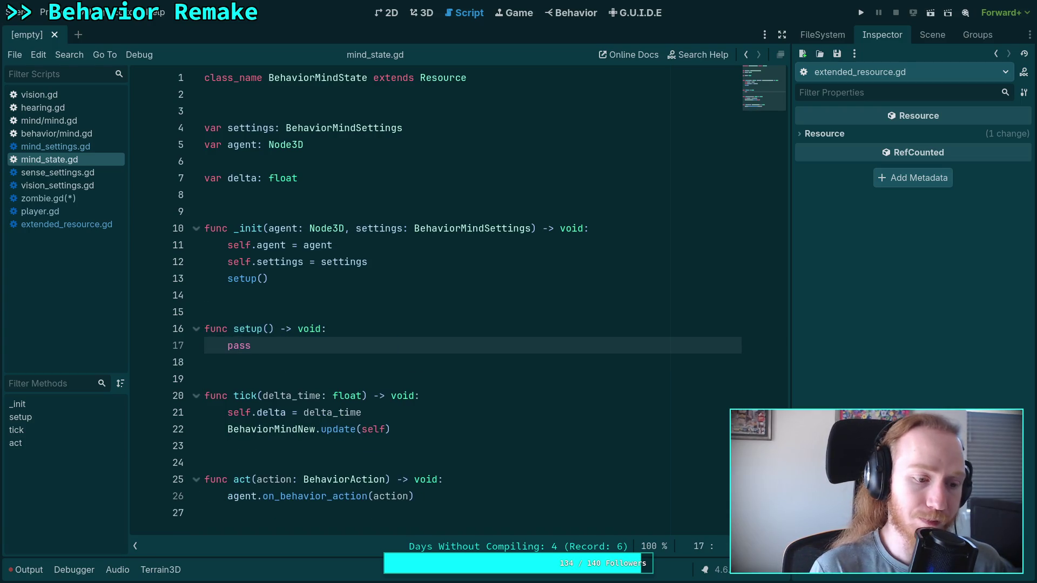
pyautogui.hotkey('ctrl', 's')
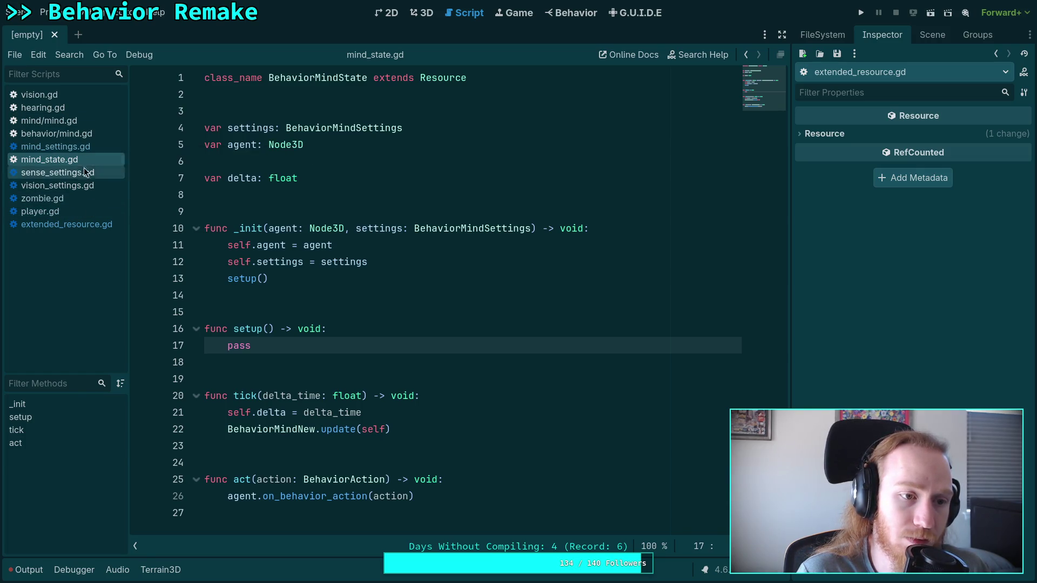
pyautogui.click(74, 198)
# - Fold zombie.gd's helper functions, from get_animation_bone_transform and the hurt/death handlers up to anim_goto
pyautogui.moveTo(754, 127)
pyautogui.mouseDown()
pyautogui.moveTo(756, 240)
pyautogui.moveTo(756, 229)
pyautogui.mouseUp()
pyautogui.scroll(5, 199, 221)
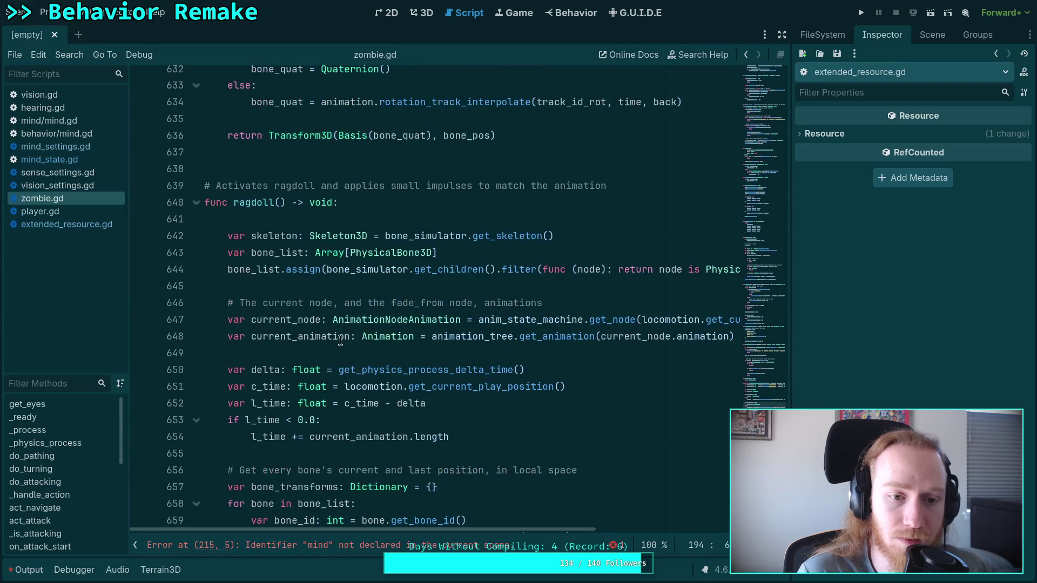
pyautogui.scroll(10, 252, 237)
pyautogui.scroll(-2, 252, 238)
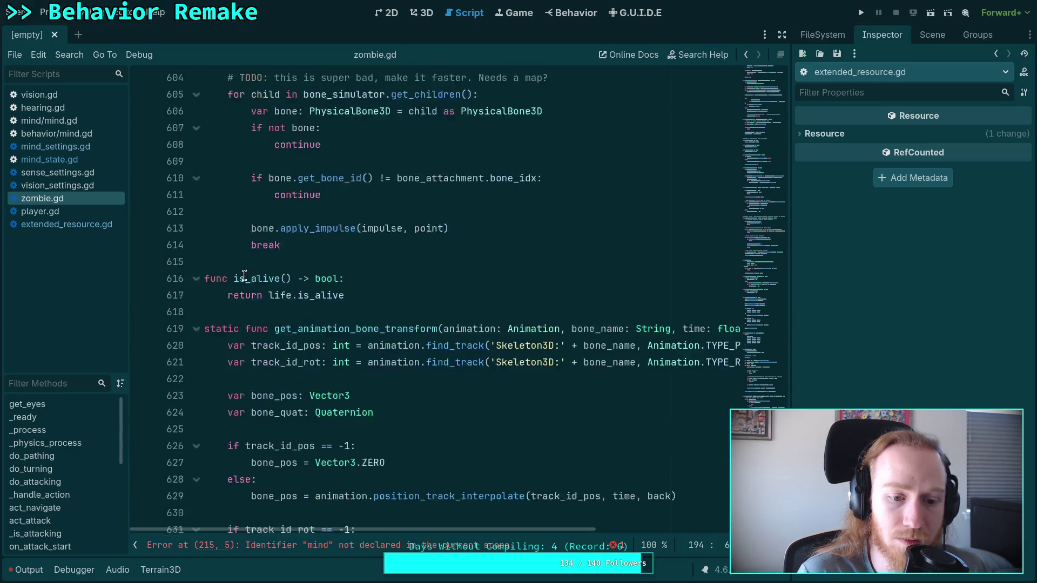
pyautogui.click(194, 297)
pyautogui.click(196, 248)
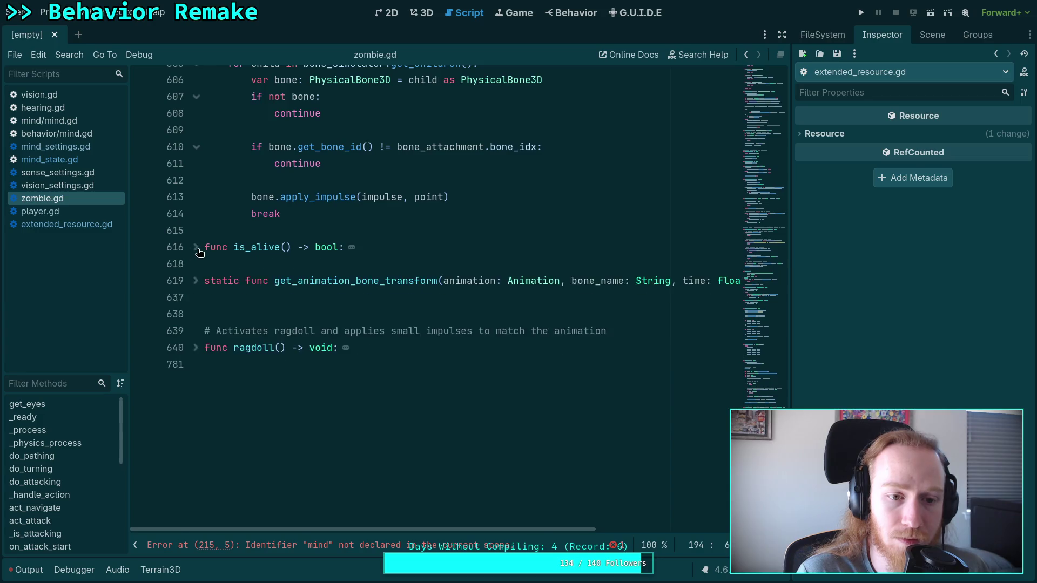
pyautogui.scroll(8, 196, 247)
pyautogui.click(197, 300)
pyautogui.scroll(5, 200, 304)
pyautogui.click(198, 377)
pyautogui.scroll(4, 201, 351)
pyautogui.click(197, 148)
pyautogui.scroll(8, 199, 216)
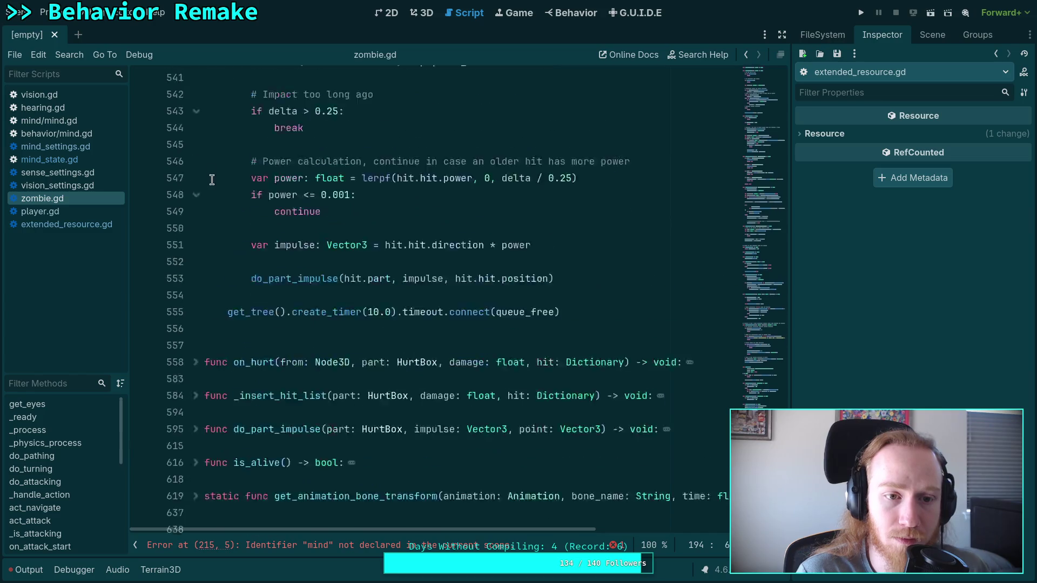
pyautogui.click(196, 264)
pyautogui.scroll(3, 200, 273)
pyautogui.click(197, 301)
pyautogui.scroll(5, 201, 295)
pyautogui.click(196, 281)
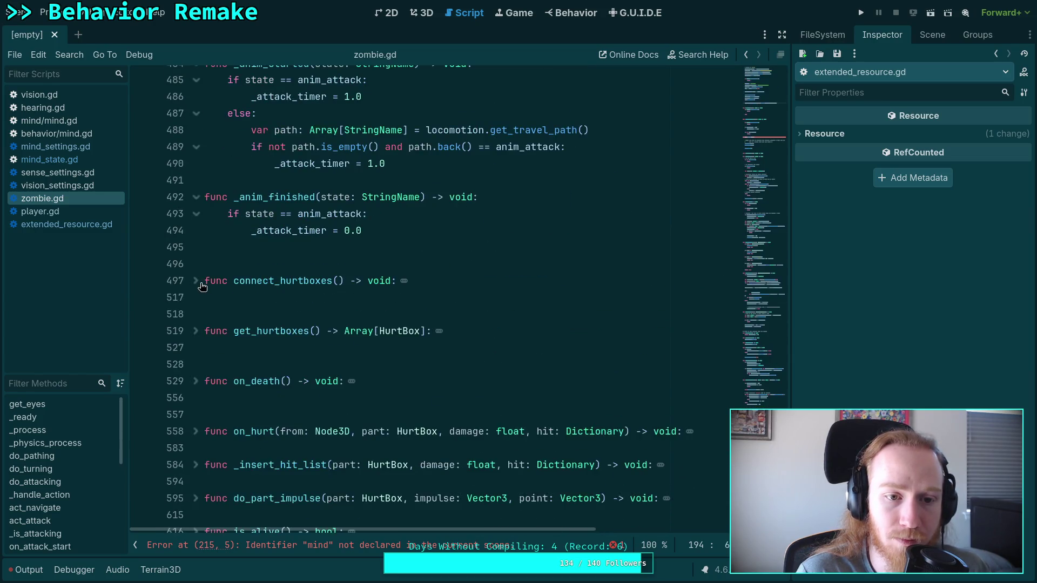
pyautogui.scroll(2, 201, 281)
pyautogui.click(197, 298)
pyautogui.click(196, 164)
pyautogui.scroll(4, 198, 189)
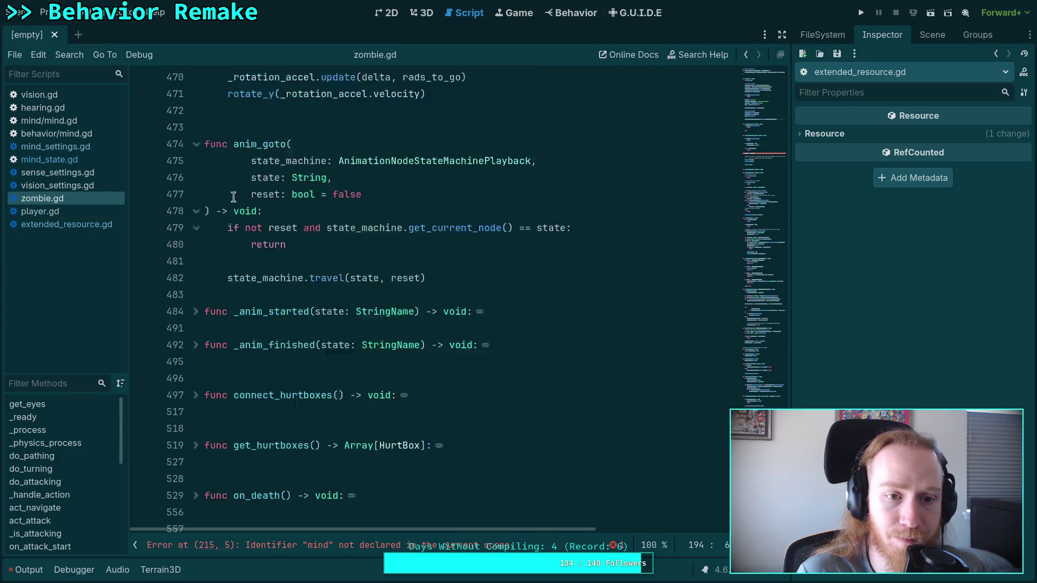
pyautogui.click(196, 197)
pyautogui.click(196, 214)
# - Fold the movement, footstep and attack callbacks, then act_attack, _is_attacking and act_navigate
pyautogui.scroll(6, 200, 221)
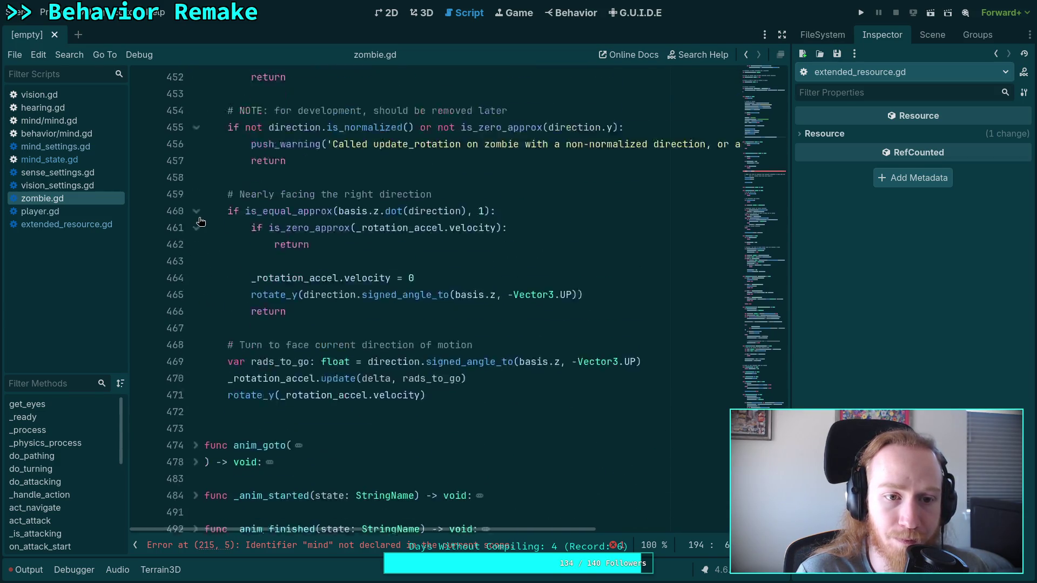
pyautogui.click(197, 215)
pyautogui.scroll(5, 199, 220)
pyautogui.click(197, 197)
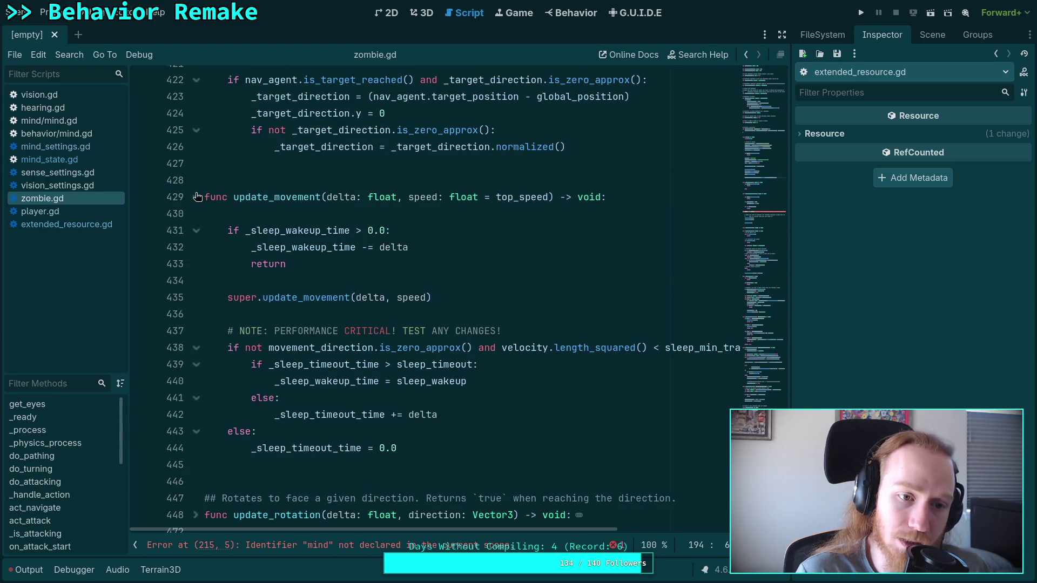
pyautogui.scroll(5, 198, 227)
pyautogui.click(196, 247)
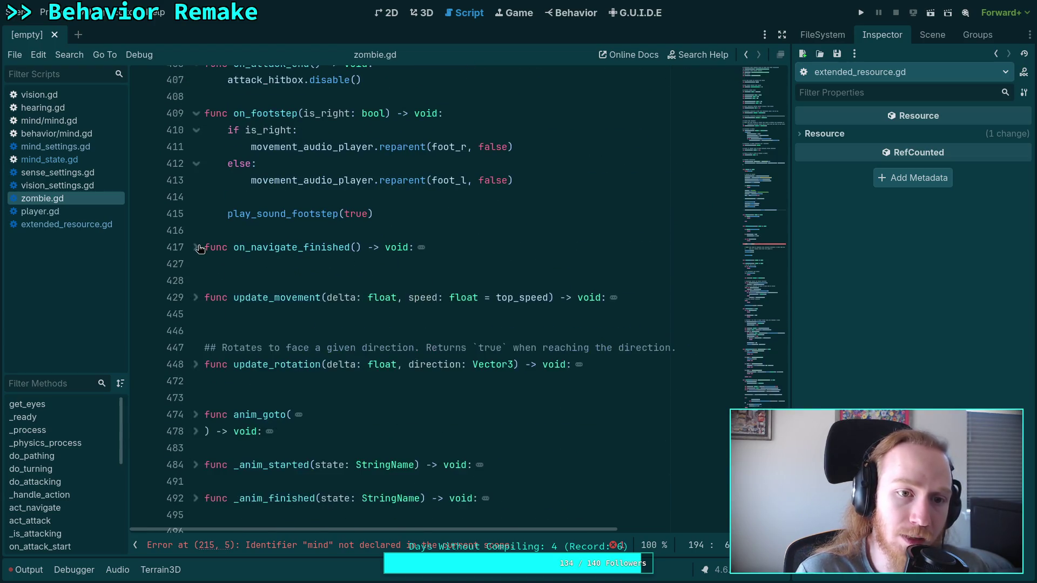
pyautogui.scroll(3, 197, 250)
pyautogui.click(195, 264)
pyautogui.click(196, 214)
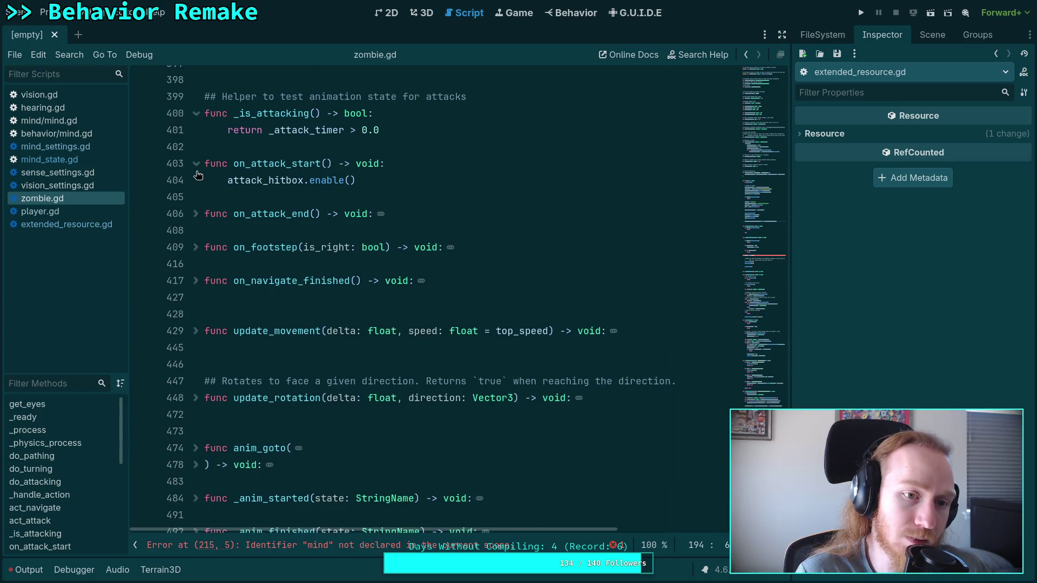
pyautogui.click(196, 164)
pyautogui.scroll(5, 199, 183)
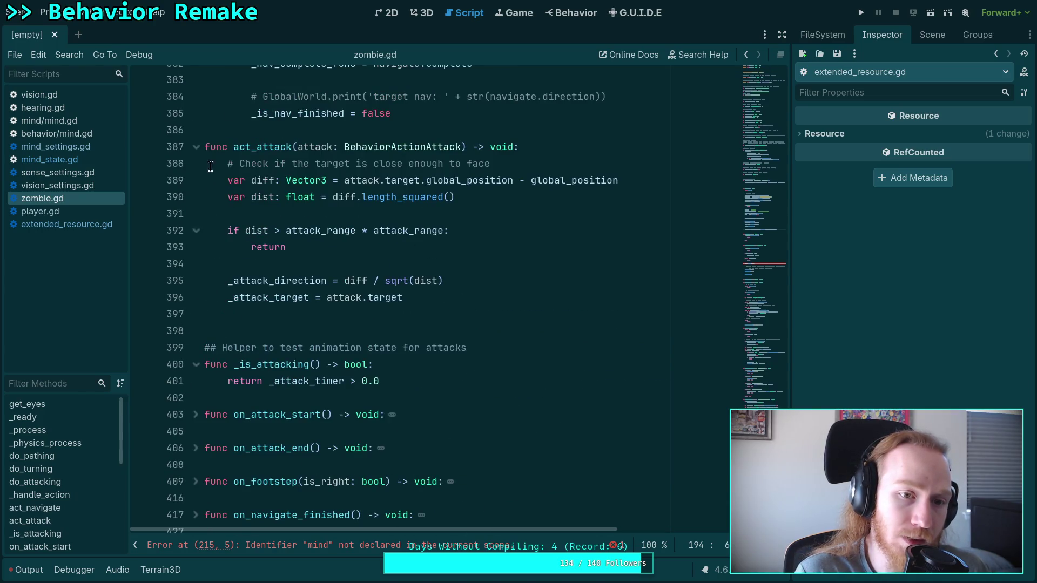
pyautogui.scroll(3, 203, 157)
pyautogui.click(197, 297)
pyautogui.scroll(2, 204, 281)
pyautogui.click(196, 465)
pyautogui.scroll(4, 197, 227)
pyautogui.click(196, 197)
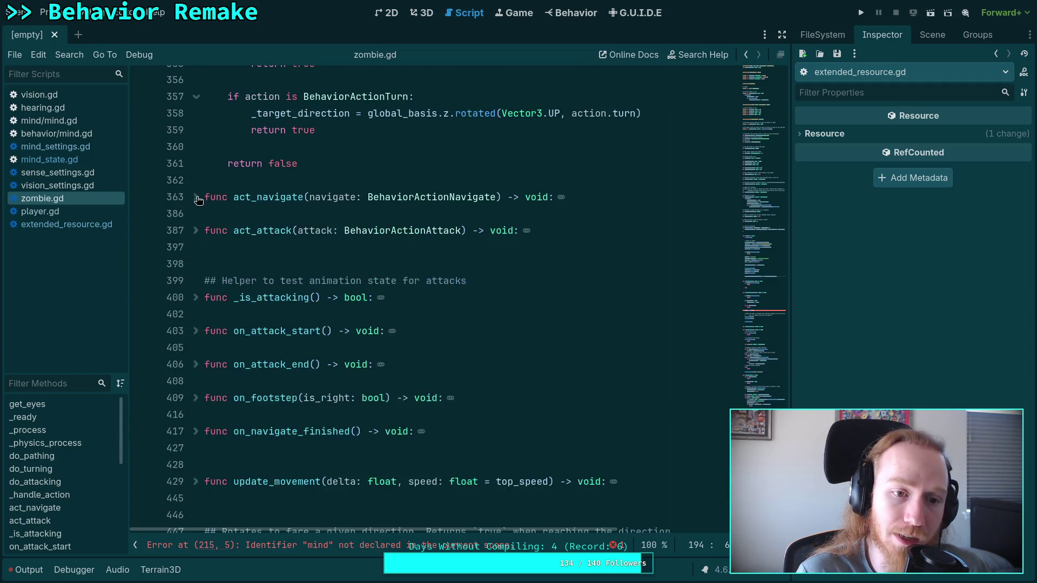
pyautogui.scroll(10, 198, 200)
pyautogui.scroll(5, 199, 200)
pyautogui.scroll(-6, 198, 200)
# - Glance at extended_resource.gd, then select the empty setup function in mind_state.gd
pyautogui.click(60, 224)
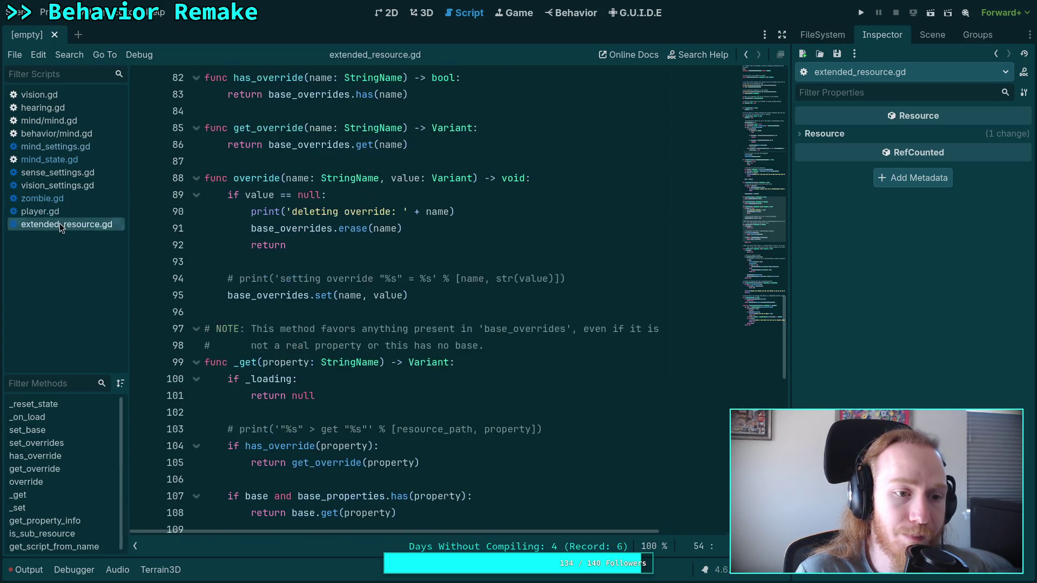
pyautogui.click(62, 160)
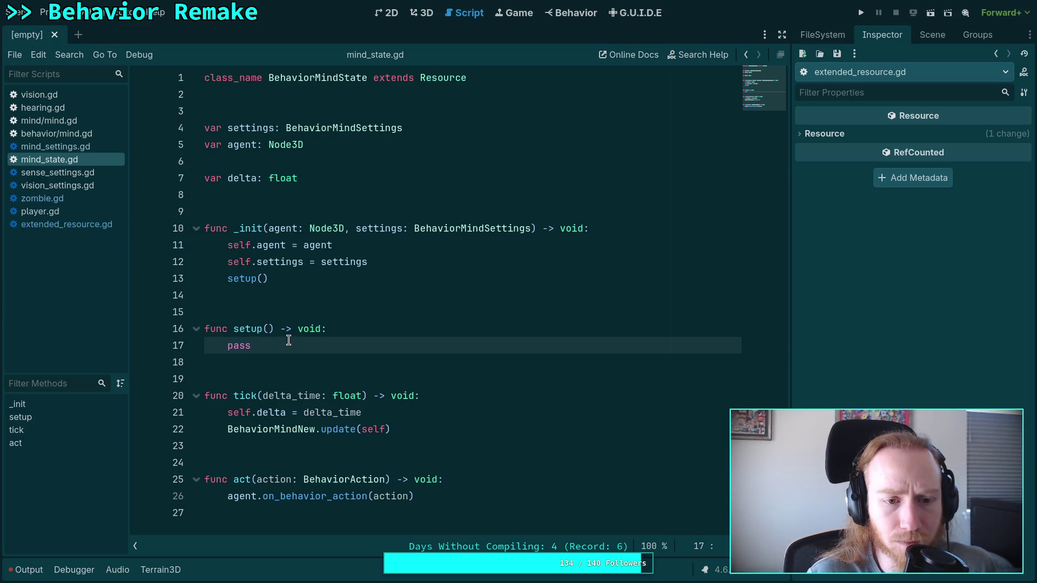
pyautogui.moveTo(288, 343); pyautogui.dragTo(229, 319)
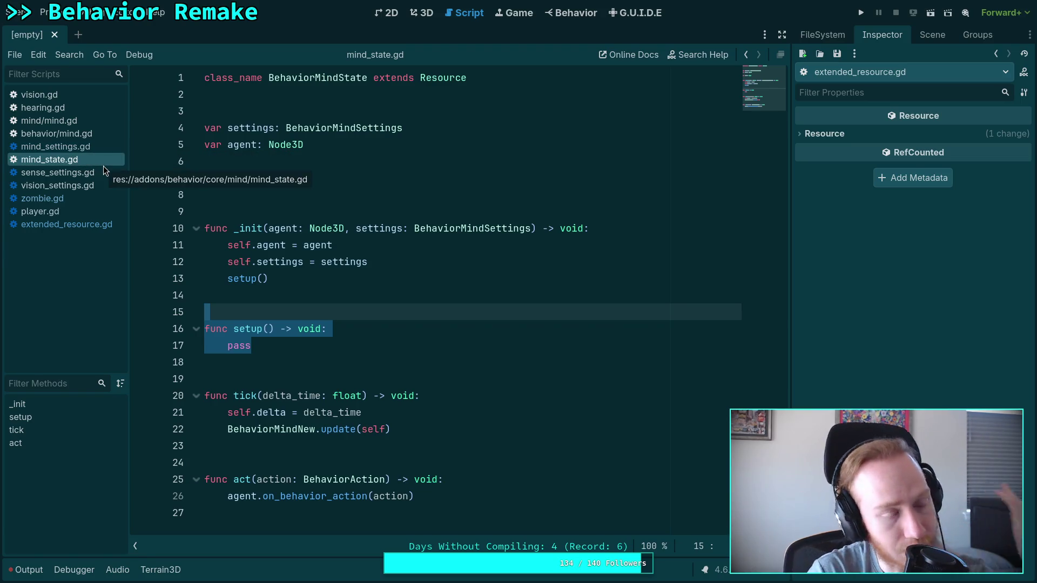
# - Locate the failing mind.update(delta) call on line 215 of zombie.gd
pyautogui.click(50, 198)
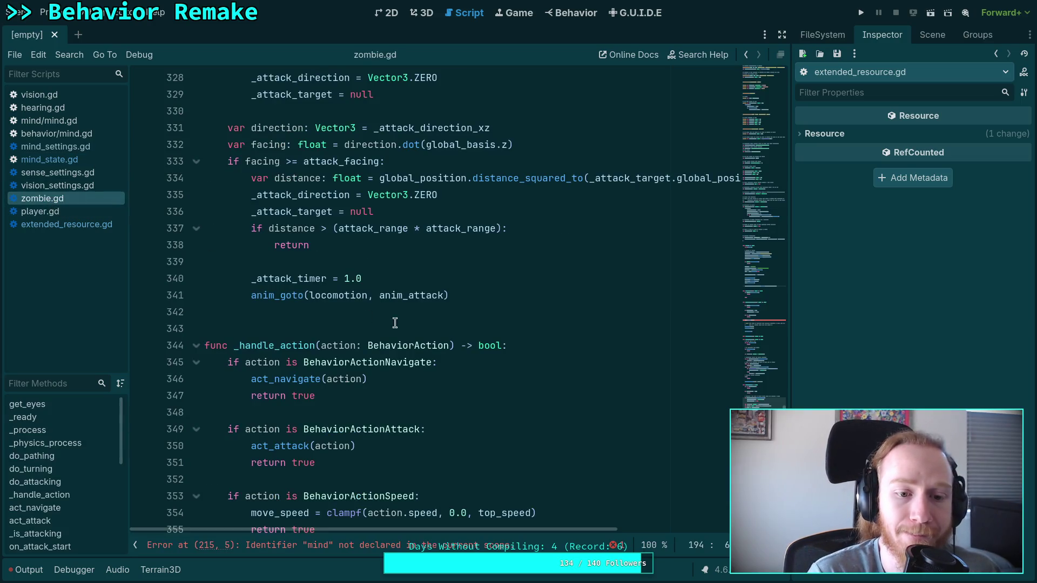
pyautogui.click(762, 362)
pyautogui.scroll(5, 762, 362)
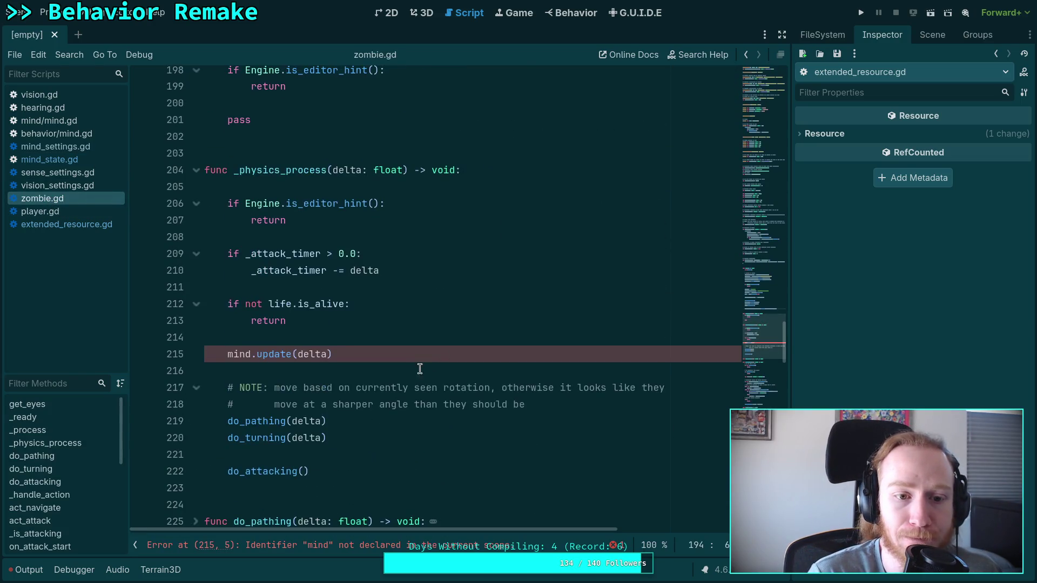
pyautogui.click(384, 355)
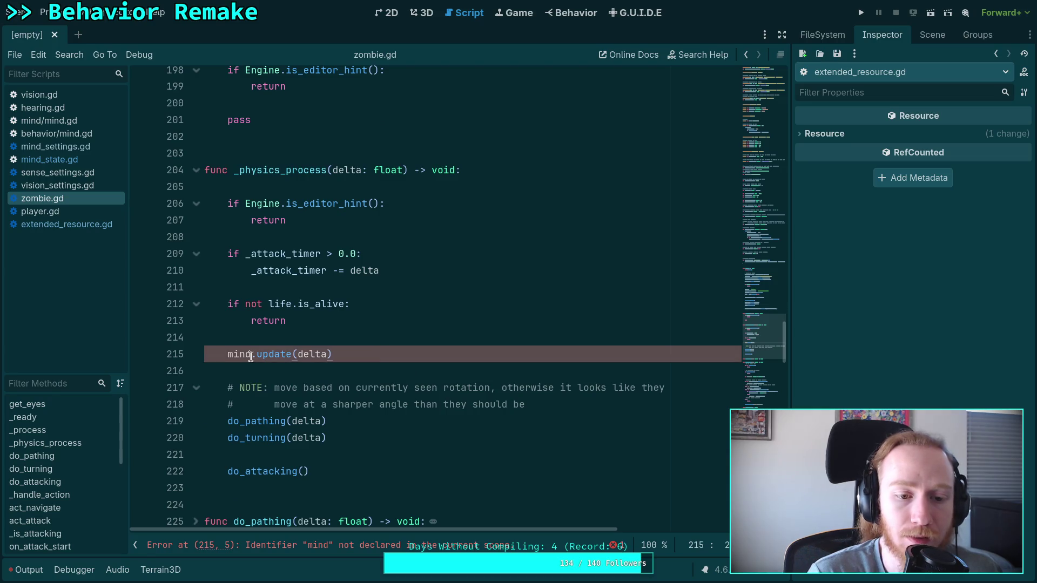
pyautogui.click(44, 163)
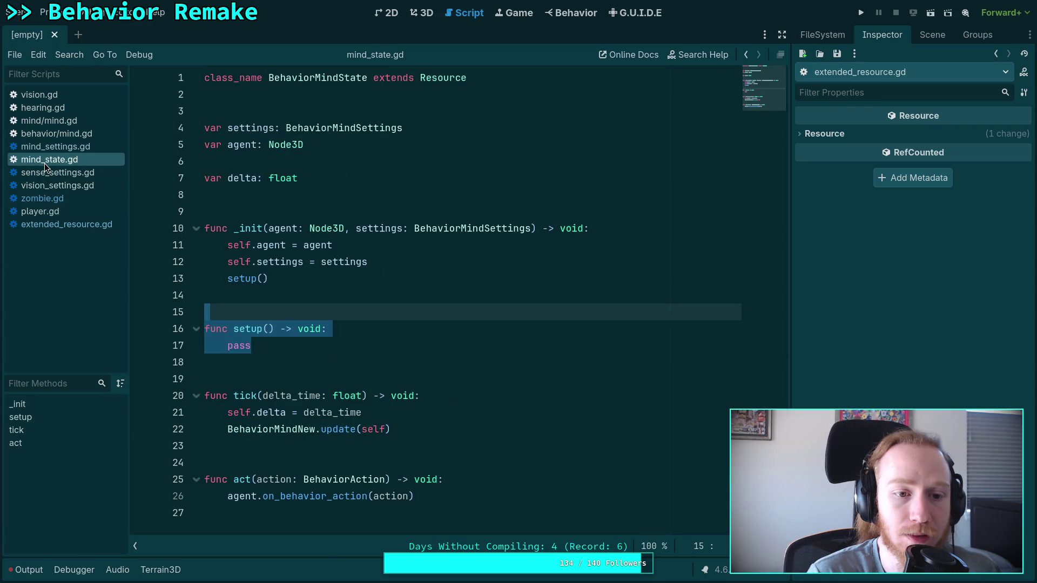
pyautogui.click(66, 197)
# - Change line 215 to call mind_state.tick(delta) and save zombie.gd
pyautogui.moveTo(348, 361); pyautogui.dragTo(251, 362)
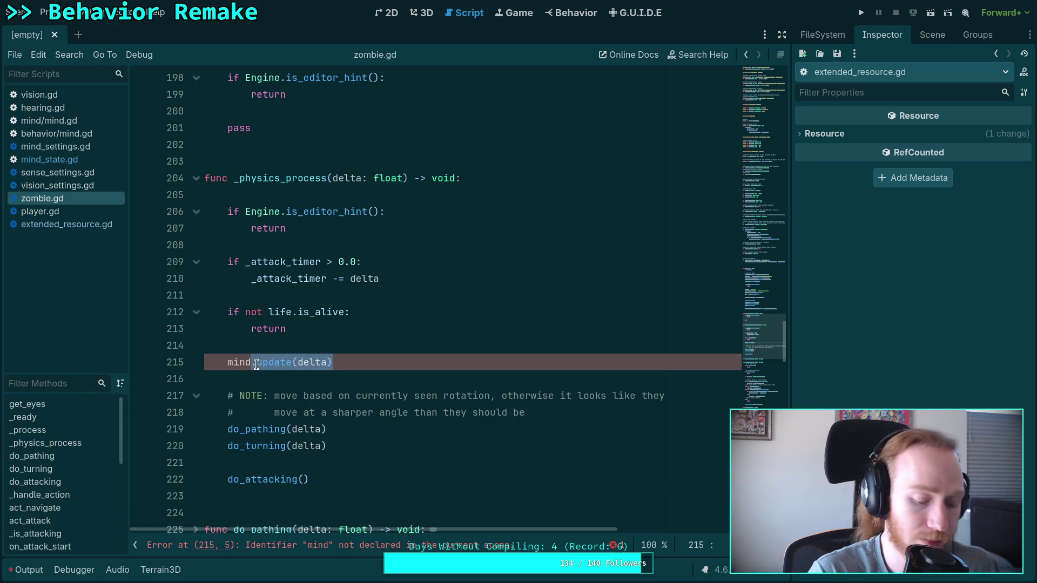
pyautogui.write('_sta')
pyautogui.press('Return')
pyautogui.write('.tix')
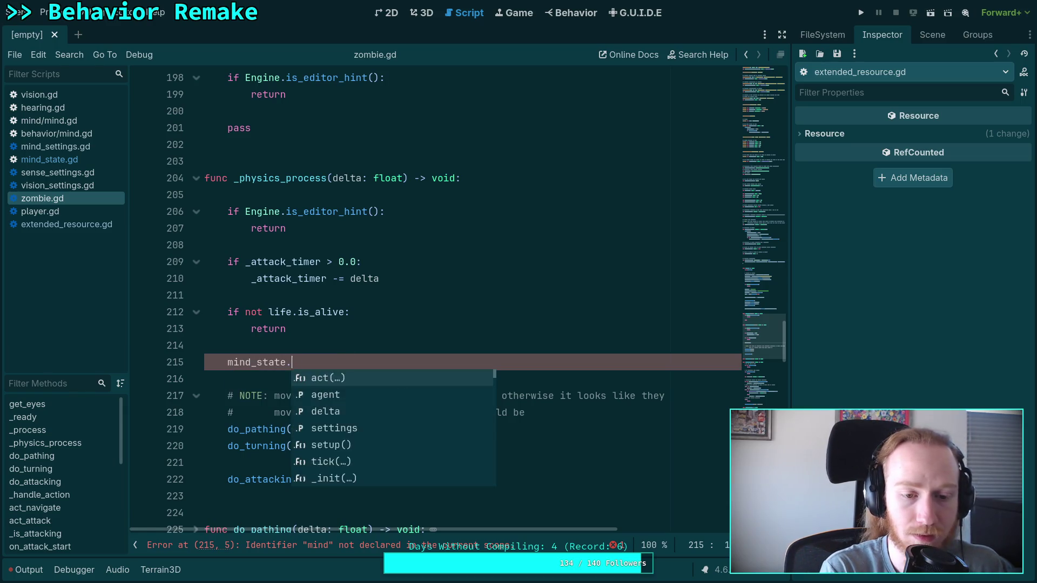
pyautogui.press('BackSpace')
pyautogui.write('ck')
pyautogui.press('Return')
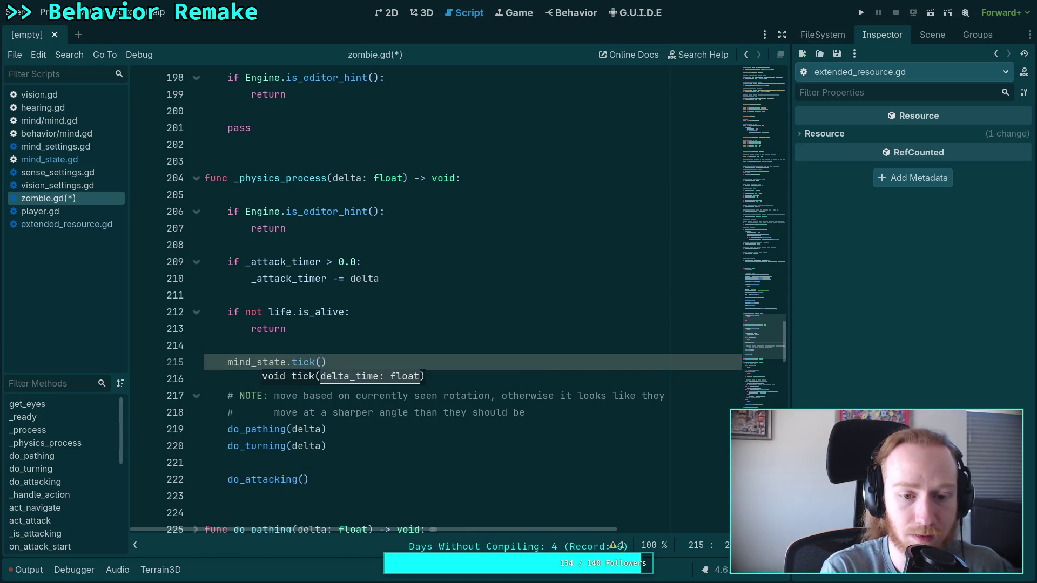
pyautogui.write('delta')
pyautogui.press('End')
pyautogui.hotkey('ctrl', 's')
# - Collapse the _process and _ready functions in zombie.gd
pyautogui.scroll(6, 297, 330)
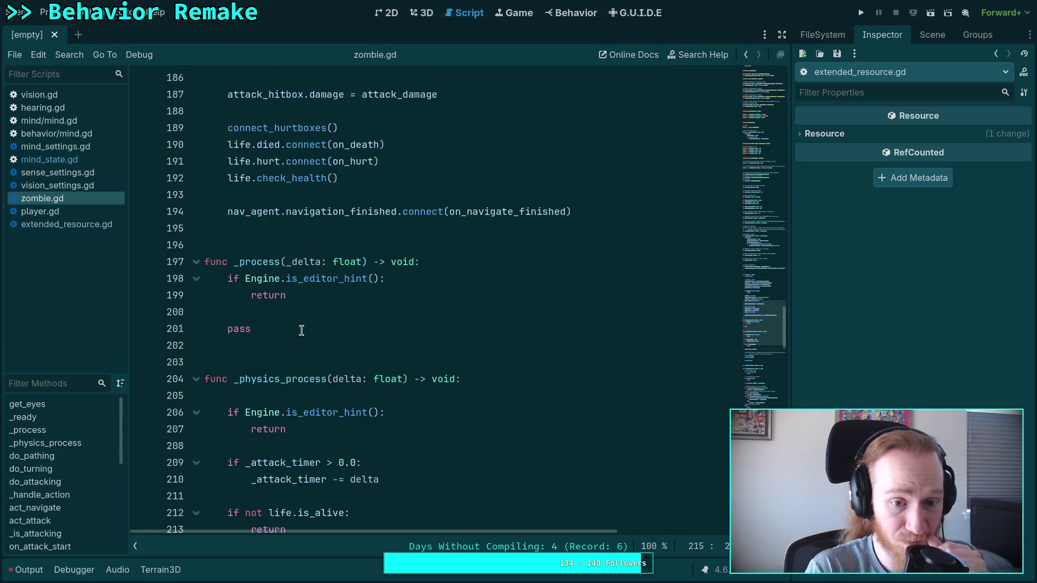
pyautogui.scroll(-4, 231, 367)
pyautogui.scroll(-1, 231, 367)
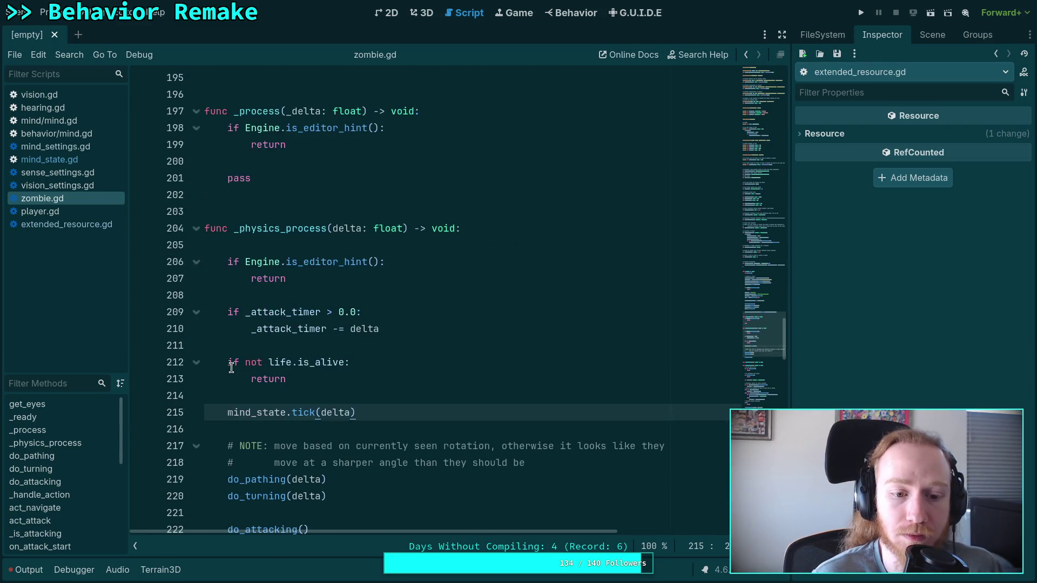
pyautogui.scroll(2, 231, 367)
pyautogui.click(196, 211)
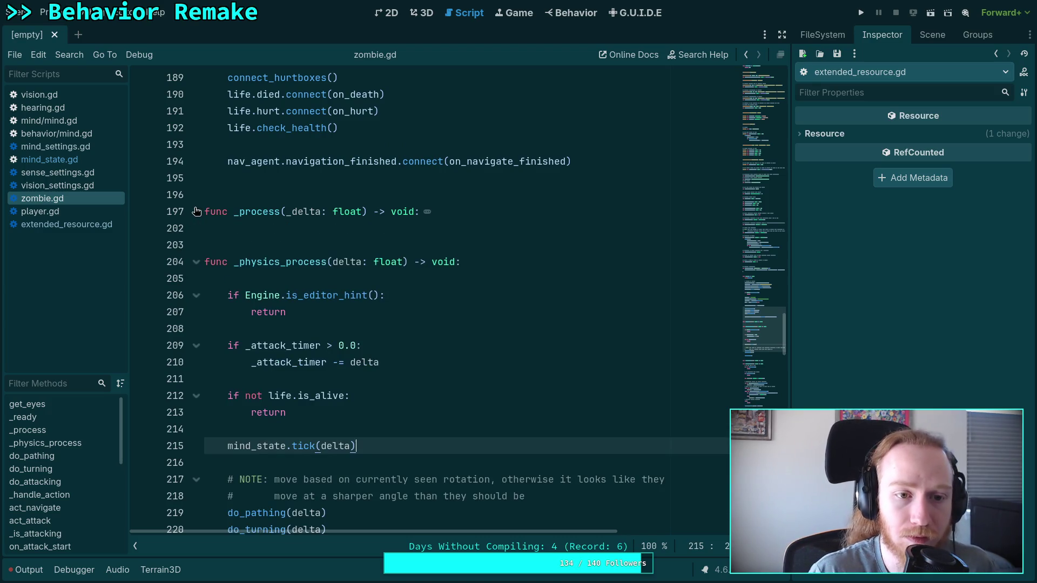
pyautogui.scroll(4, 211, 216)
pyautogui.scroll(2, 335, 306)
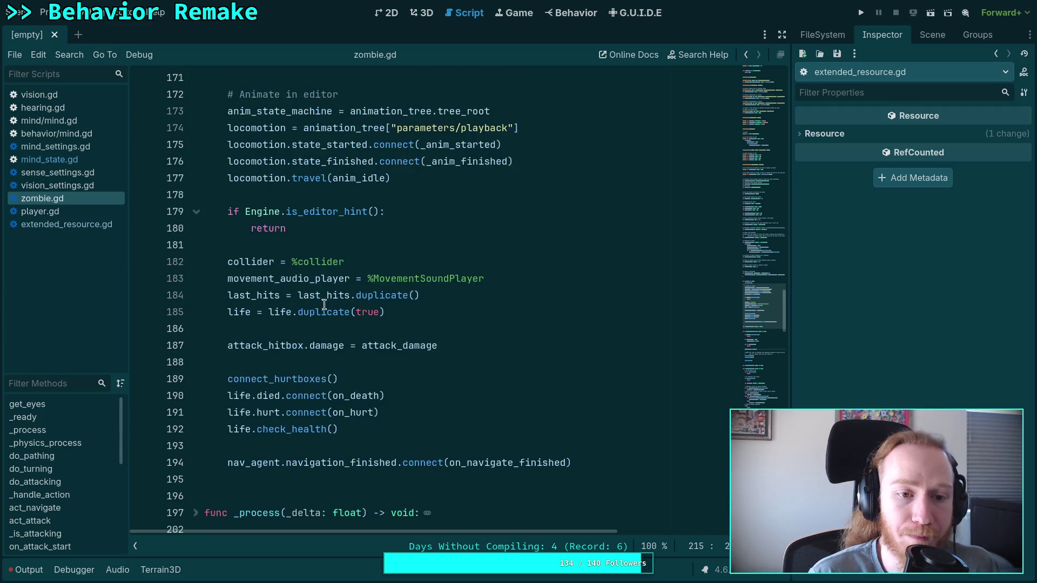
pyautogui.scroll(4, 335, 307)
pyautogui.click(196, 244)
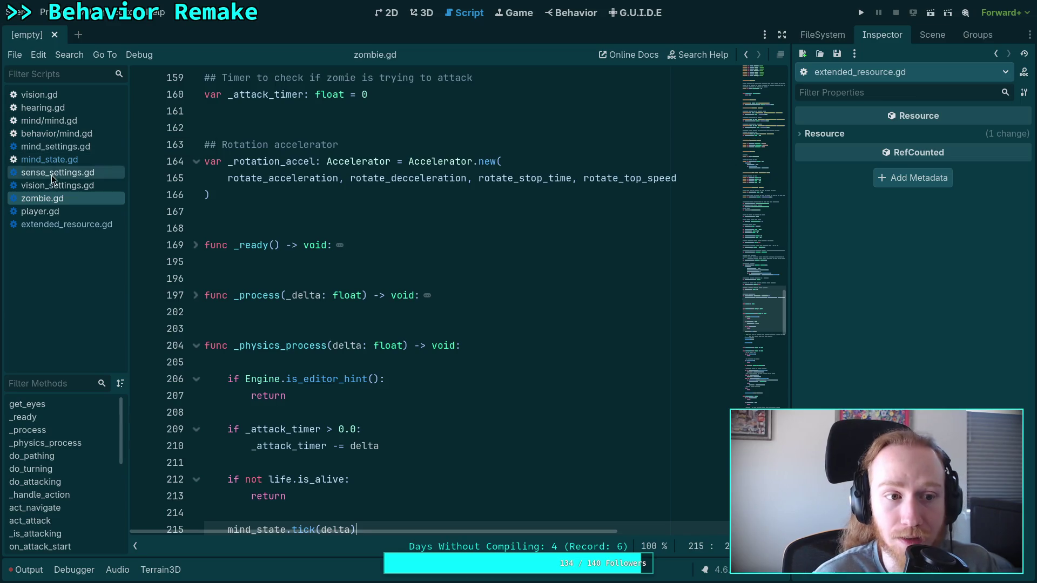
# - In mind_state.gd, move the var agent line down beside var delta
pyautogui.click(52, 159)
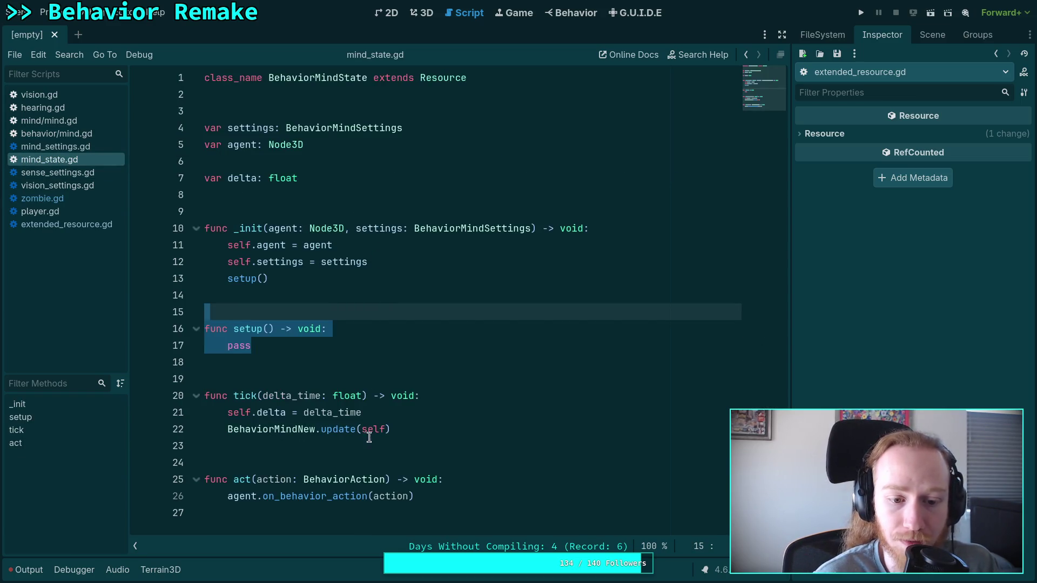
pyautogui.click(448, 492)
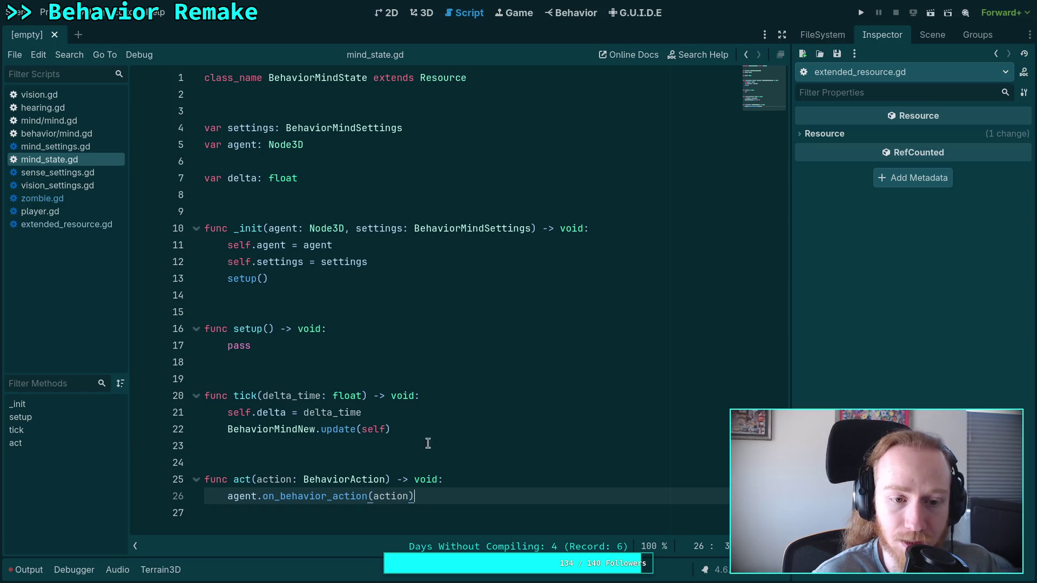
pyautogui.click(374, 191)
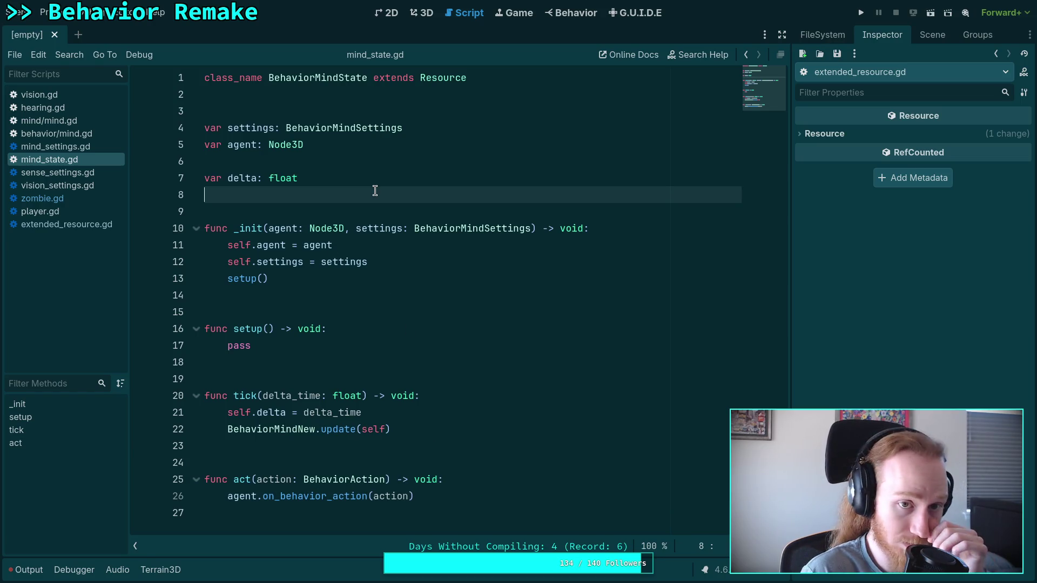
pyautogui.press('Return')
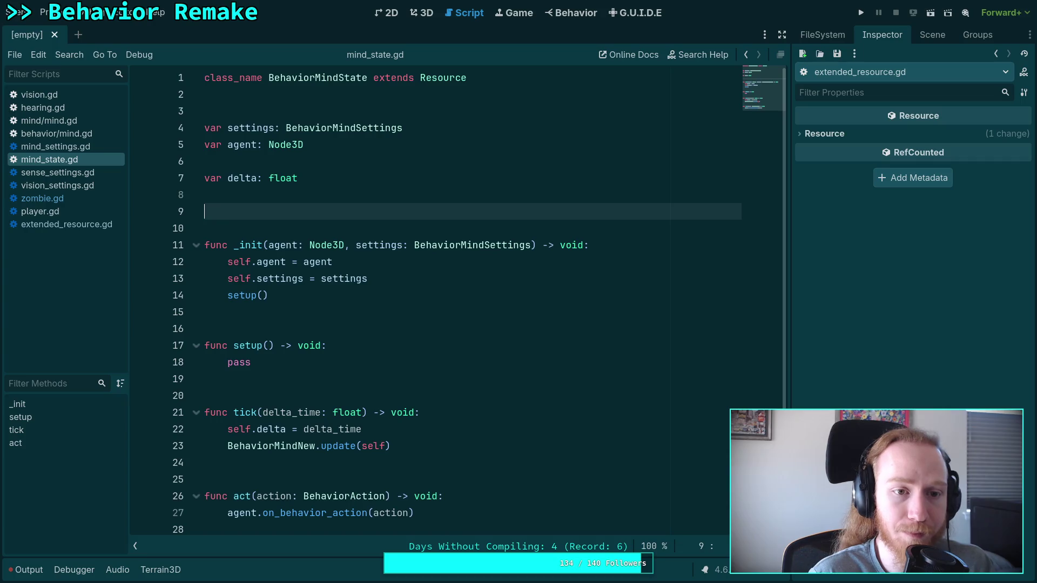
pyautogui.press('BackSpace')
pyautogui.press('Up')
pyautogui.press('Down')
pyautogui.press('Up')
pyautogui.press('Up')
pyautogui.press('Up')
pyautogui.press('Up')
pyautogui.press('Up')
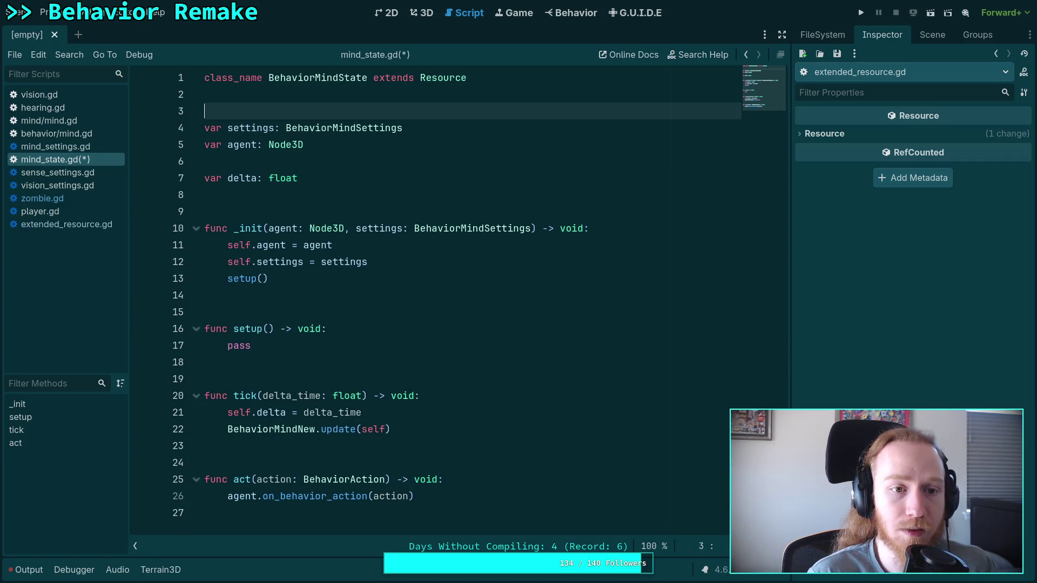
pyautogui.press('Return')
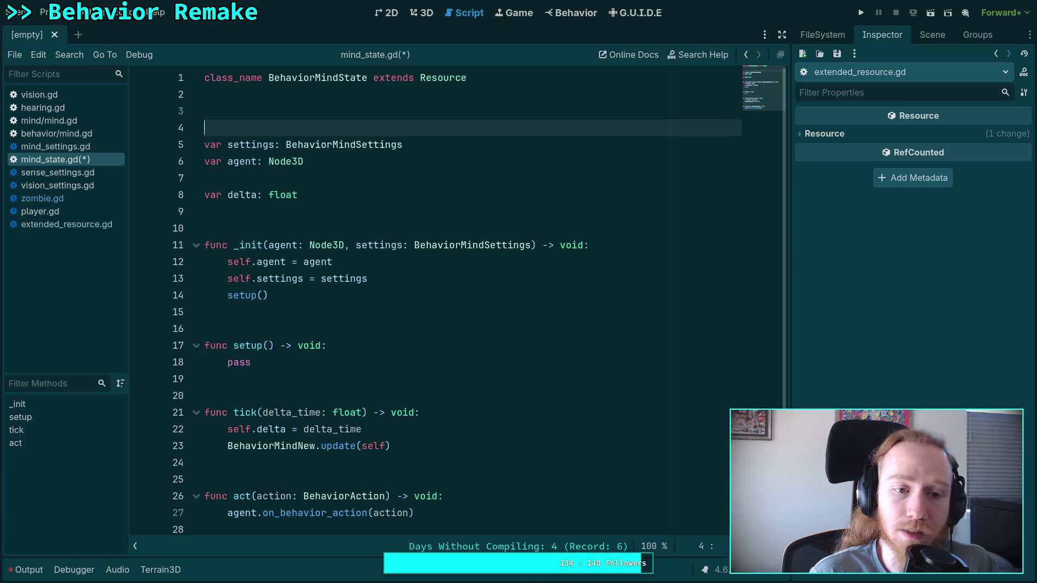
pyautogui.click(205, 144)
pyautogui.press('Down')
pyautogui.hotkey('alt', 'Down')
pyautogui.press('Up')
pyautogui.press('Up')
pyautogui.press('Up')
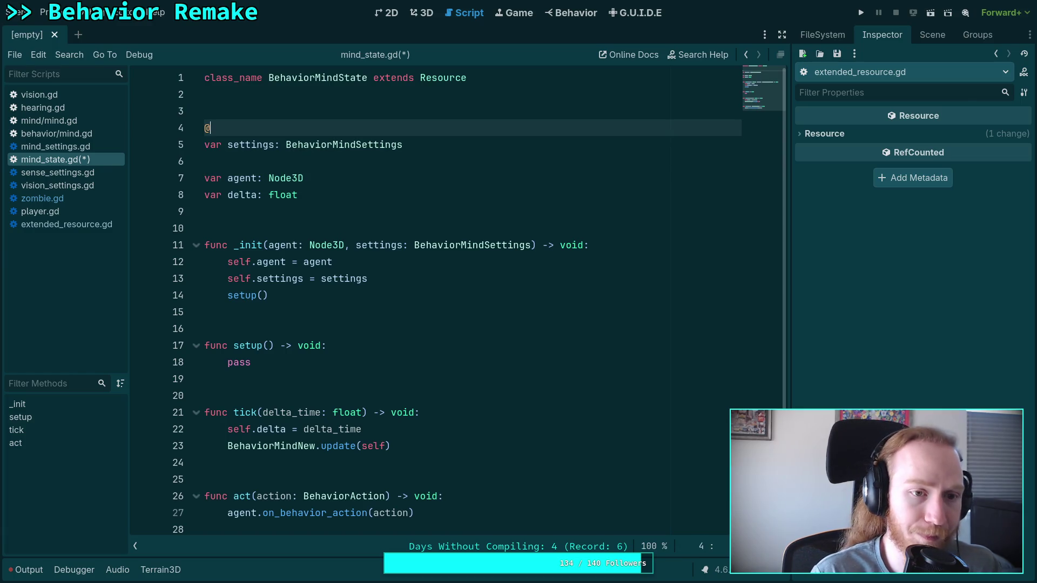
pyautogui.write('export_u')
pyautogui.press('BackSpace')
pyautogui.write('cust')
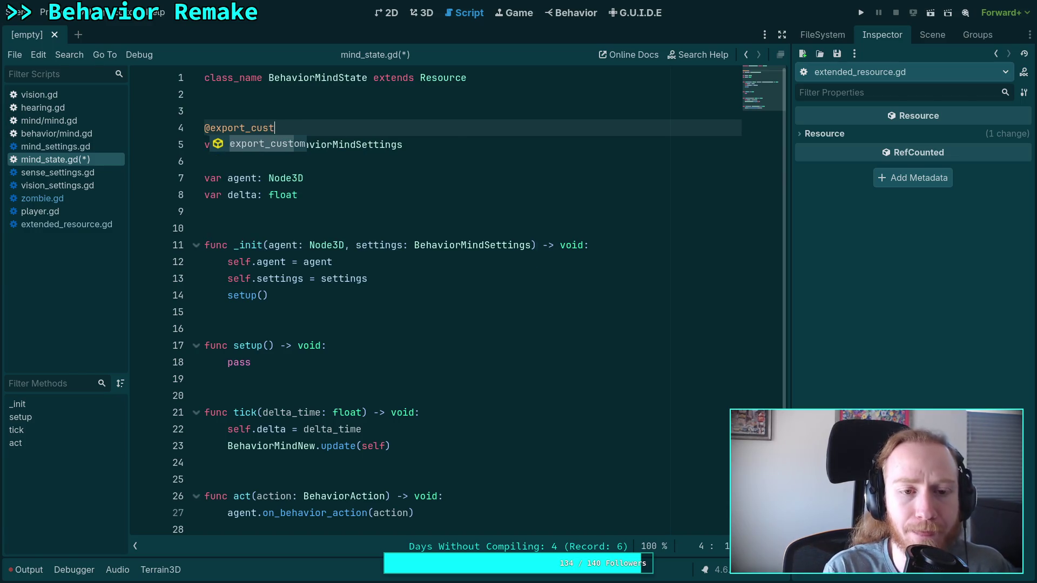
pyautogui.press('Return')
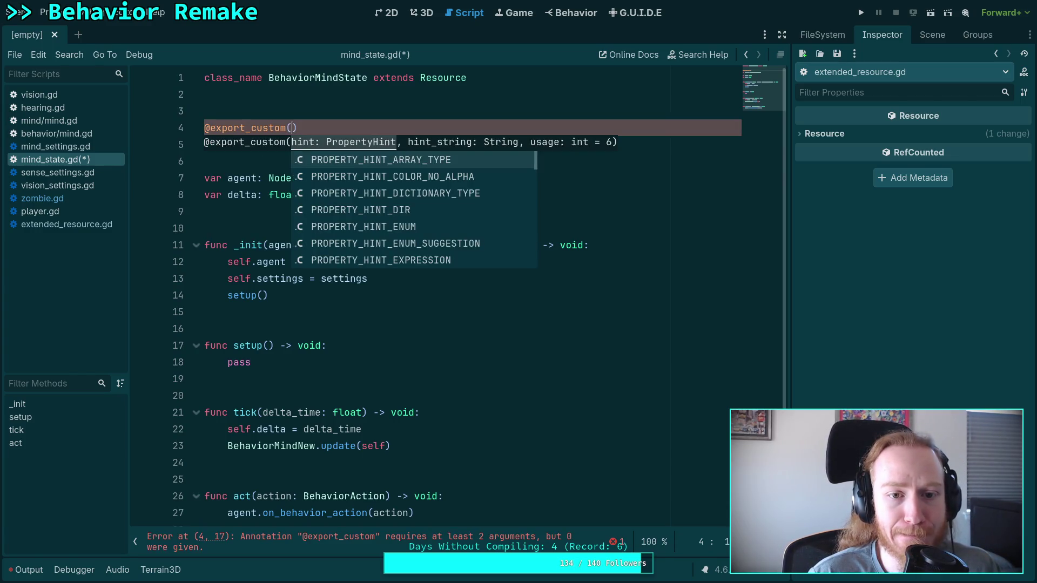
pyautogui.press('BackSpace')
pyautogui.press('BackSpace')
pyautogui.press('BackSpace')
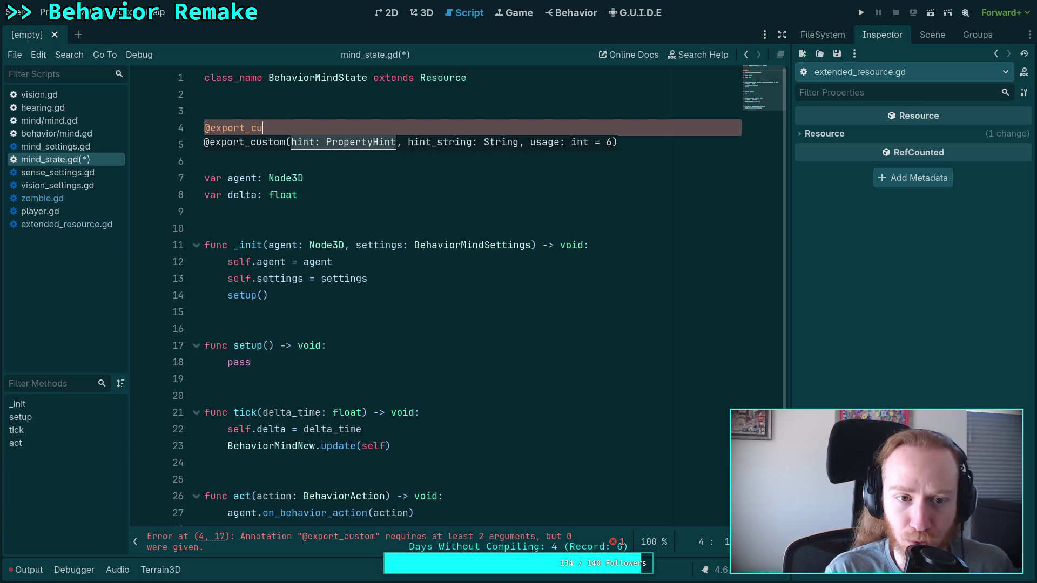
pyautogui.write('(')
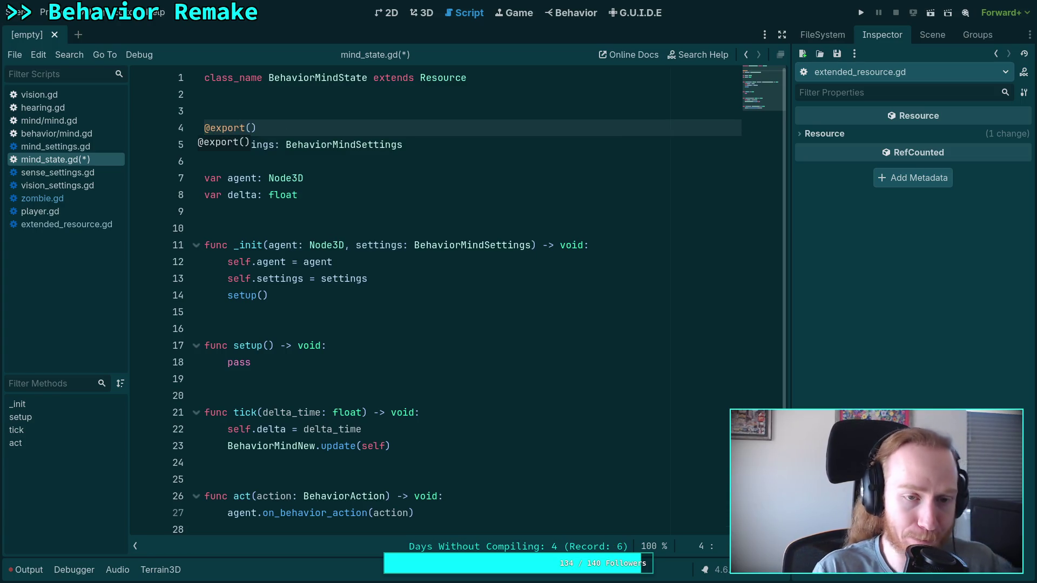
pyautogui.press('BackSpace')
pyautogui.press('Delete')
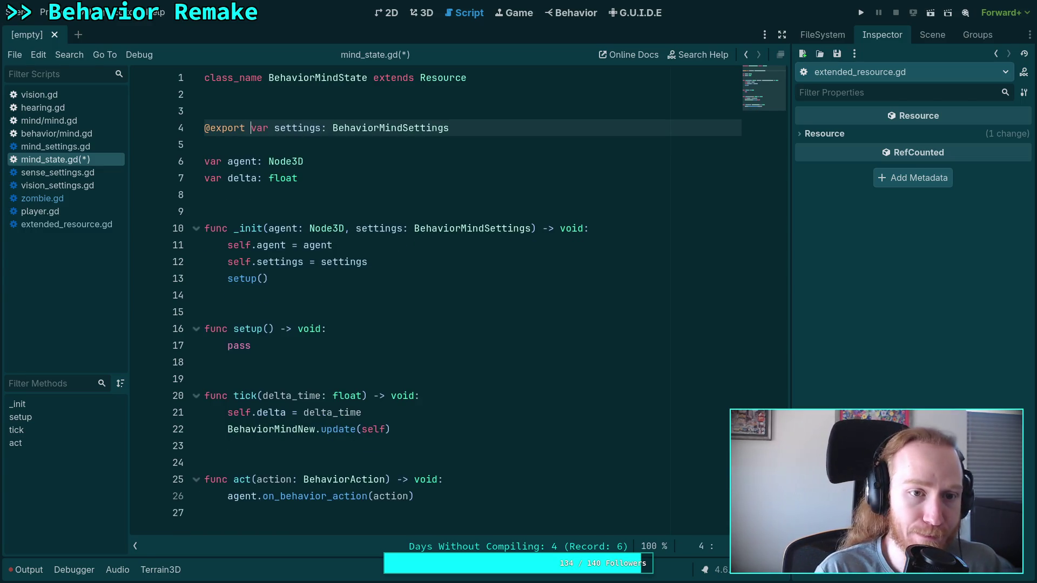
pyautogui.hotkey('ctrl', 's')
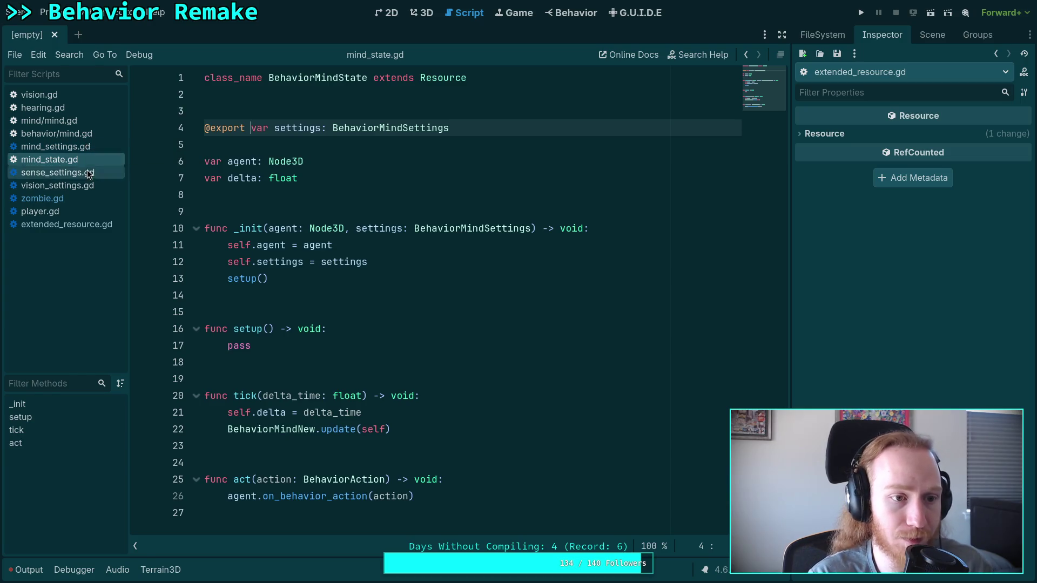
pyautogui.click(42, 198)
pyautogui.scroll(3, 306, 285)
pyautogui.scroll(20, 306, 286)
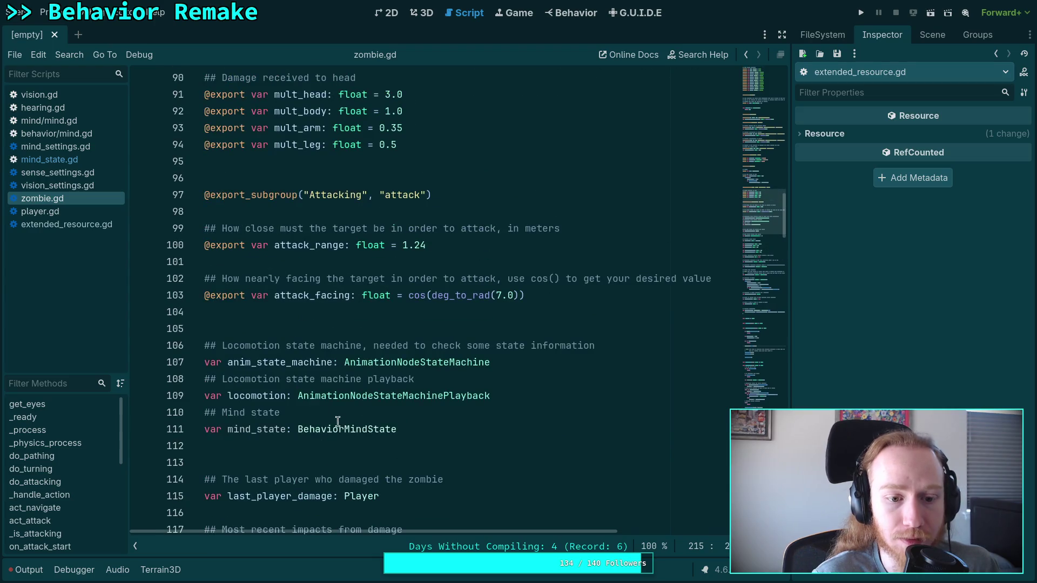
pyautogui.click(281, 419)
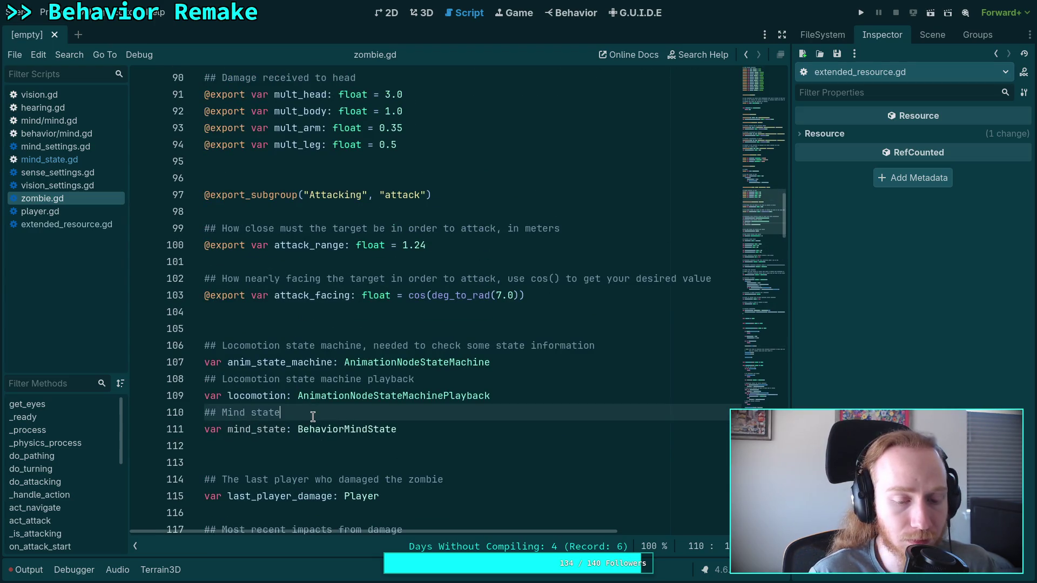
pyautogui.press('Return')
pyautogui.write('@export')
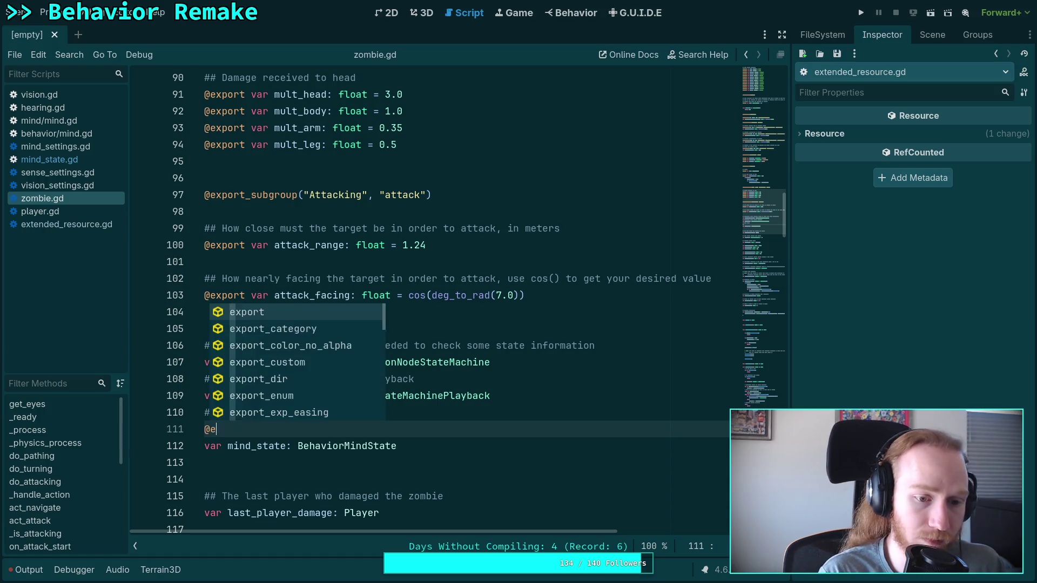
pyautogui.click(339, 463)
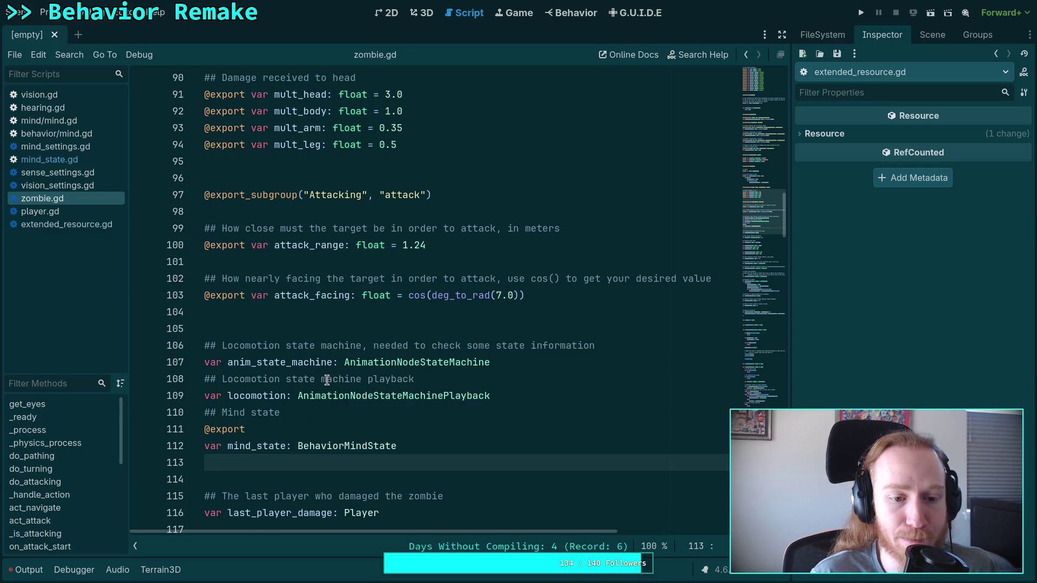
pyautogui.moveTo(406, 446); pyautogui.dragTo(187, 416)
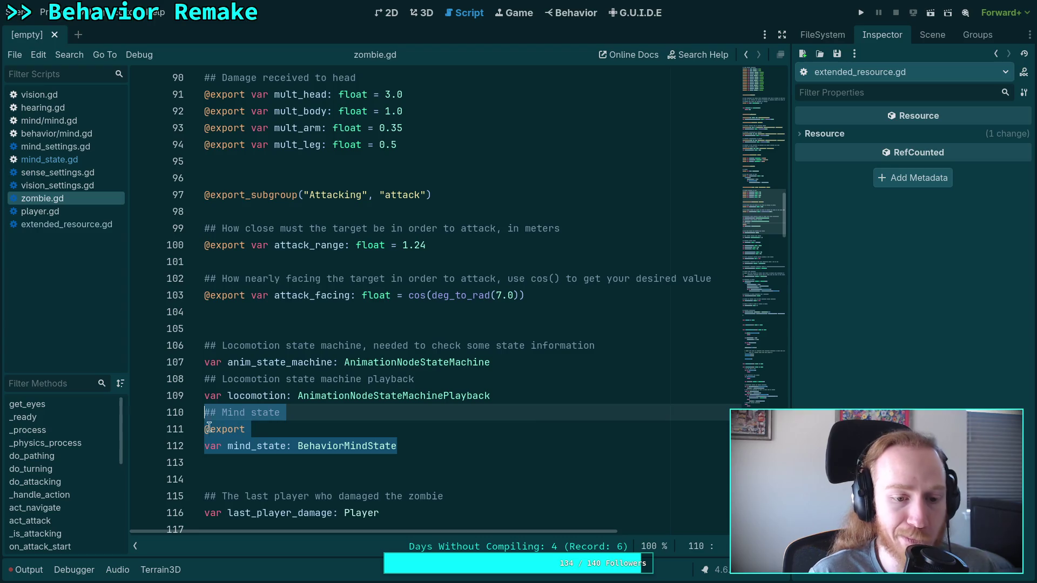
pyautogui.hotkey('ctrl', 'x')
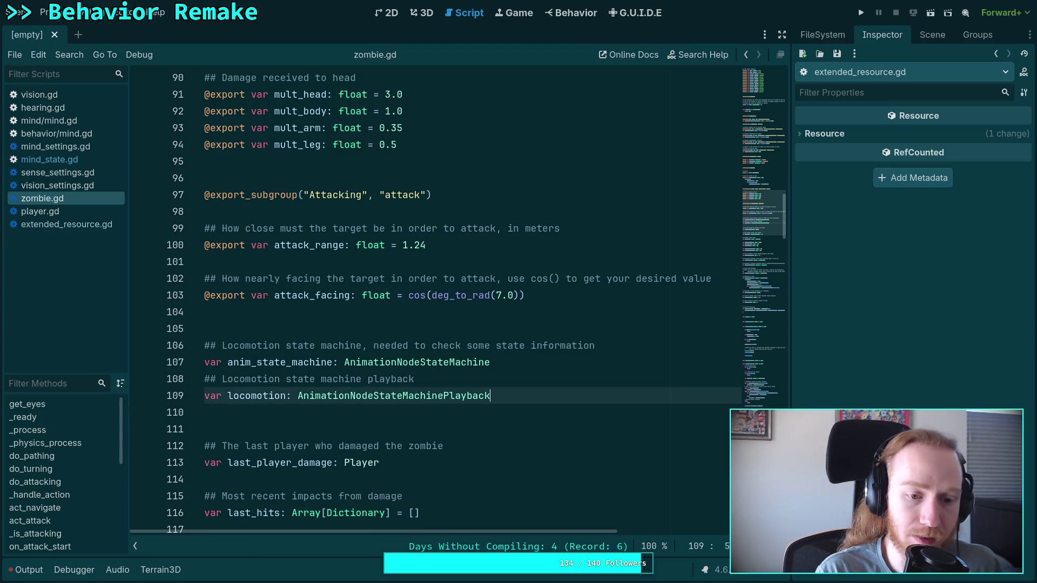
pyautogui.scroll(20, 432, 400)
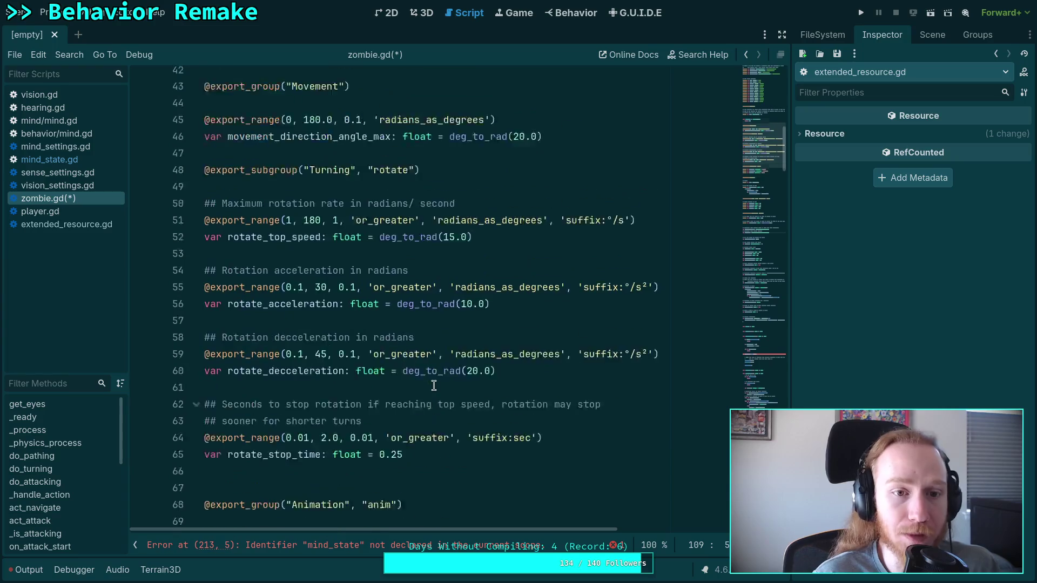
pyautogui.scroll(6, 394, 378)
pyautogui.scroll(-4, 394, 378)
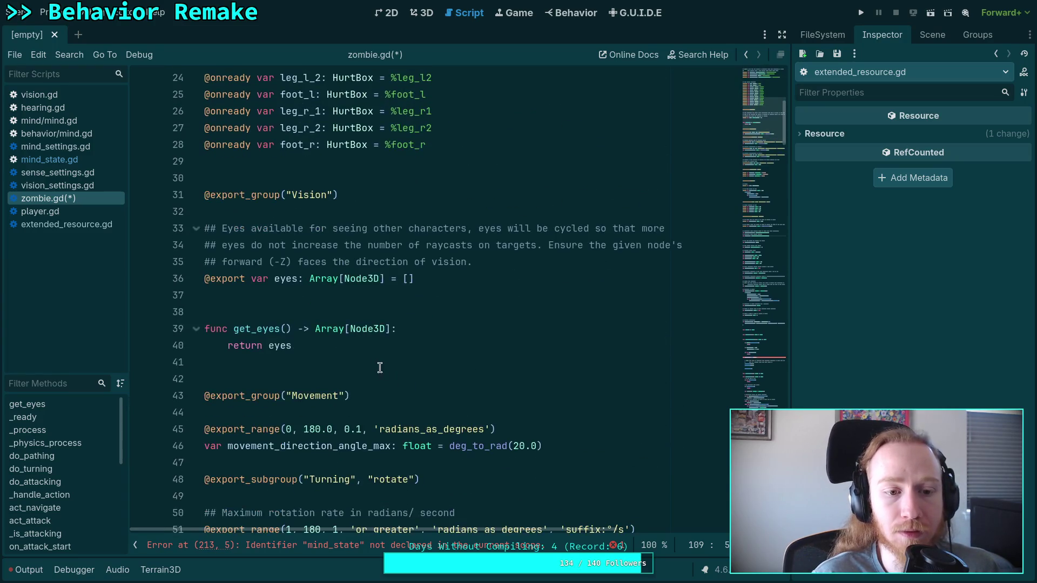
pyautogui.click(377, 178)
pyautogui.press('Return')
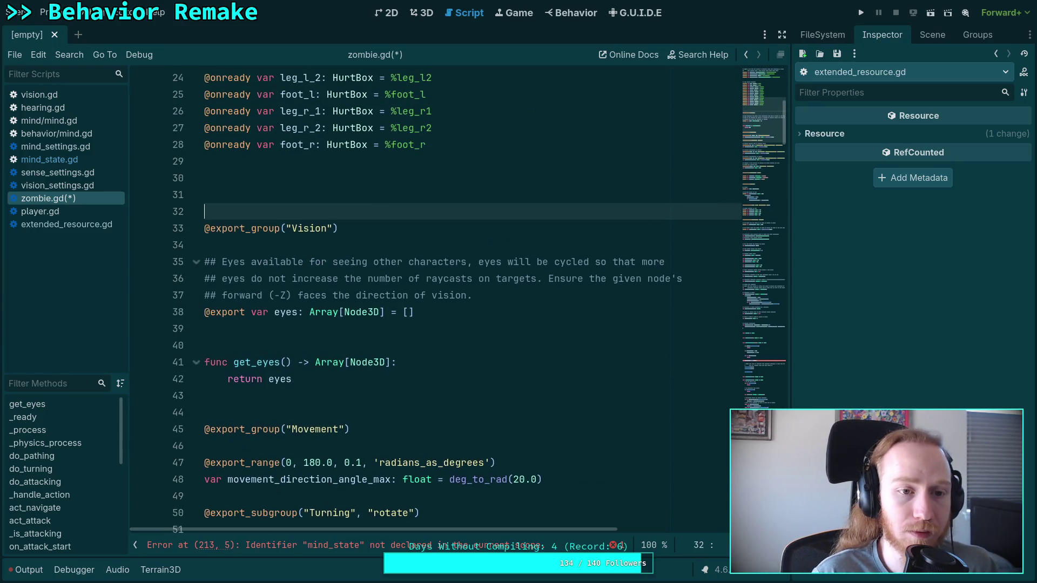
pyautogui.press('Up')
pyautogui.hotkey('ctrl', 'v')
pyautogui.click(299, 240)
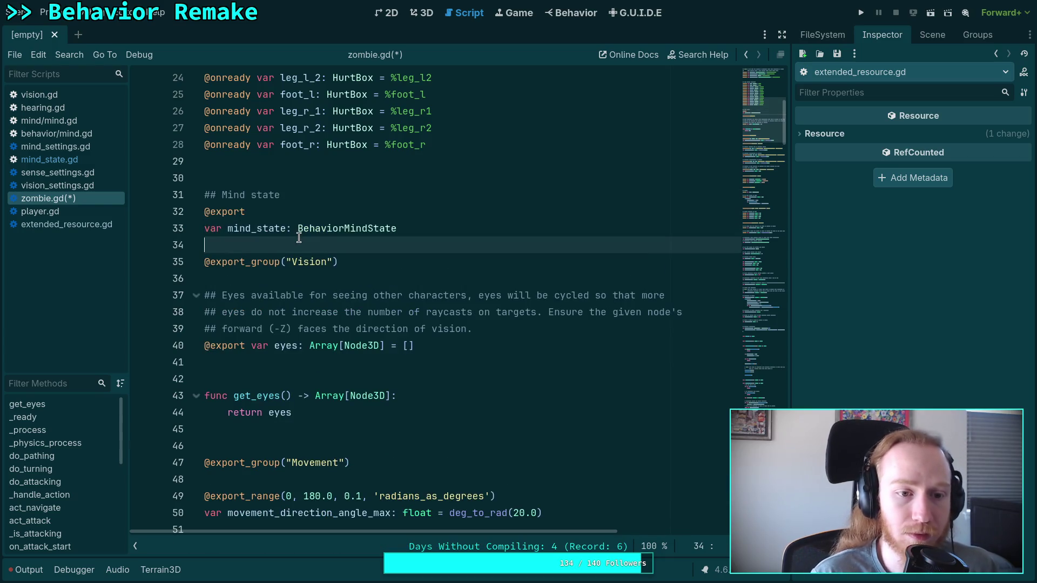
pyautogui.press('Return')
pyautogui.hotkey('ctrl', 's')
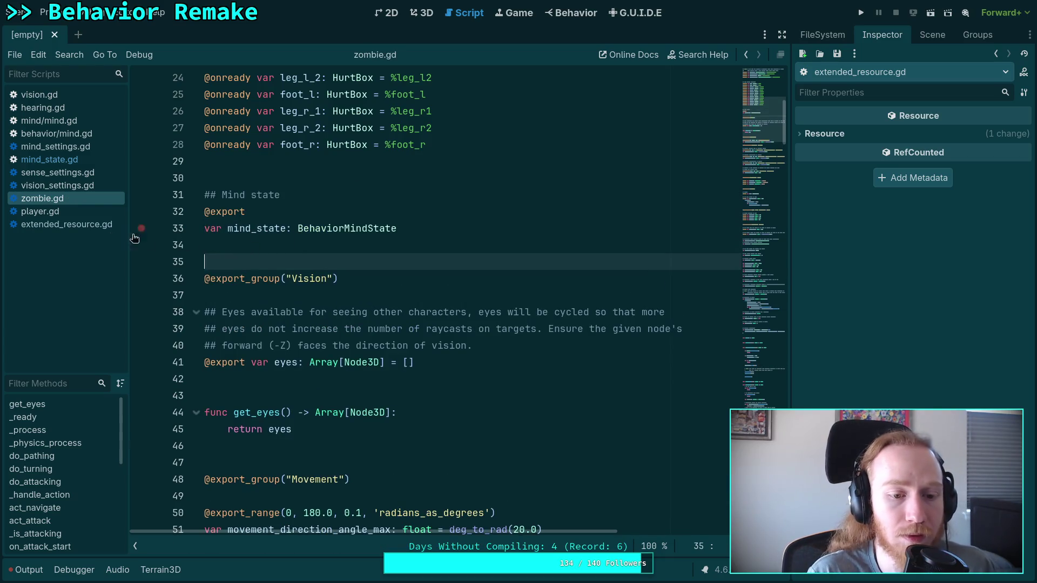
pyautogui.click(81, 162)
pyautogui.click(301, 209)
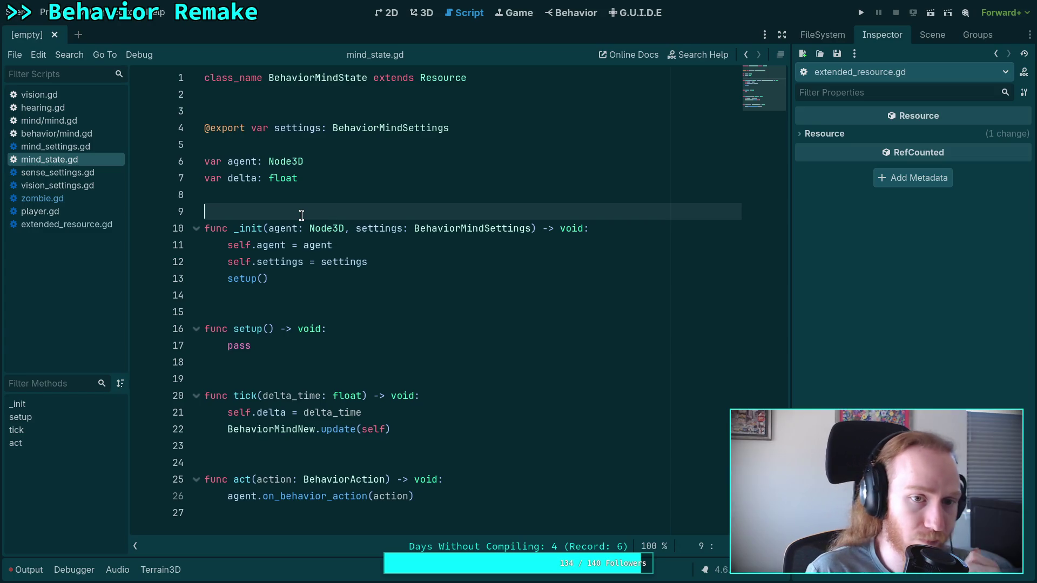
pyautogui.moveTo(250, 130); pyautogui.dragTo(200, 131)
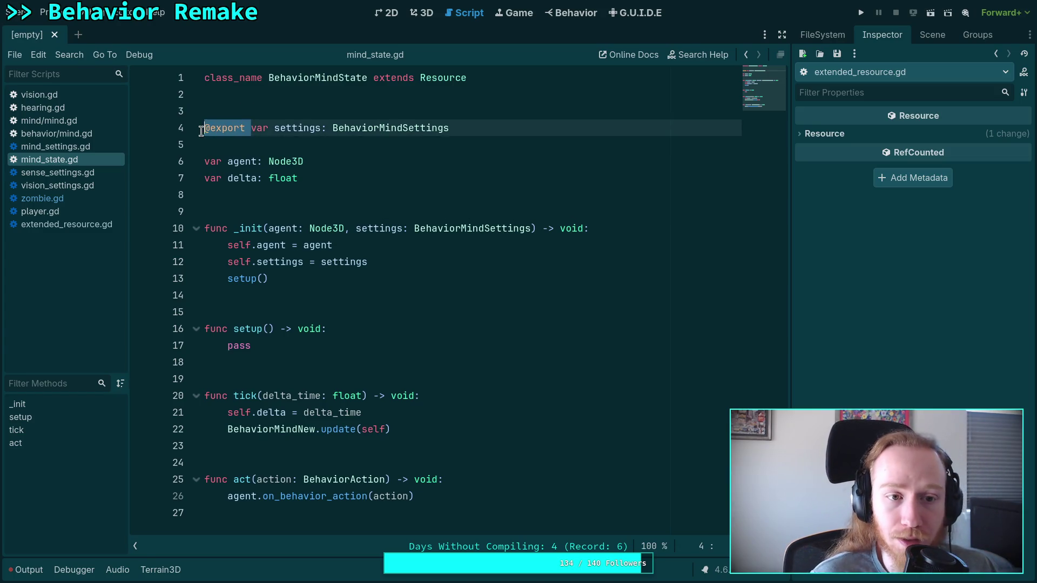
pyautogui.press('BackSpace')
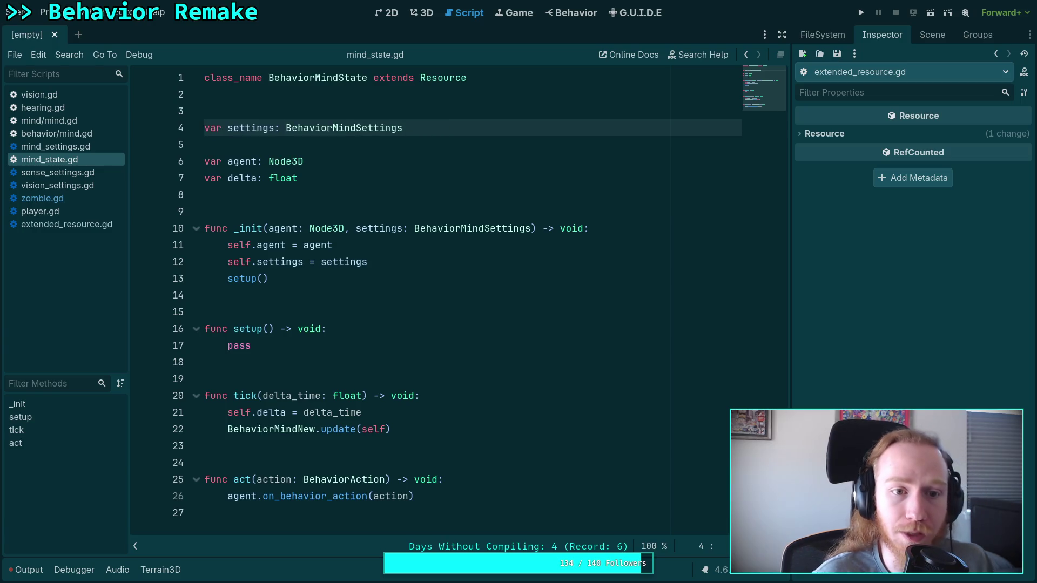
pyautogui.hotkey('alt', 'Down')
pyautogui.hotkey('alt', 'Down')
pyautogui.press('Down')
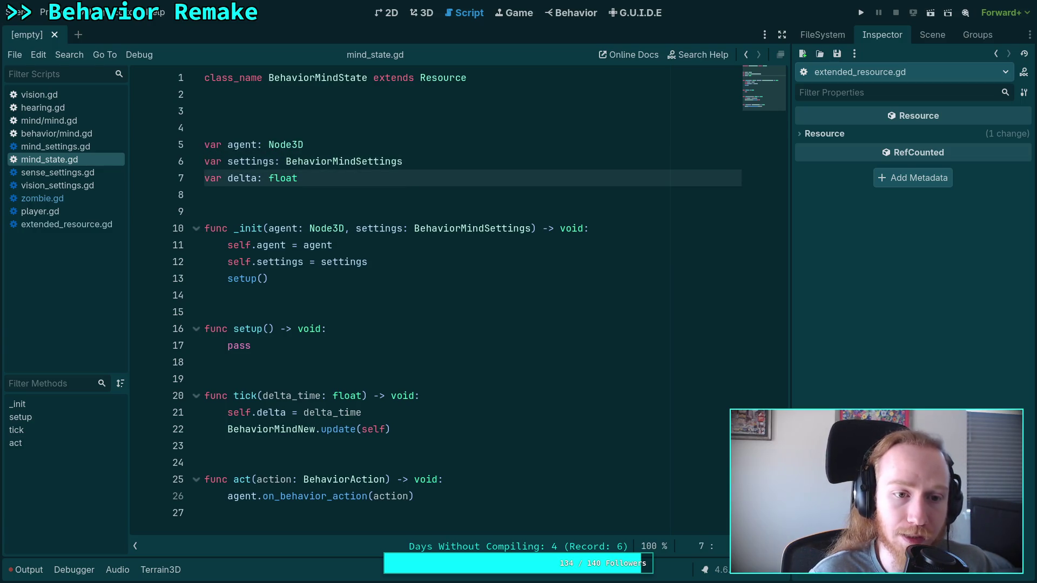
pyautogui.press('Return')
pyautogui.press('Up')
pyautogui.press('Up')
pyautogui.press('Up')
pyautogui.press('BackSpace')
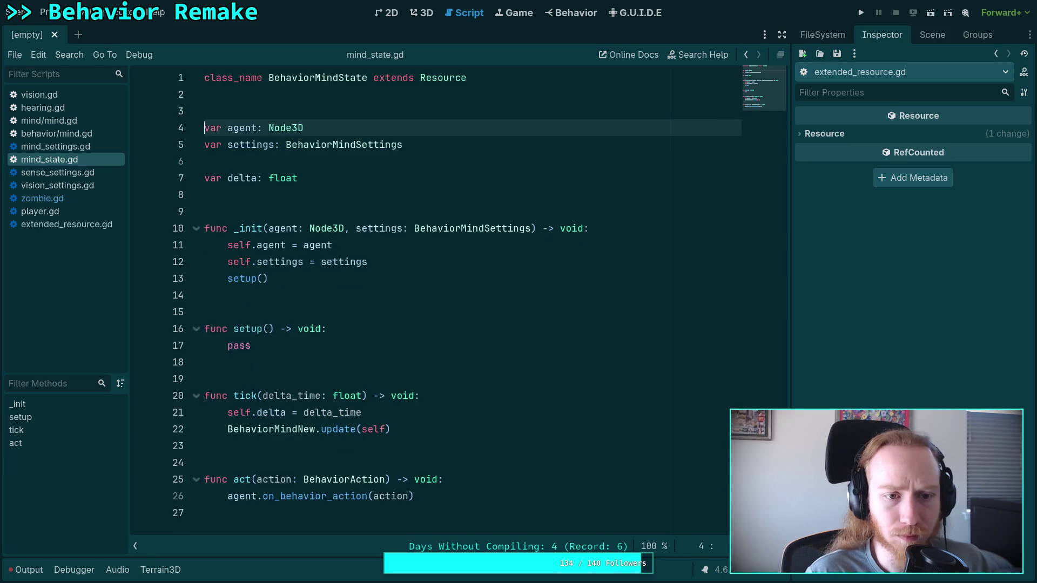
pyautogui.click(204, 161)
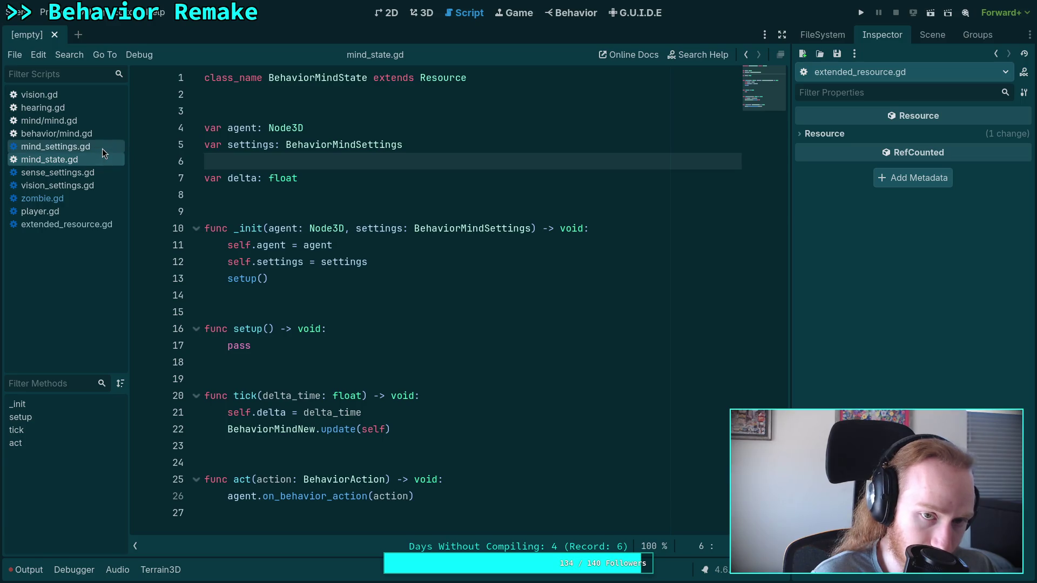
pyautogui.click(73, 198)
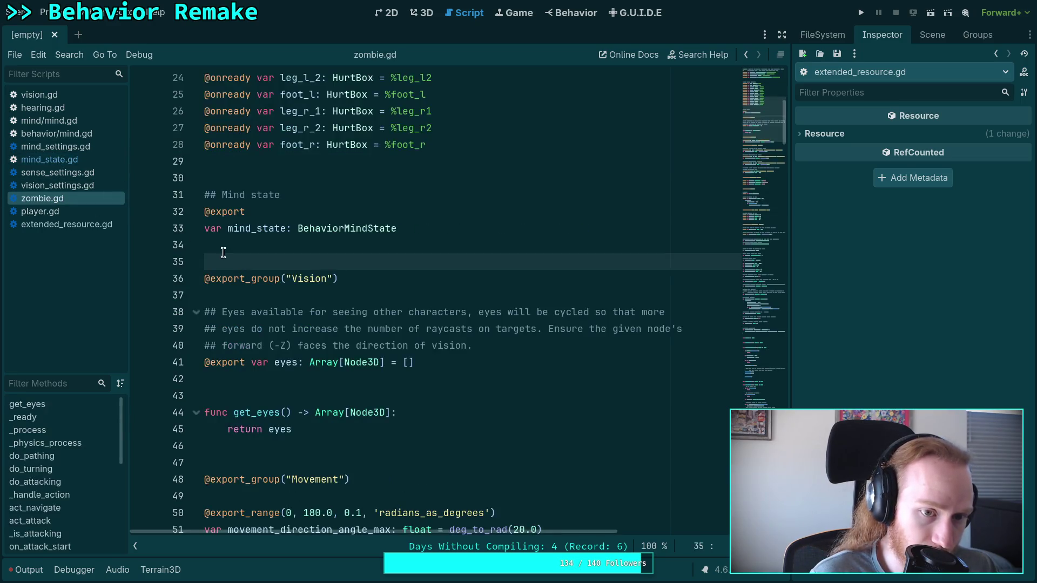
# - Declare an exported var mind_settings: BehaviorMindSettings at the top of zombie.gd
pyautogui.click(279, 212)
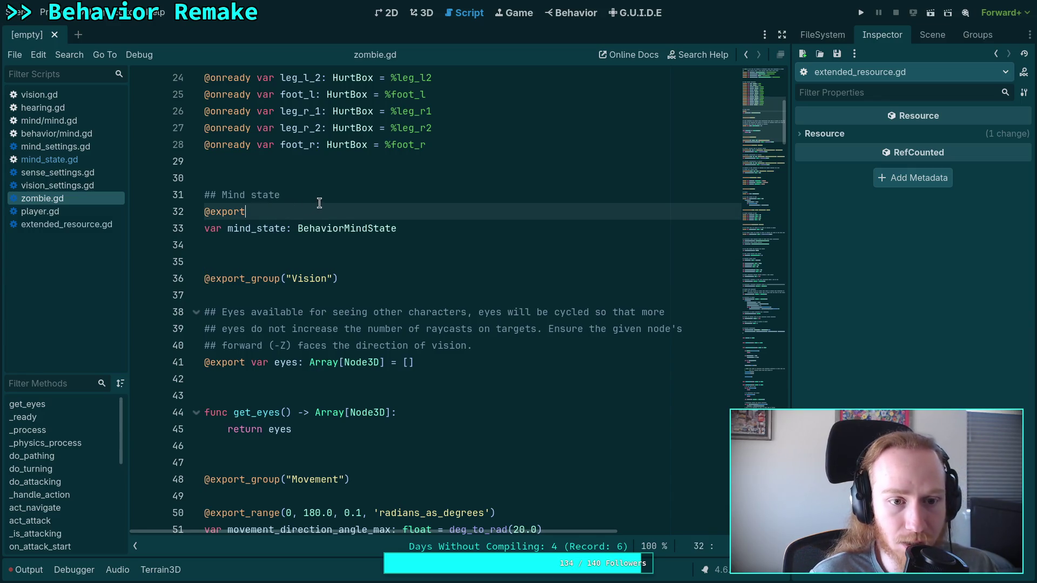
pyautogui.press('Return')
pyautogui.press('Up')
pyautogui.press('Up')
pyautogui.hotkey('alt', 'Down')
pyautogui.hotkey('alt', 'Down')
pyautogui.press('Up')
pyautogui.press('Up')
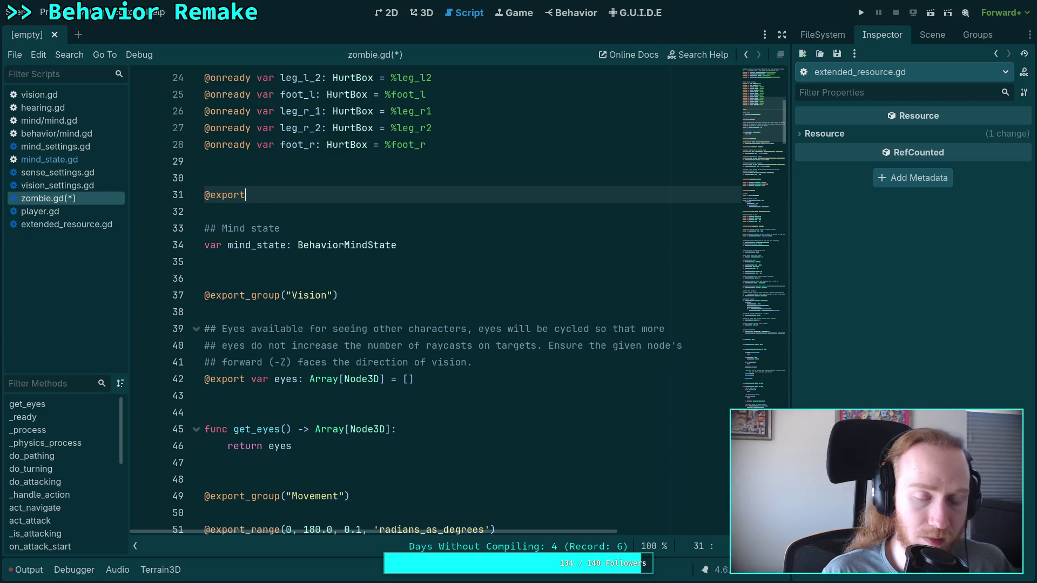
pyautogui.write('var mind')
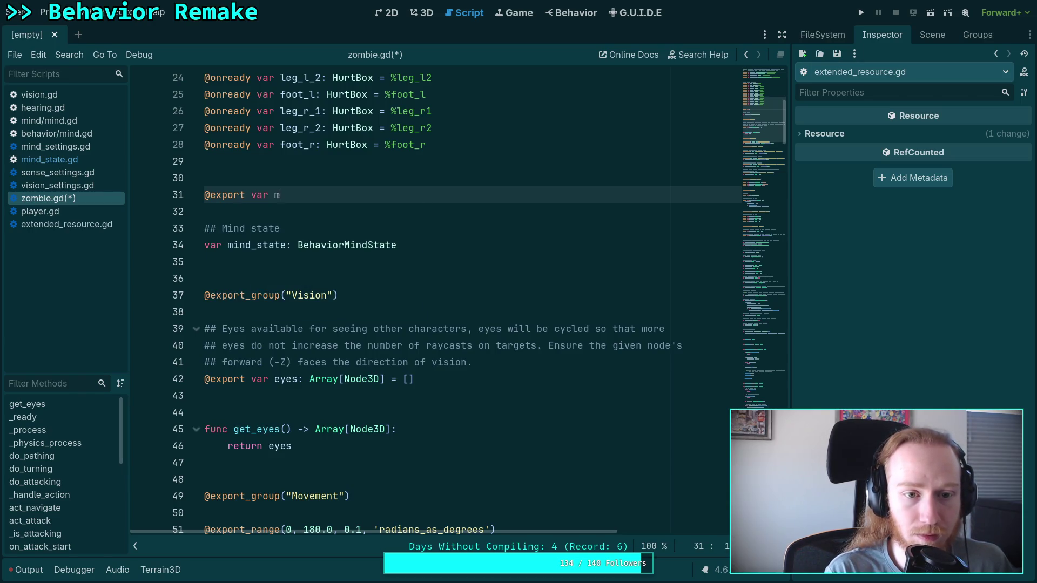
pyautogui.write('_settings: B')
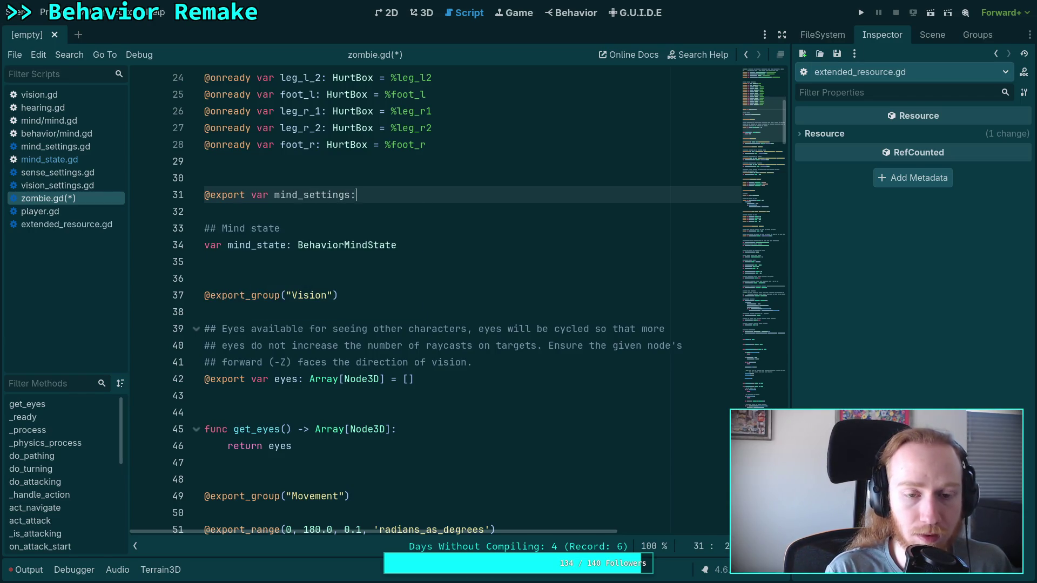
pyautogui.write('ehaviorMind')
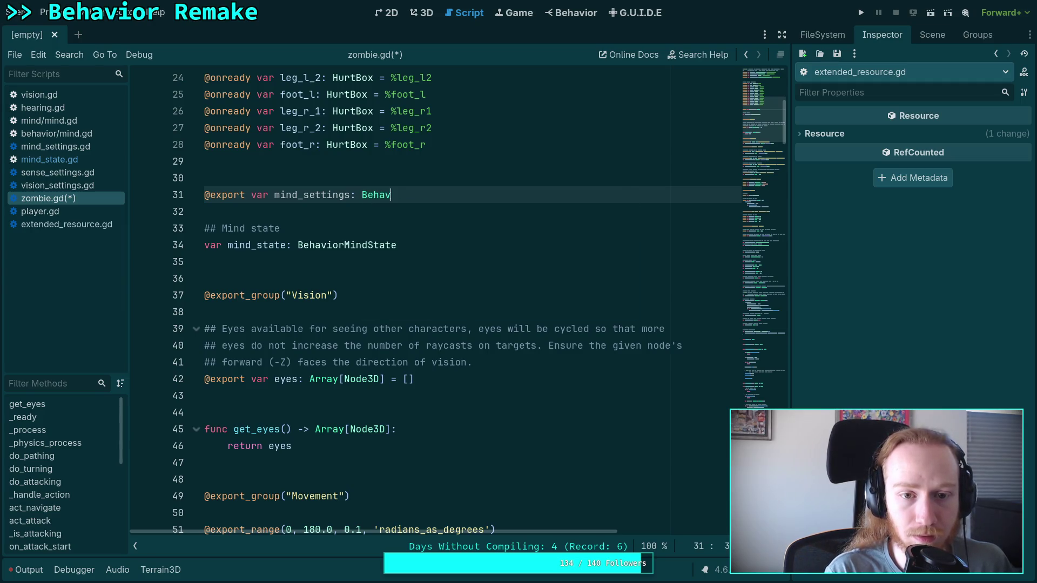
pyautogui.press('Down')
pyautogui.press('Down')
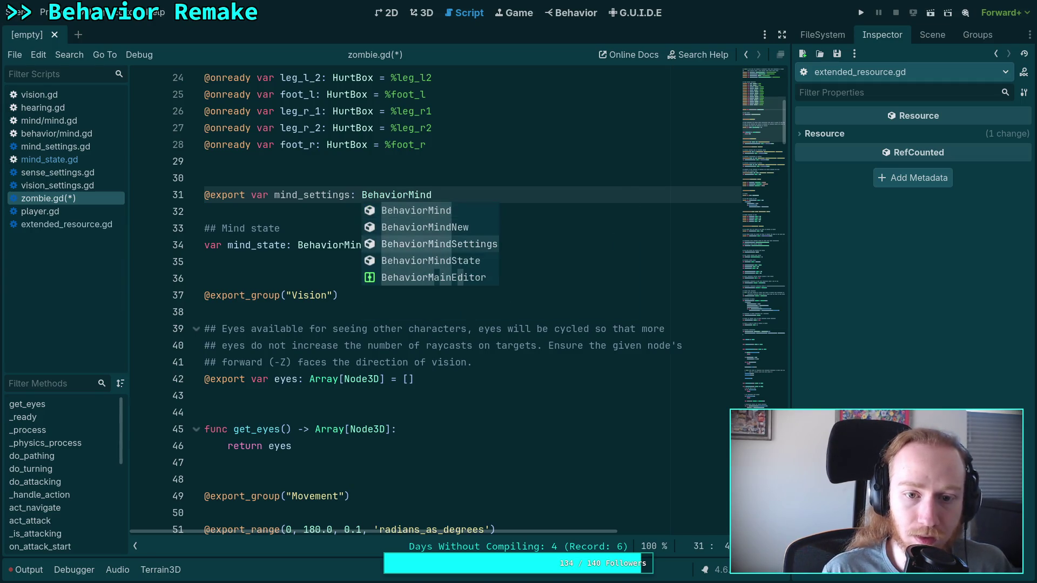
pyautogui.press('Return')
# - Cut the Mind state comment and mind_state declaration out of the top of zombie.gd
pyautogui.moveTo(405, 246); pyautogui.dragTo(411, 216)
pyautogui.hotkey('ctrl', 'c')
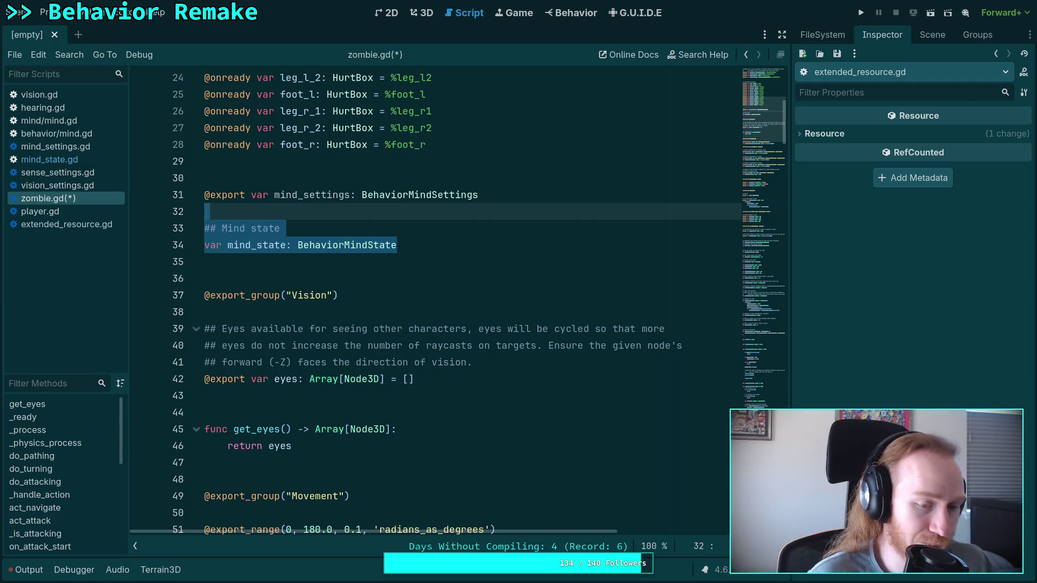
pyautogui.press('Delete')
pyautogui.press('BackSpace')
pyautogui.moveTo(766, 228)
pyautogui.mouseDown()
pyautogui.moveTo(767, 272)
pyautogui.moveTo(765, 235)
pyautogui.mouseUp()
pyautogui.click(414, 201)
# - Paste the Mind state comment and mind_state declaration back below locomotion
pyautogui.hotkey('ctrl', 'v')
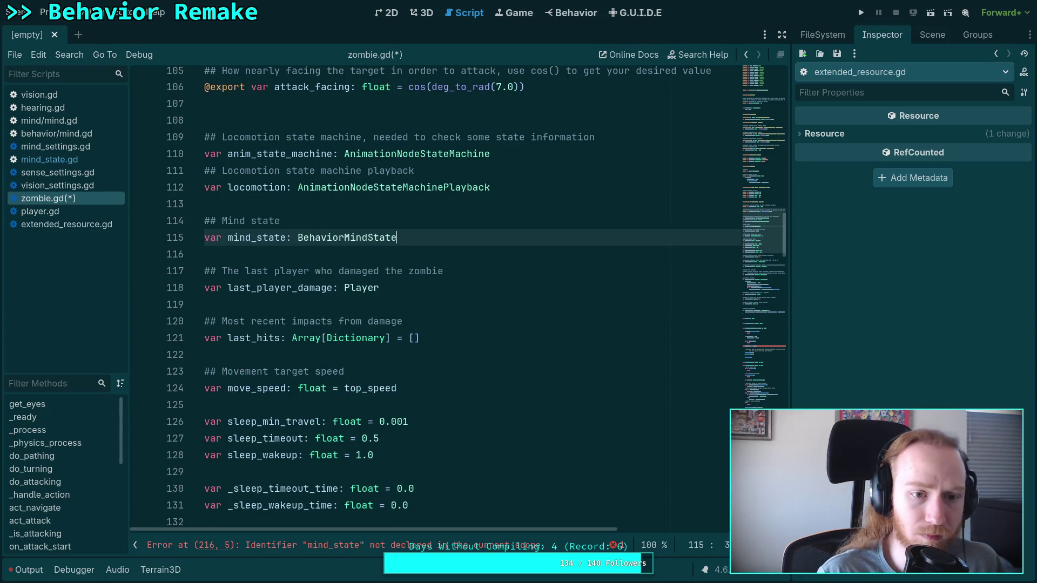
pyautogui.press('Up')
pyautogui.press('Up')
pyautogui.press('BackSpace')
pyautogui.moveTo(768, 239); pyautogui.dragTo(772, 324)
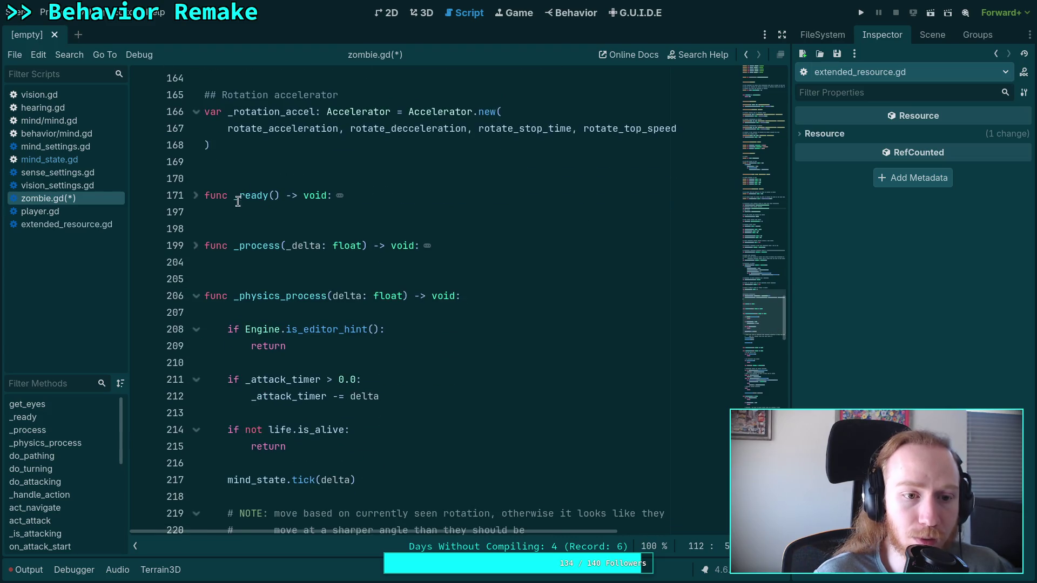
# - Expand the folded _ready function to review it, then switch to mind_state.gd
pyautogui.click(195, 197)
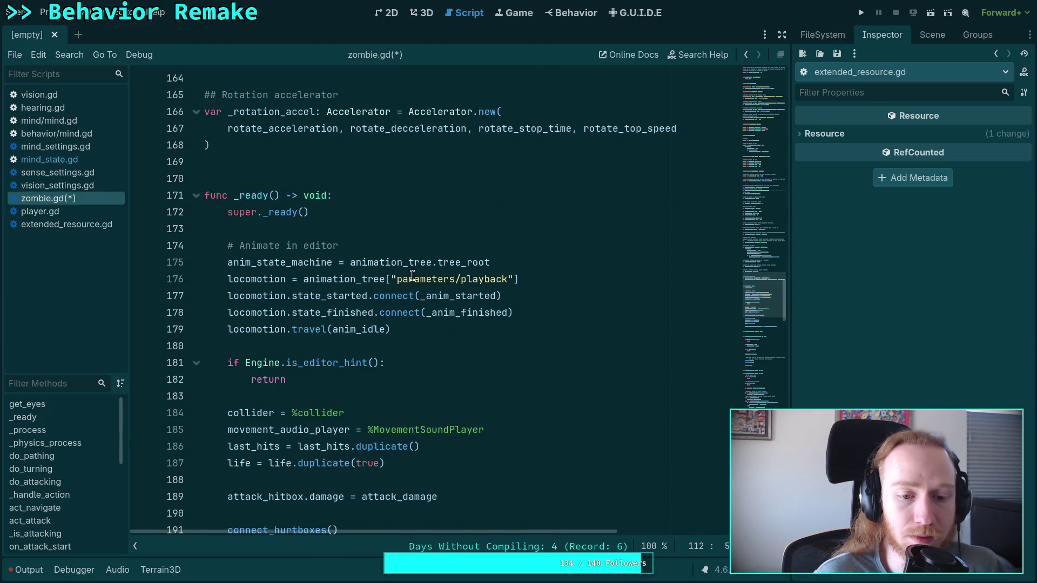
pyautogui.scroll(-2, 412, 275)
pyautogui.scroll(-3, 412, 275)
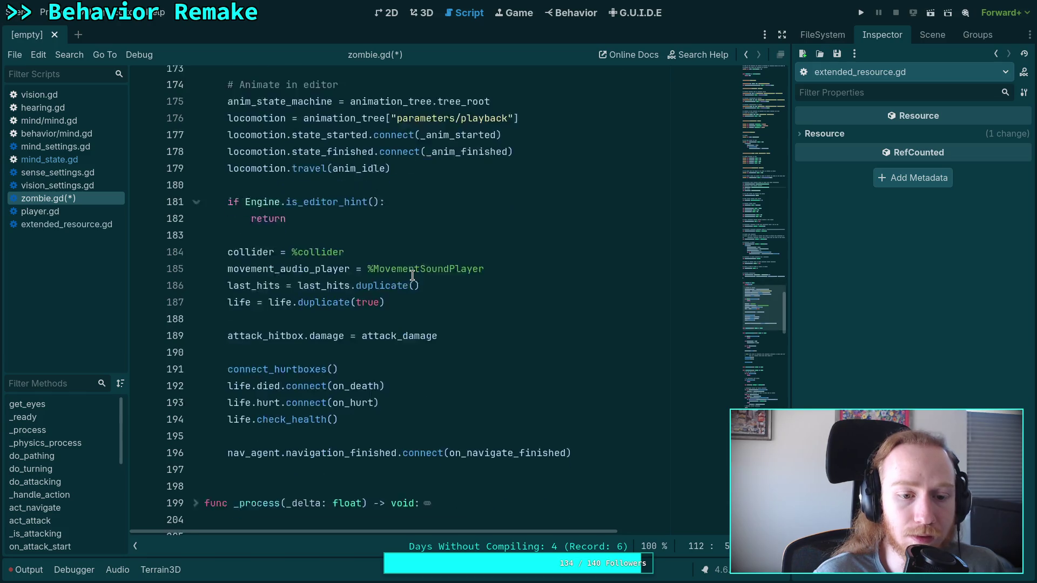
pyautogui.scroll(3, 412, 275)
pyautogui.scroll(2, 412, 275)
pyautogui.click(49, 160)
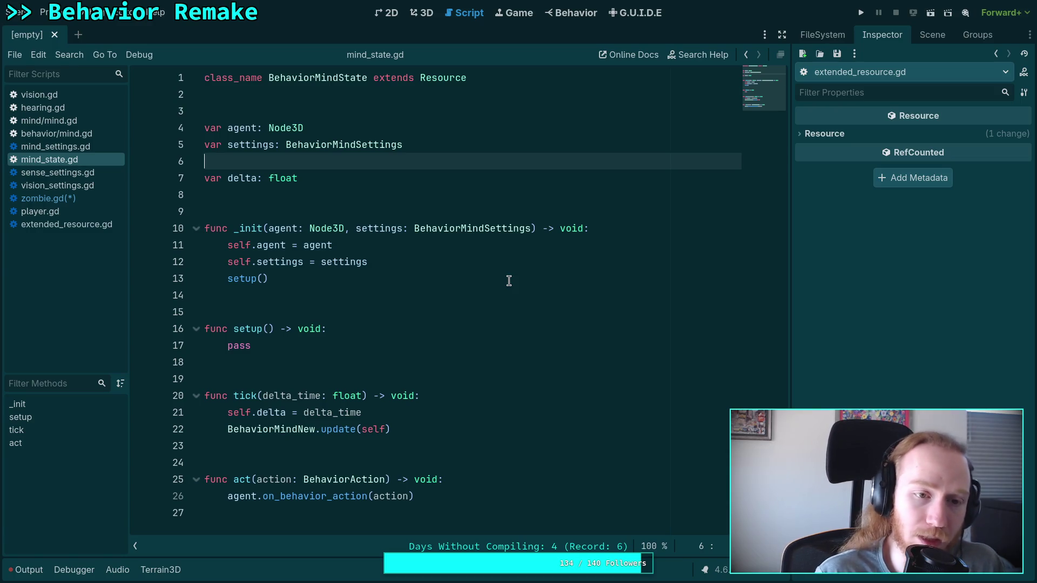
# - Delete the _init and setup functions from mind_state.gd
pyautogui.moveTo(322, 267)
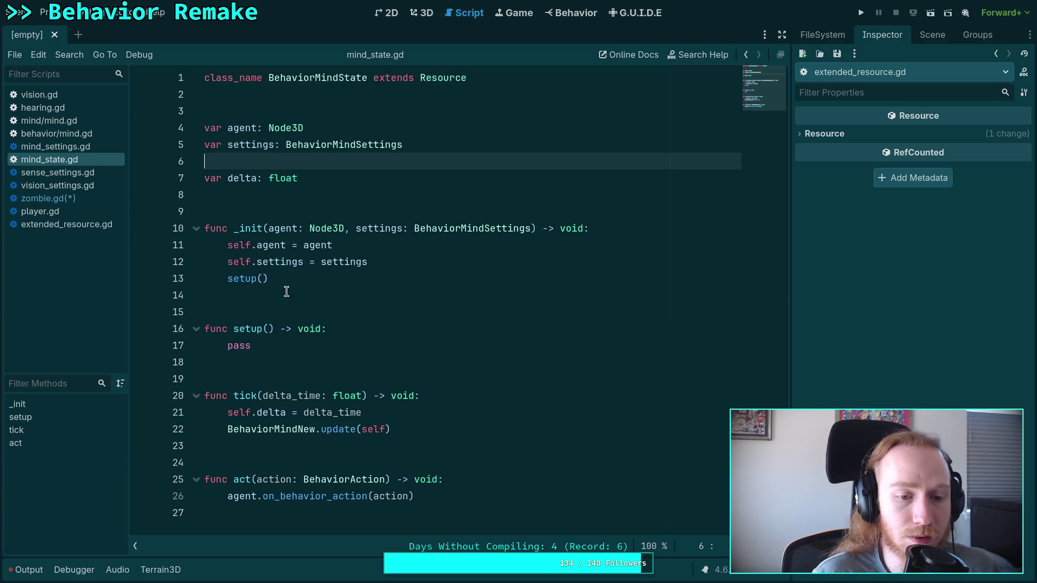
pyautogui.moveTo(286, 345); pyautogui.dragTo(158, 216)
pyautogui.press('BackSpace')
pyautogui.press('Delete')
pyautogui.press('Delete')
pyautogui.moveTo(349, 225)
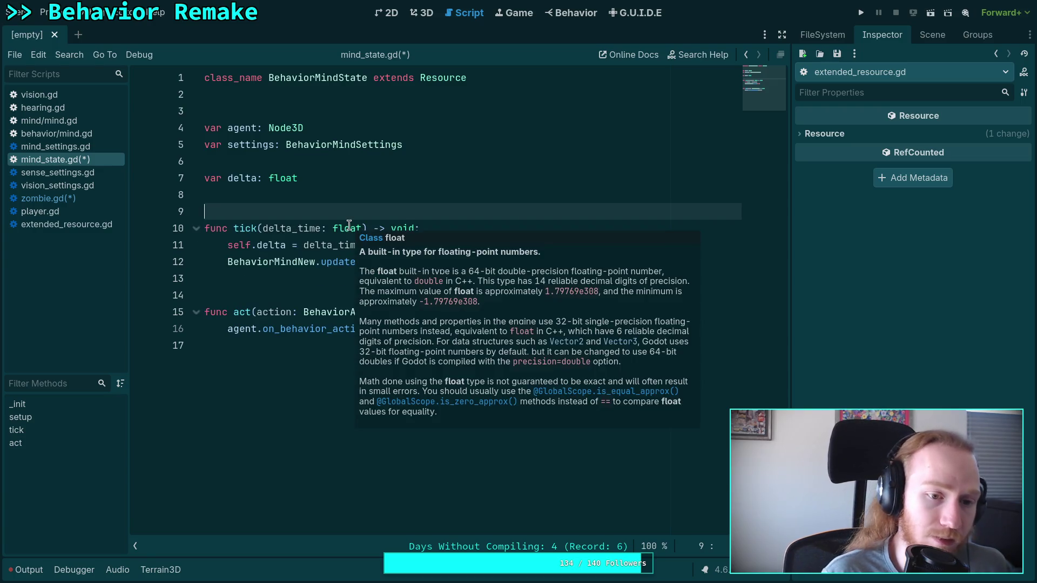
pyautogui.click(280, 296)
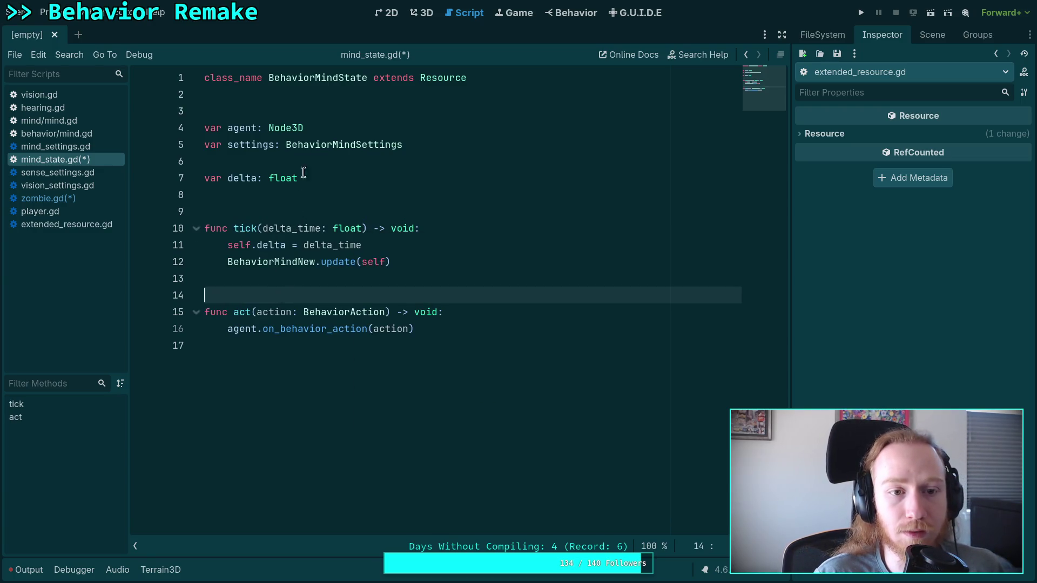
# - Add 'signal act(action: BehaviorAction)' under class_name, with blank lines around it
pyautogui.click(353, 94)
pyautogui.press('Return')
pyautogui.write('signal ')
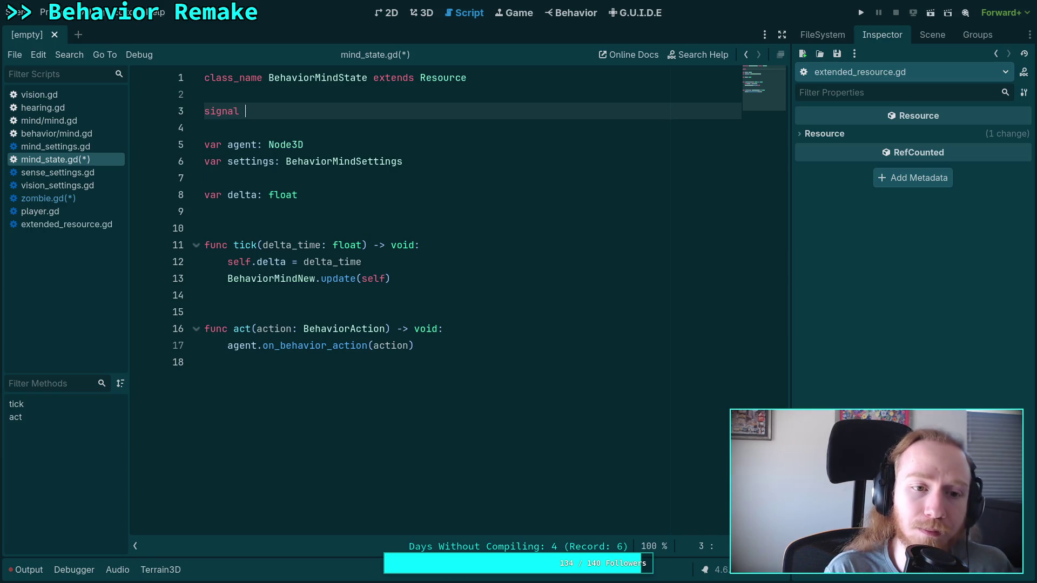
pyautogui.write('on_behavio')
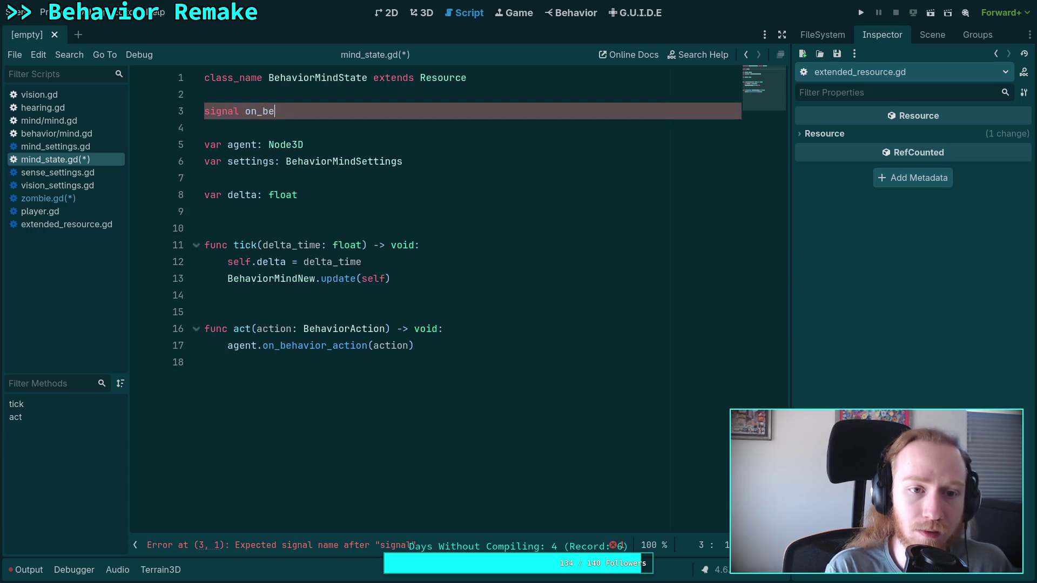
pyautogui.press('BackSpace')
pyautogui.press('BackSpace')
pyautogui.press('BackSpace')
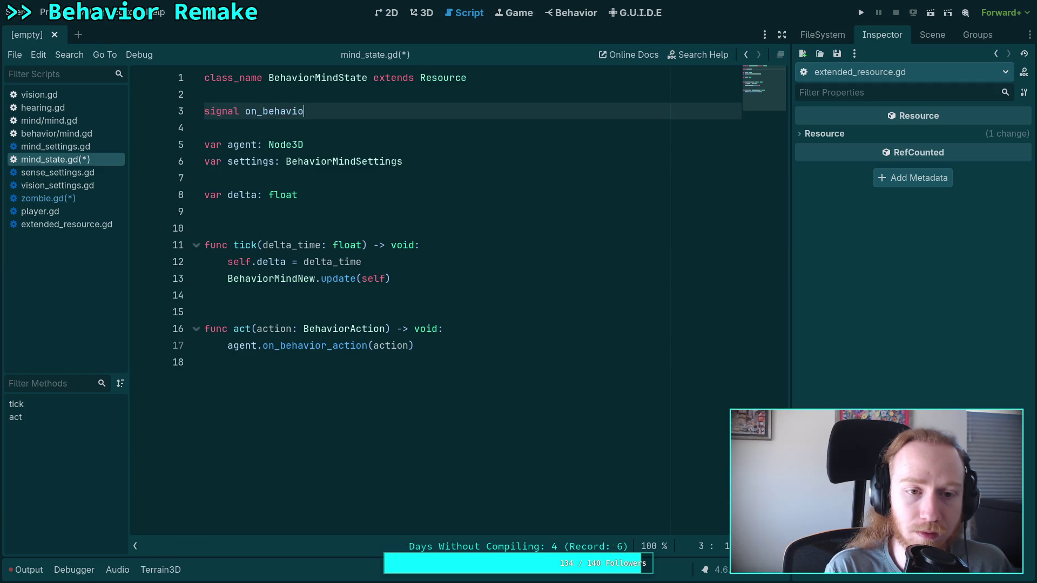
pyautogui.write('act(acti')
pyautogui.press('BackSpace')
pyautogui.press('BackSpace')
pyautogui.write('tion: Behavior')
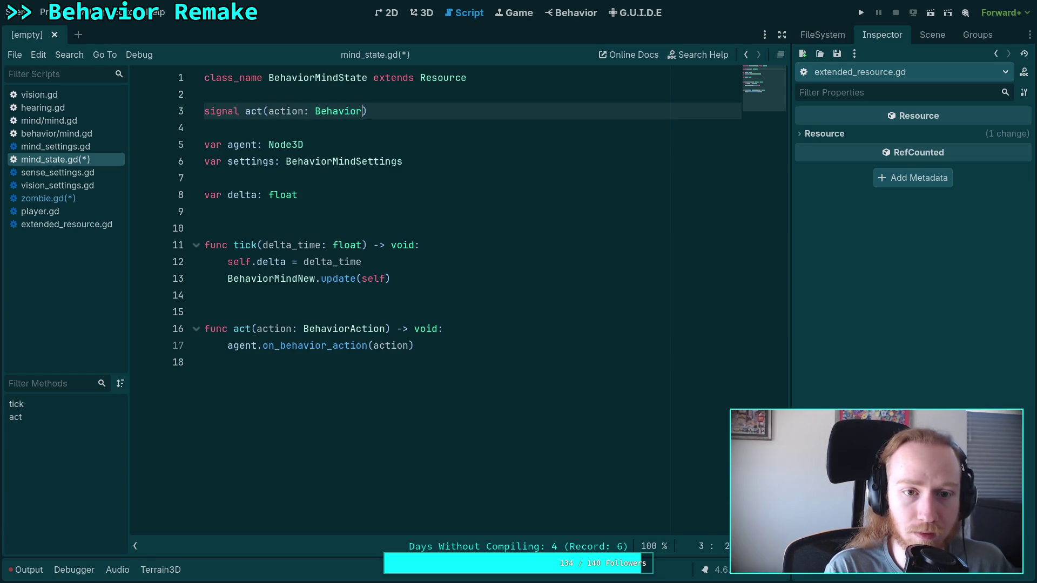
pyautogui.write('Action')
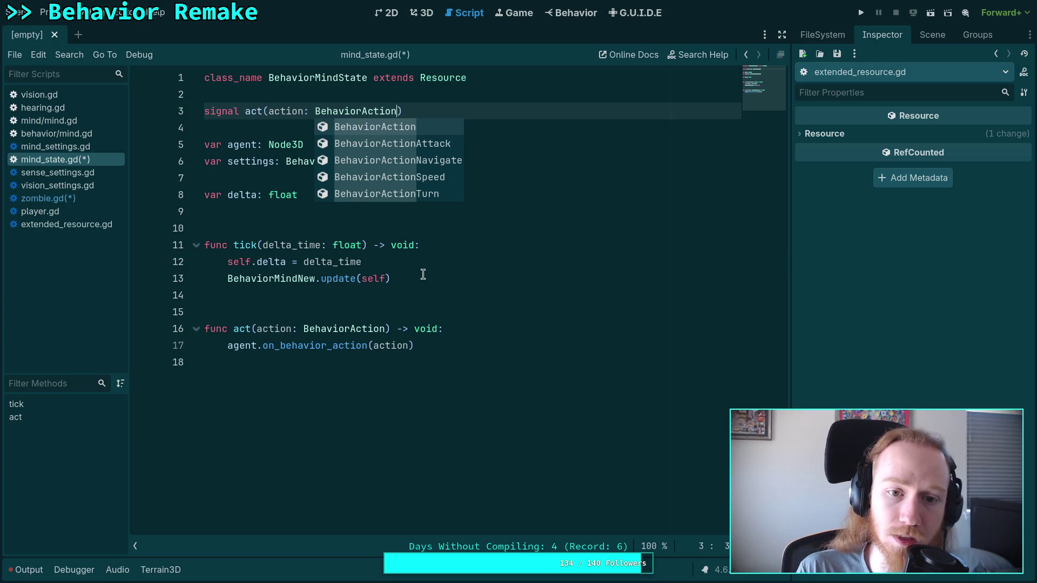
pyautogui.click(423, 274)
pyautogui.moveTo(406, 115); pyautogui.dragTo(429, 99)
pyautogui.click(432, 81)
pyautogui.click(420, 95)
pyautogui.press('Return')
pyautogui.press('Down')
pyautogui.press('Down')
pyautogui.press('Return')
# - Delete the old act function and save mind_state.gd
pyautogui.click(439, 374)
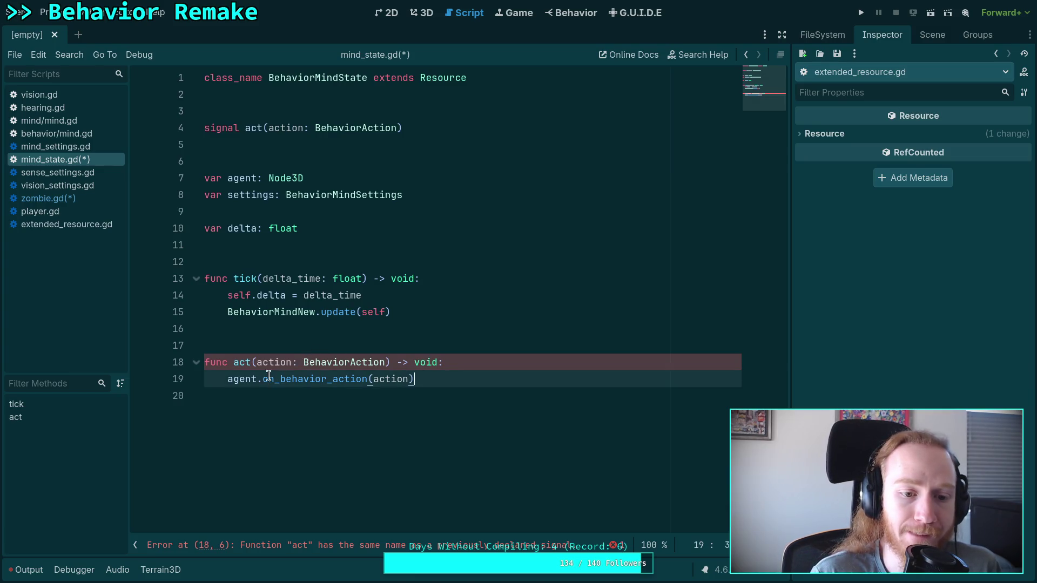
pyautogui.moveTo(448, 382); pyautogui.dragTo(173, 361)
pyautogui.press('BackSpace')
pyautogui.press('BackSpace')
pyautogui.press('BackSpace')
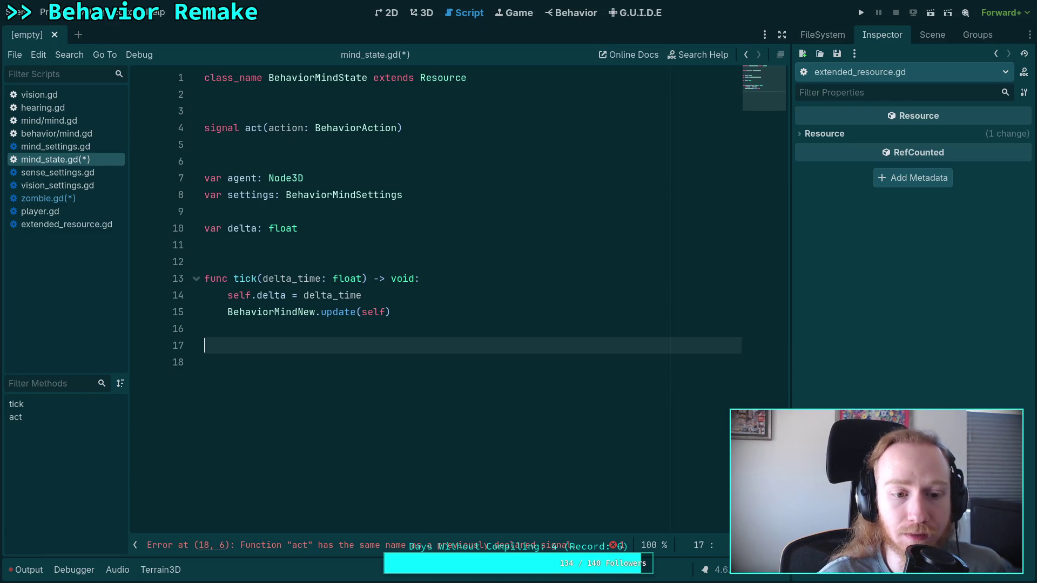
pyautogui.hotkey('ctrl', 's')
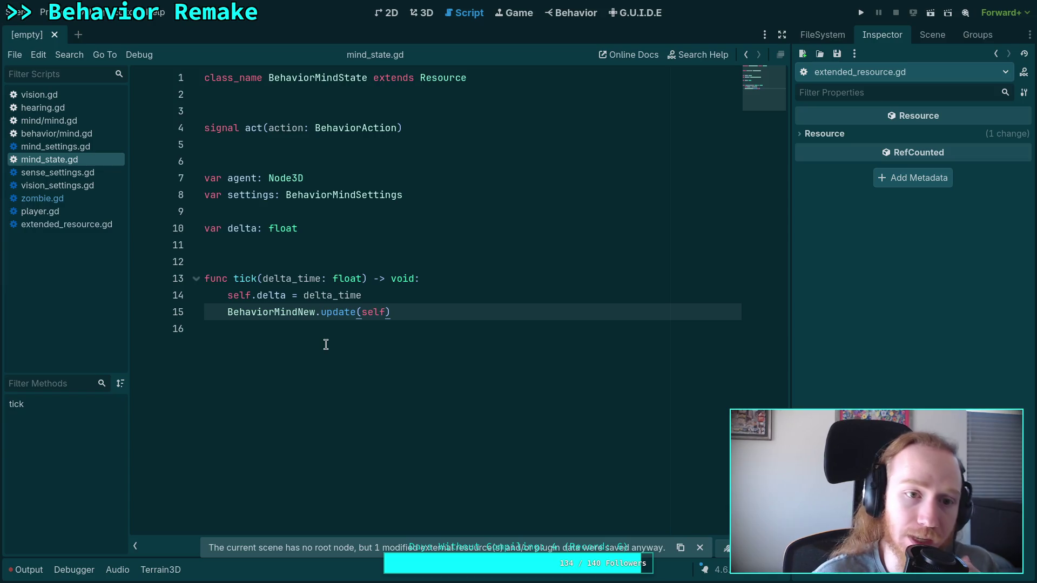
pyautogui.click(66, 200)
pyautogui.scroll(-10, 296, 288)
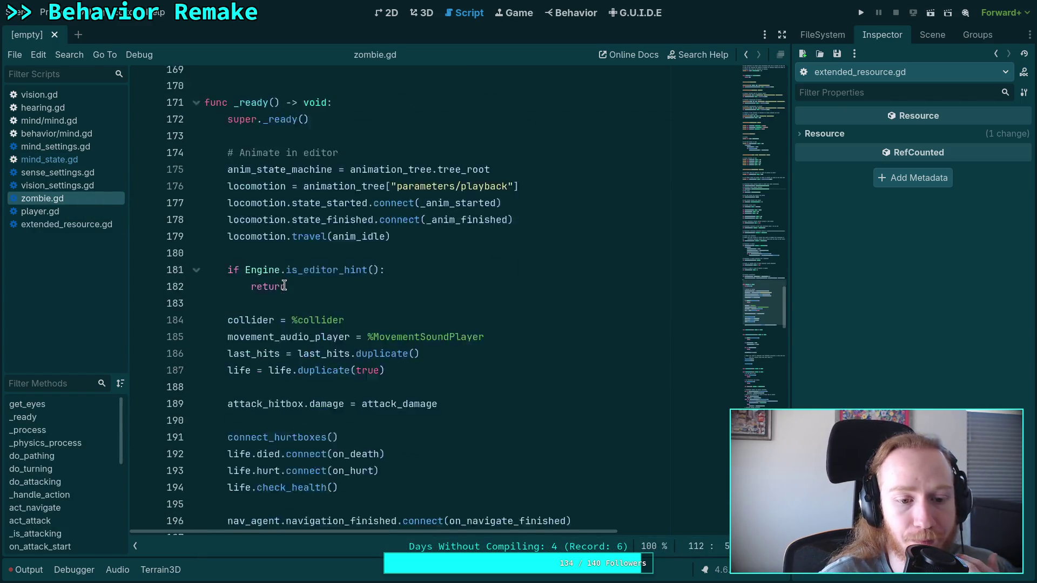
# - Cut the mind_state comment and declaration from below locomotion in zombie.gd
pyautogui.scroll(-4, 295, 287)
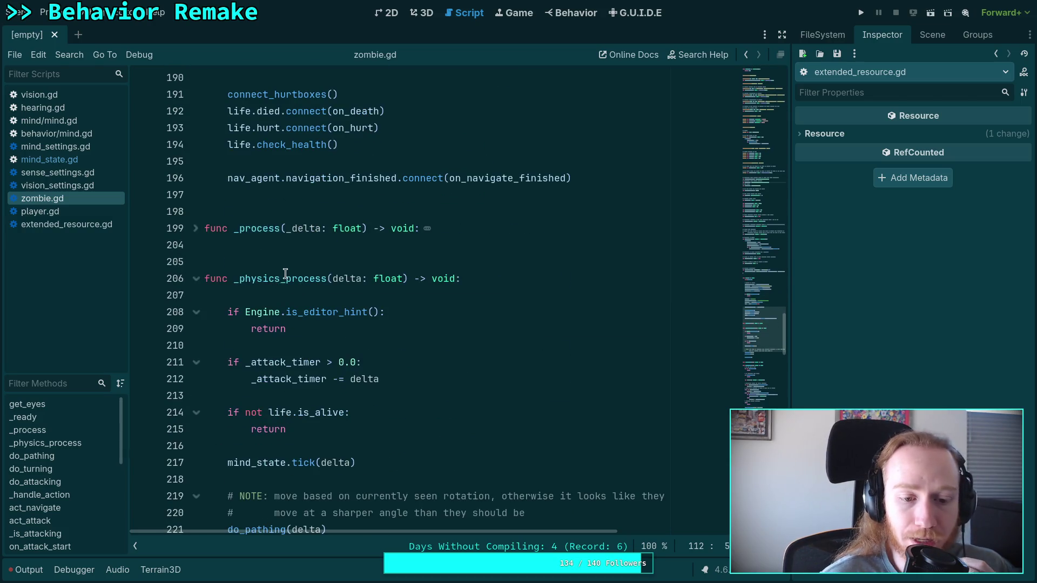
pyautogui.moveTo(281, 272)
pyautogui.scroll(-5, 285, 274)
pyautogui.scroll(2, 285, 274)
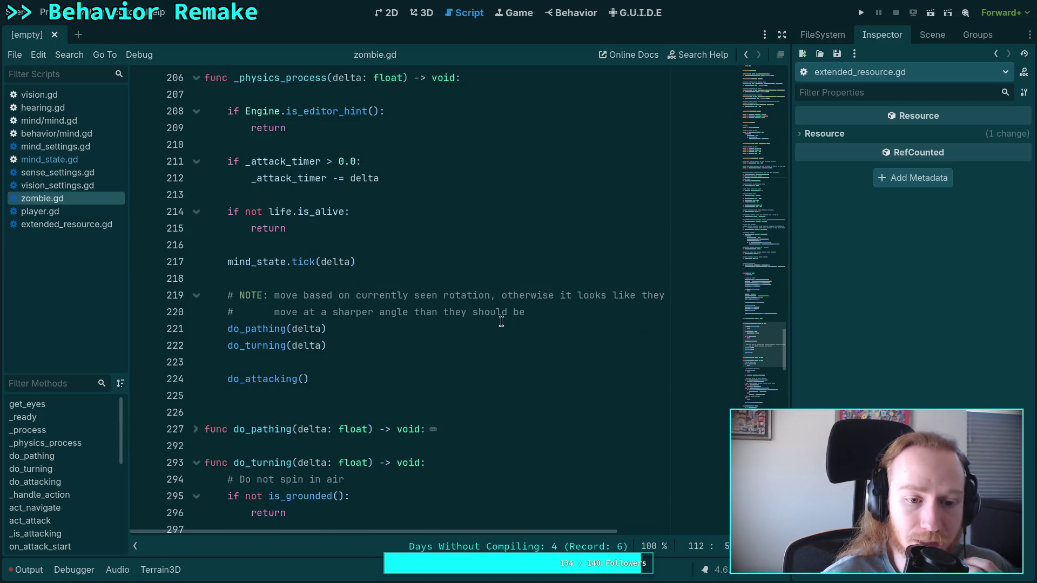
pyautogui.moveTo(760, 357)
pyautogui.mouseDown()
pyautogui.moveTo(779, 216)
pyautogui.moveTo(777, 226)
pyautogui.mouseUp()
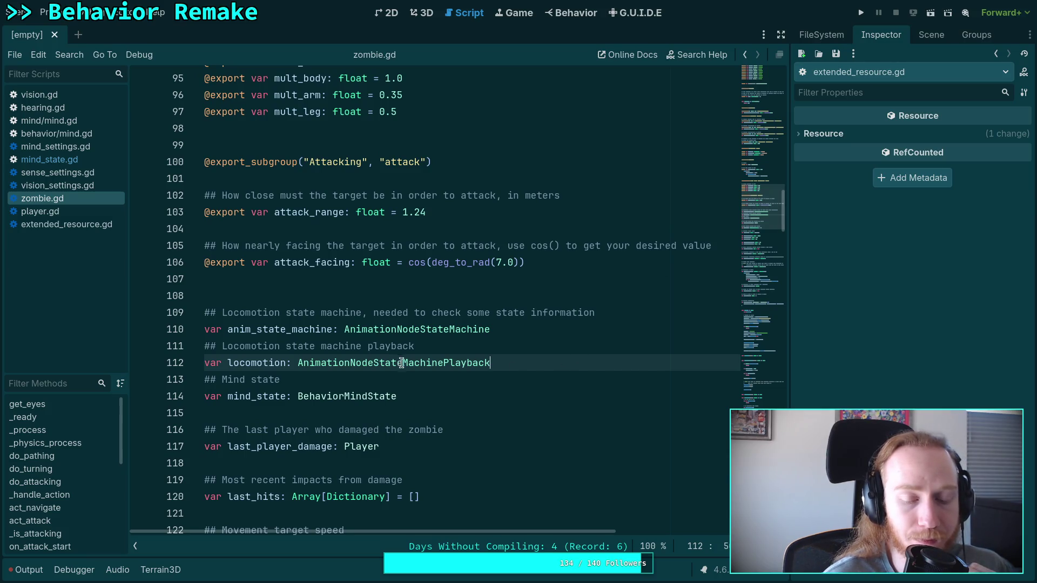
pyautogui.moveTo(455, 396)
pyautogui.mouseDown()
pyautogui.moveTo(227, 362)
pyautogui.moveTo(183, 365)
pyautogui.moveTo(186, 385)
pyautogui.mouseUp()
pyautogui.hotkey('ctrl', 'c')
pyautogui.press('BackSpace')
pyautogui.press('Up')
pyautogui.press('Down')
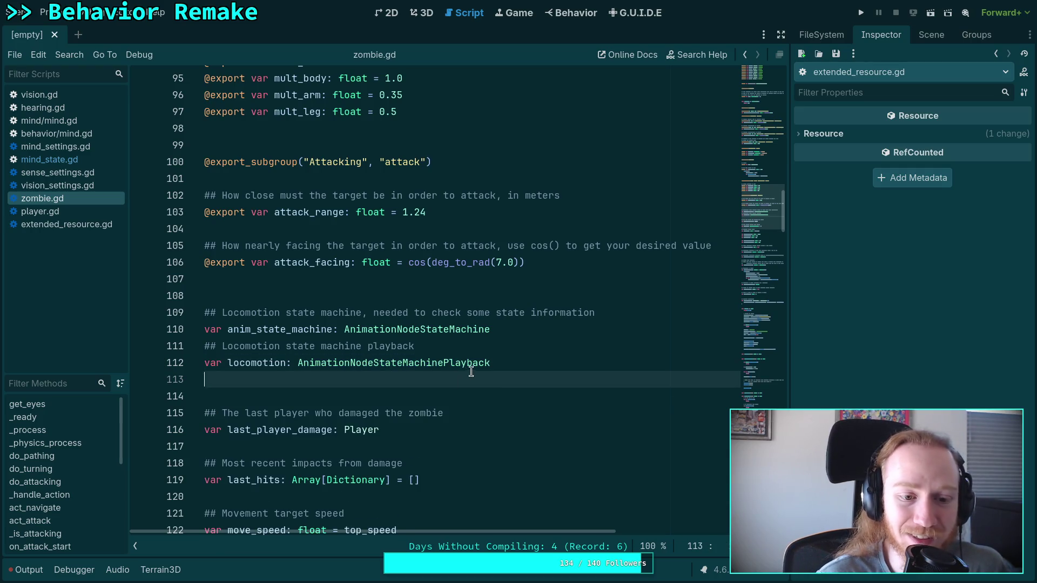
# - Paste them at the top, replacing mind_settings with an exported mind_state, and save zombie.gd
pyautogui.scroll(20, 465, 364)
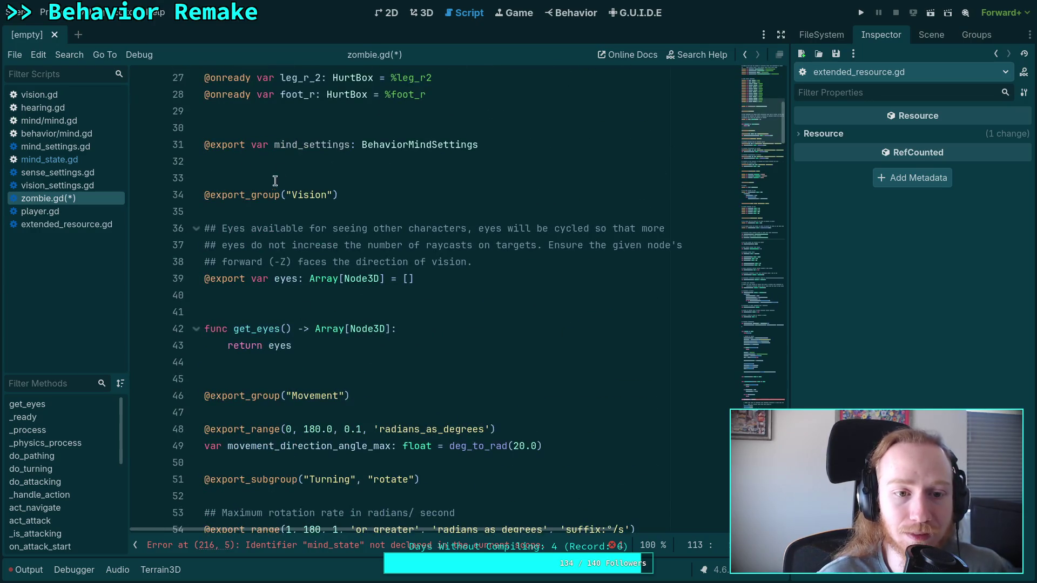
pyautogui.click(318, 161)
pyautogui.scroll(2, 315, 160)
pyautogui.click(298, 228)
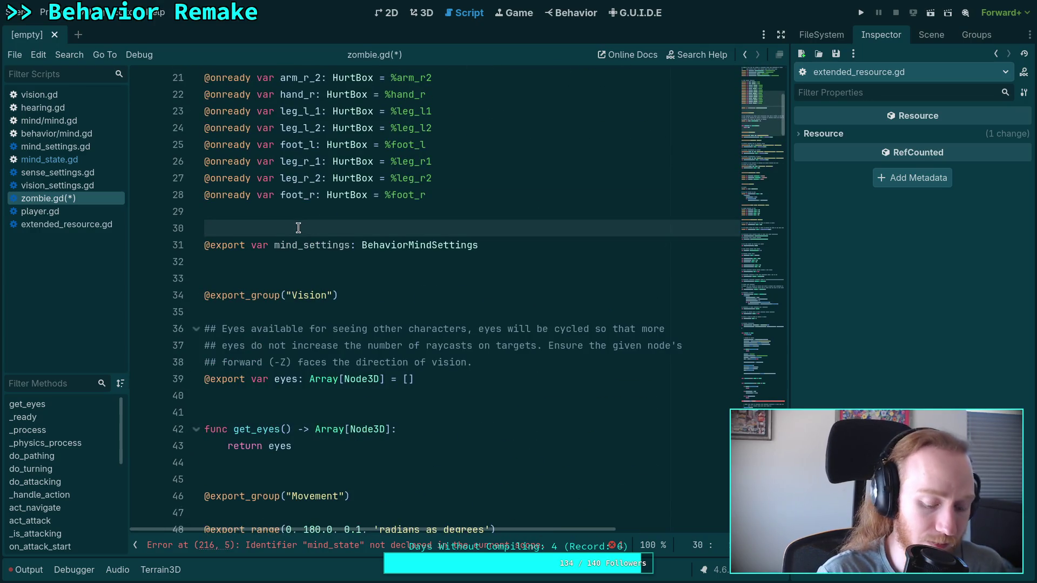
pyautogui.hotkey('ctrl', 'v')
pyautogui.moveTo(247, 278); pyautogui.dragTo(539, 278)
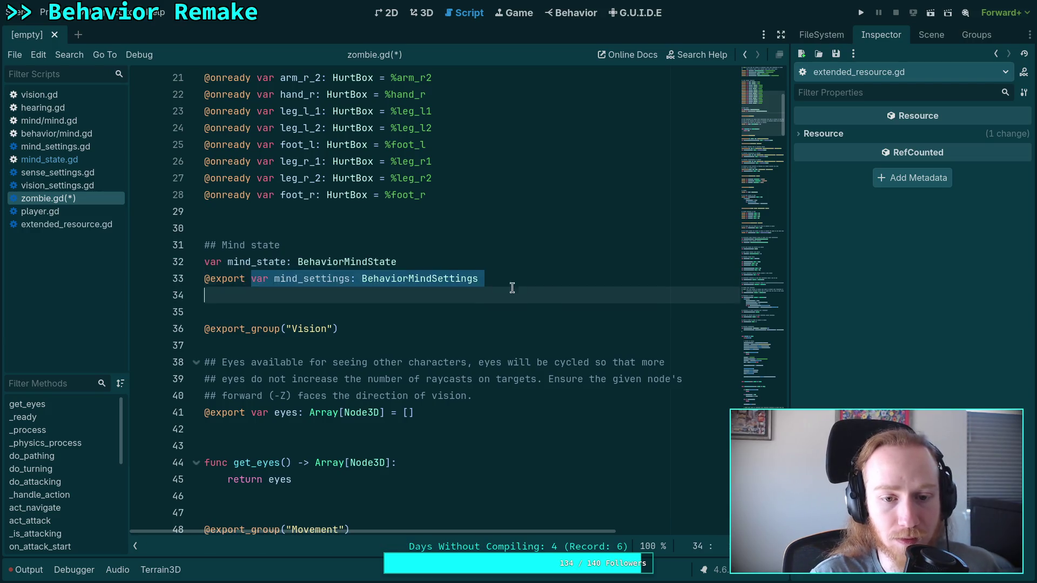
pyautogui.press('BackSpace')
pyautogui.hotkey('alt', 'Up')
pyautogui.hotkey('alt', 'Up')
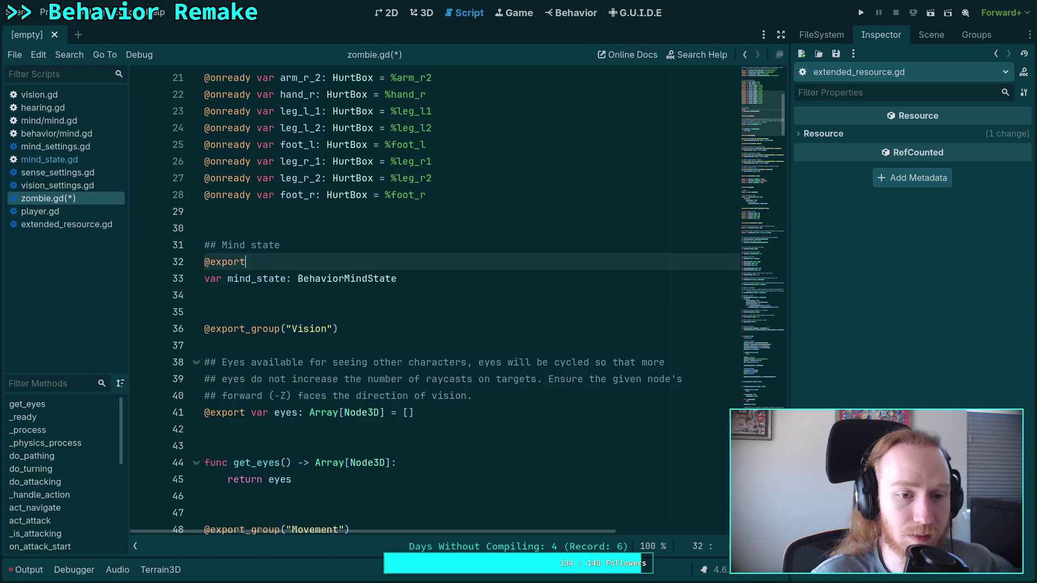
pyautogui.hotkey('alt', 'Down')
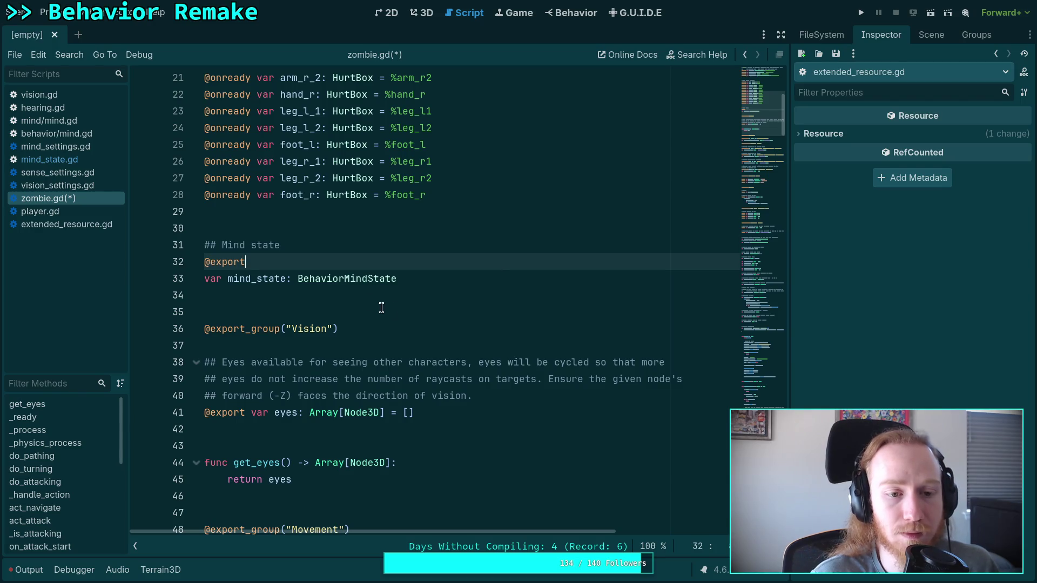
pyautogui.click(465, 295)
pyautogui.hotkey('ctrl', 's')
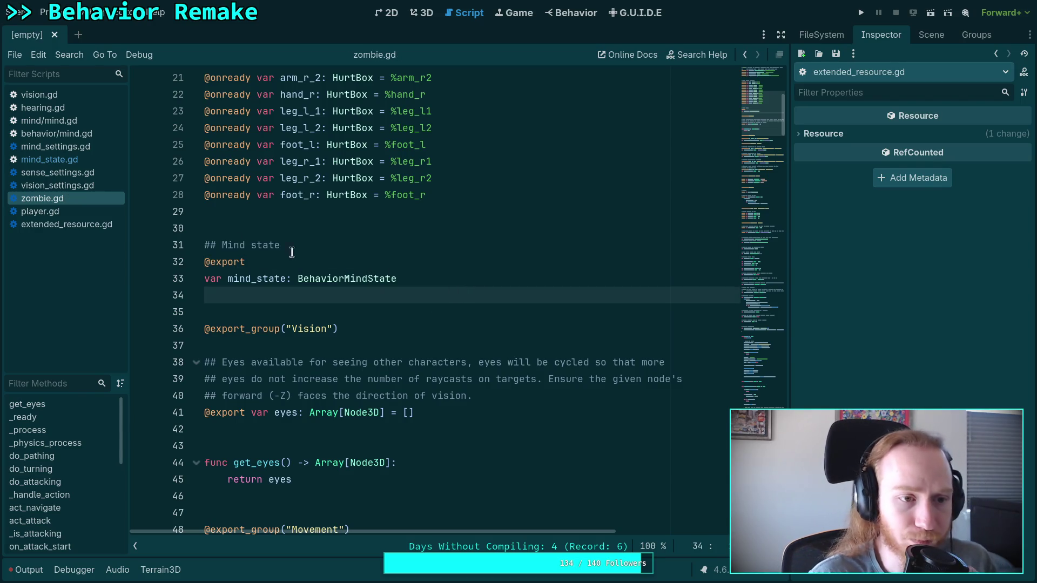
pyautogui.click(49, 160)
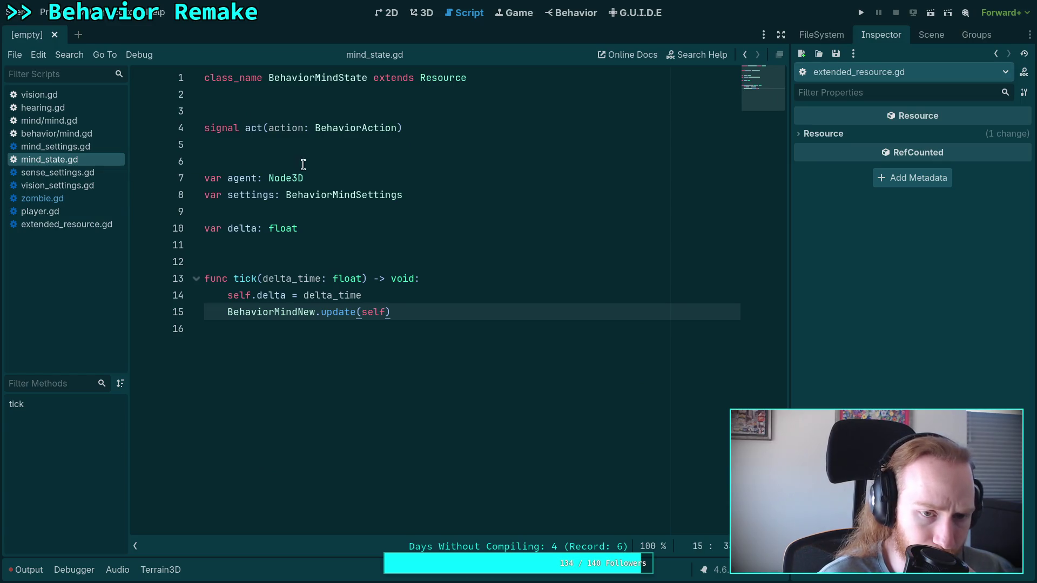
# - Move settings above agent in mind_state.gd, export it again, and save
pyautogui.click(375, 183)
pyautogui.press('Down')
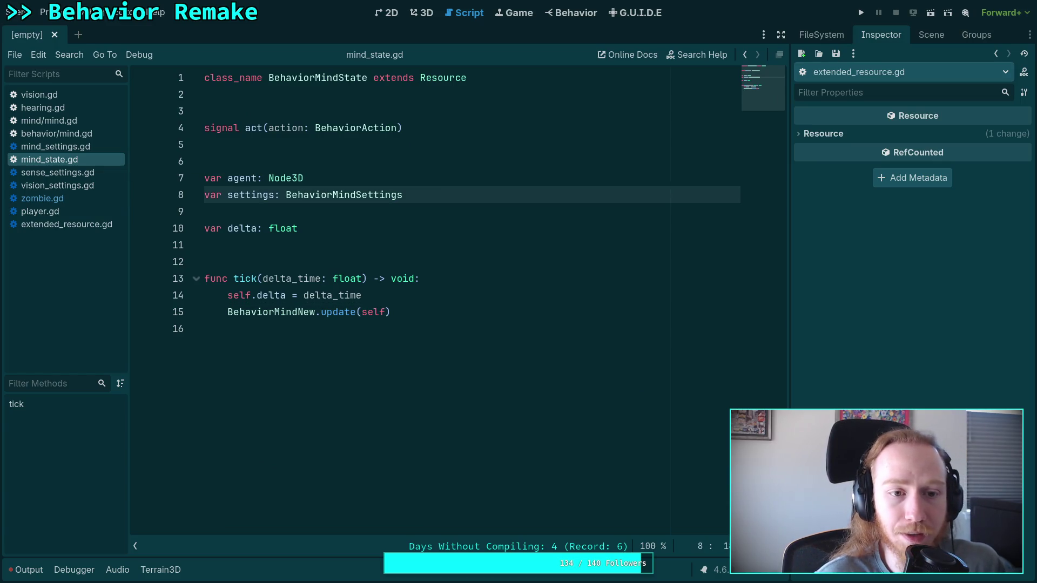
pyautogui.hotkey('alt', 'Up')
pyautogui.press('Down')
pyautogui.hotkey('alt', 'Down')
pyautogui.press('Up')
pyautogui.press('Up')
pyautogui.press('Up')
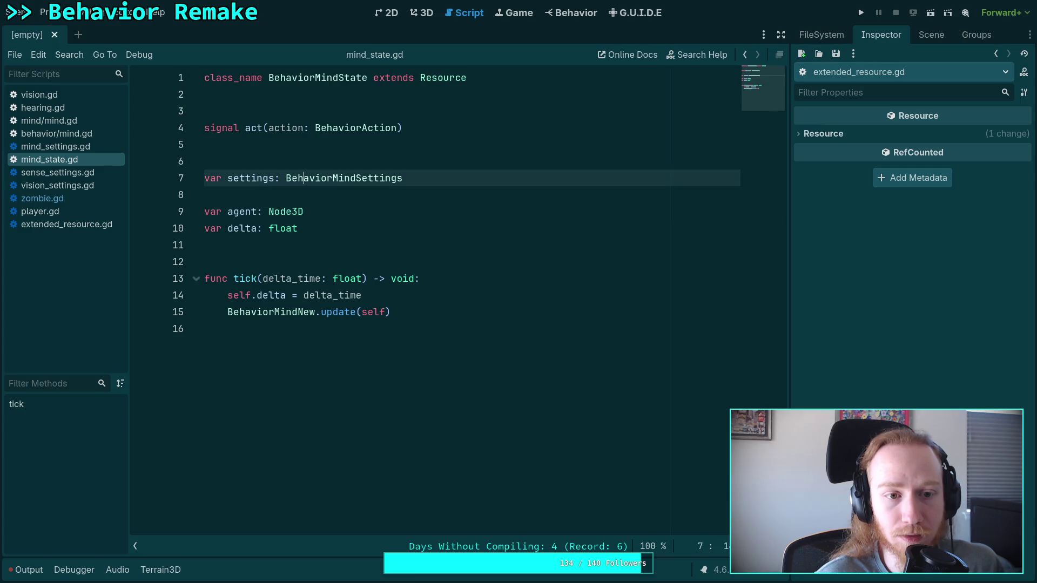
pyautogui.press('Return')
pyautogui.write('@exp')
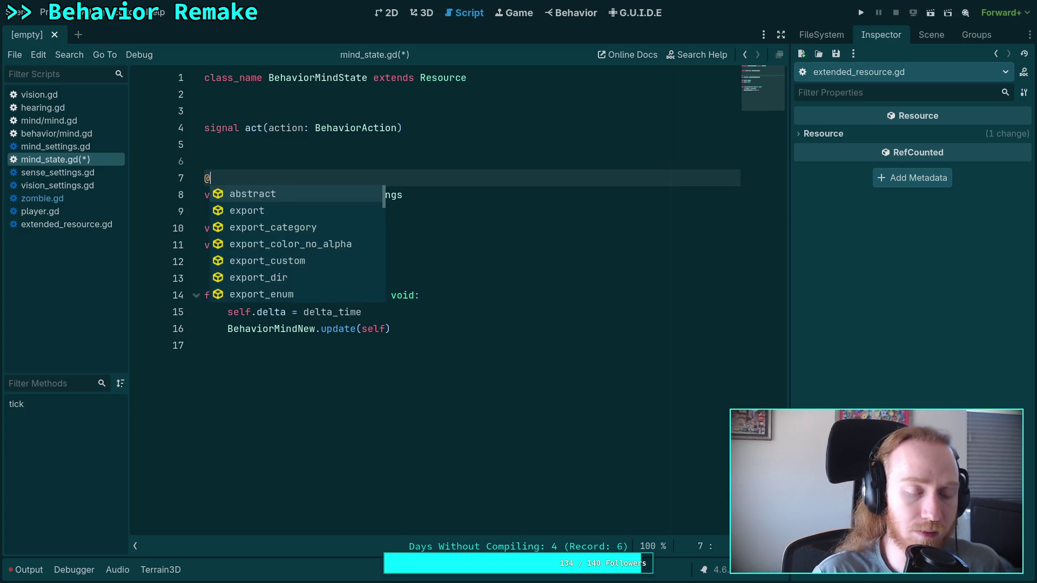
pyautogui.write('ort')
pyautogui.press('Escape')
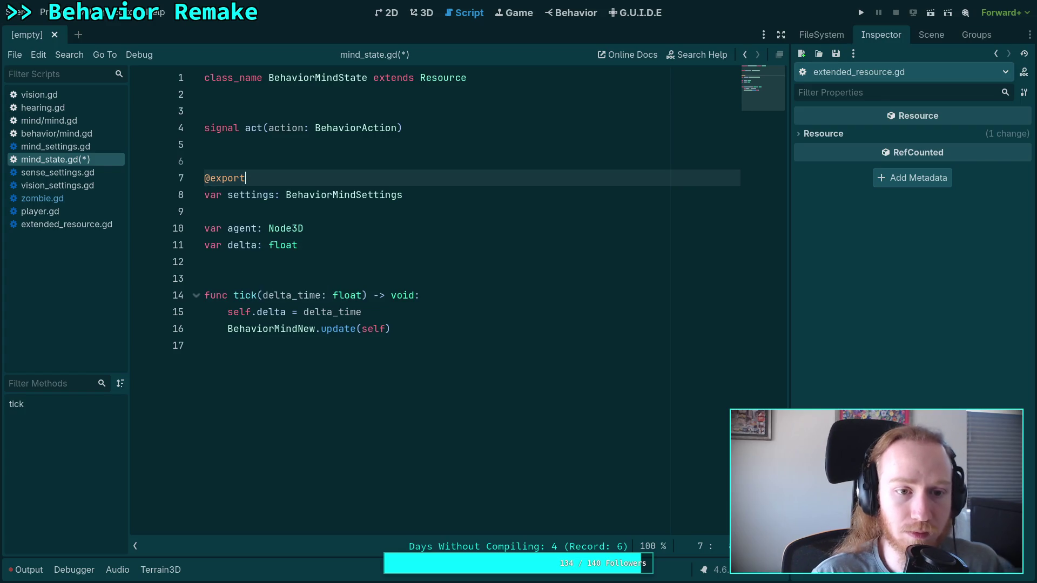
pyautogui.hotkey('ctrl', 's')
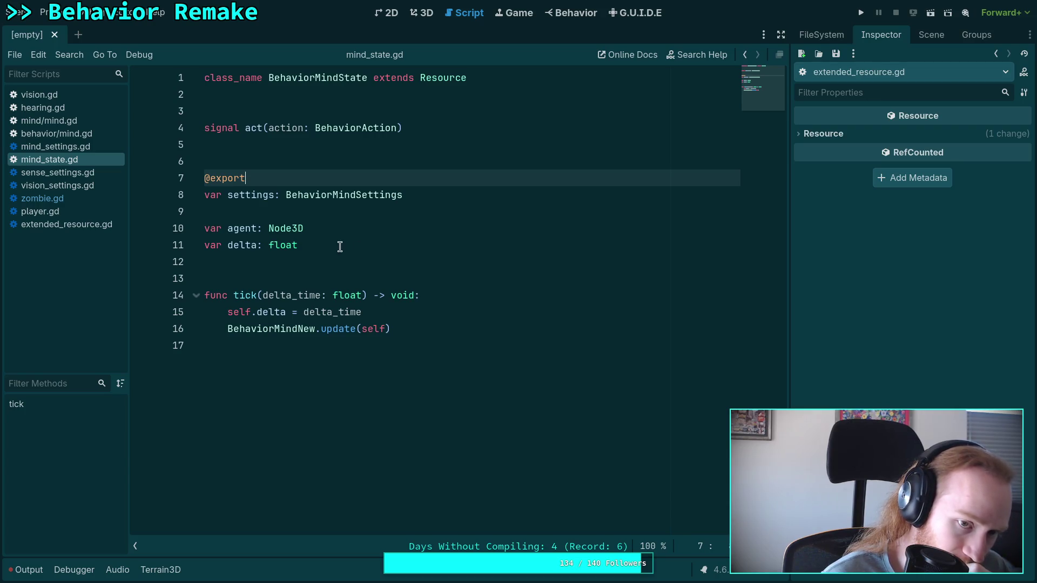
pyautogui.click(324, 262)
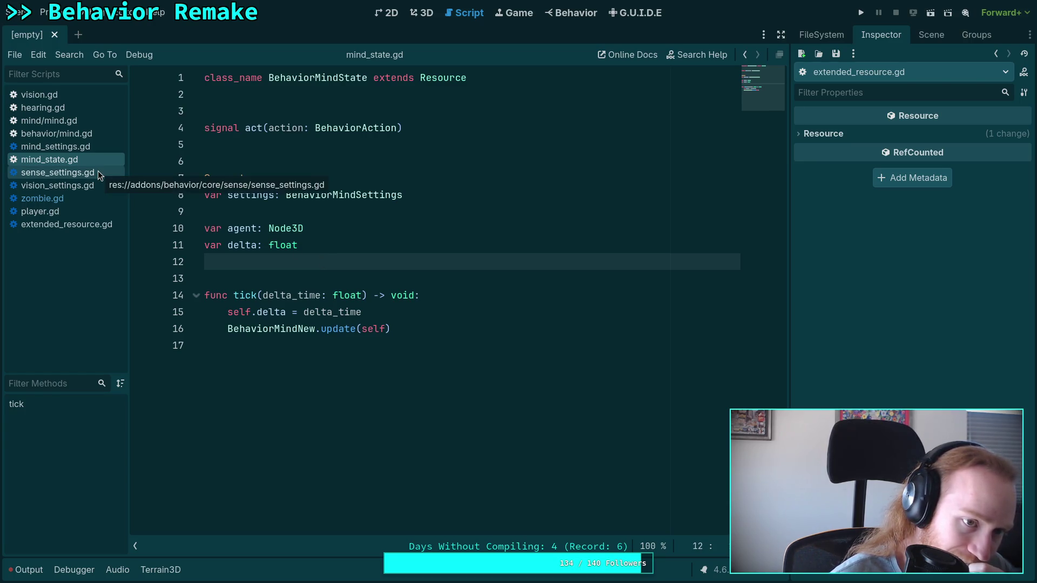
# - Review behavior/mind.gd and mind/mind.gd, then return to zombie.gd
pyautogui.click(76, 138)
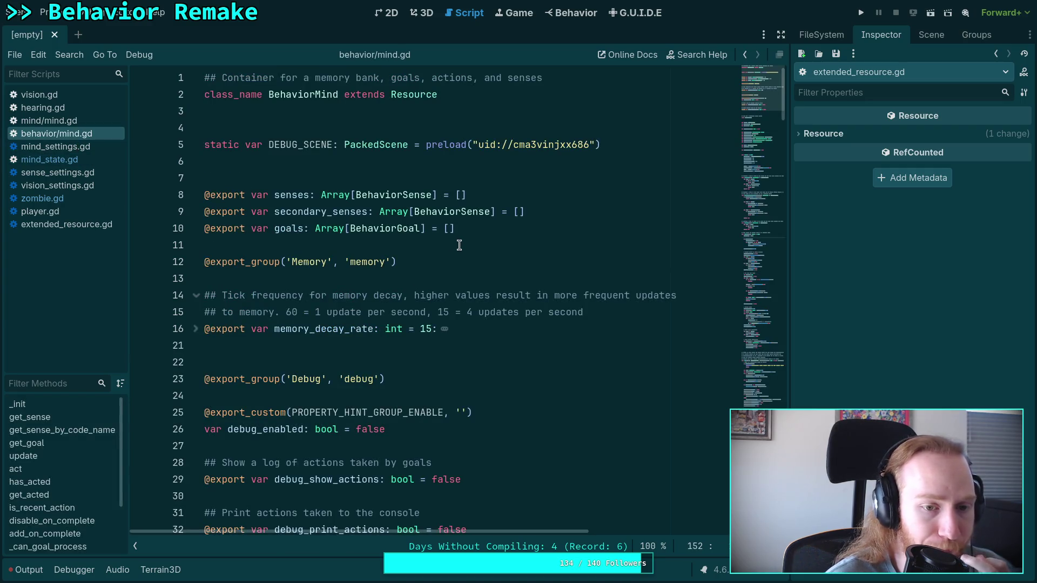
pyautogui.scroll(-4, 460, 243)
pyautogui.scroll(-4, 441, 239)
pyautogui.click(64, 122)
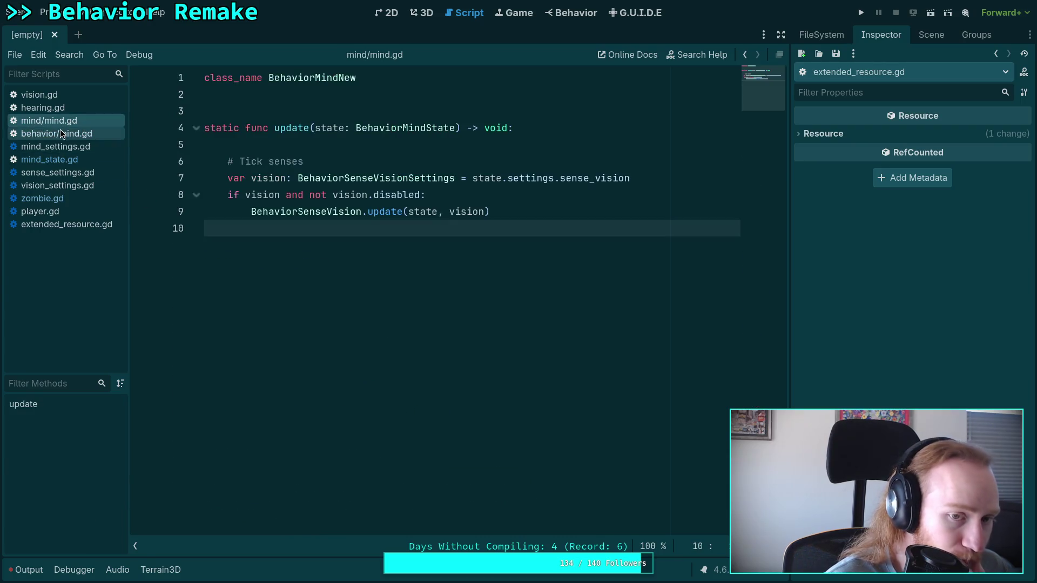
pyautogui.click(43, 199)
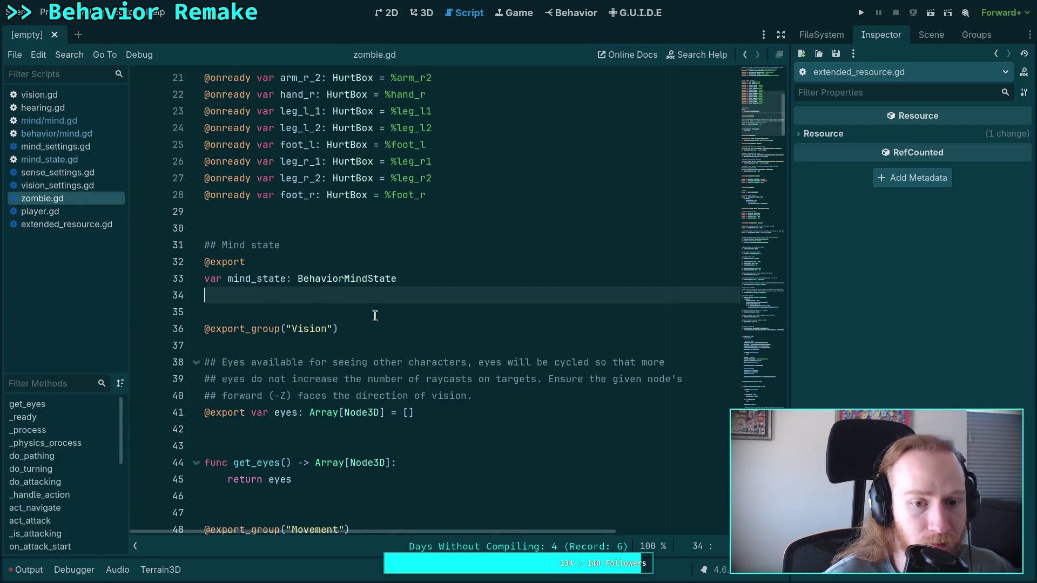
# - Scroll through zombie.gd to review the _handle_action function and the code below it
pyautogui.scroll(-4, 374, 316)
pyautogui.moveTo(783, 124); pyautogui.dragTo(767, 363)
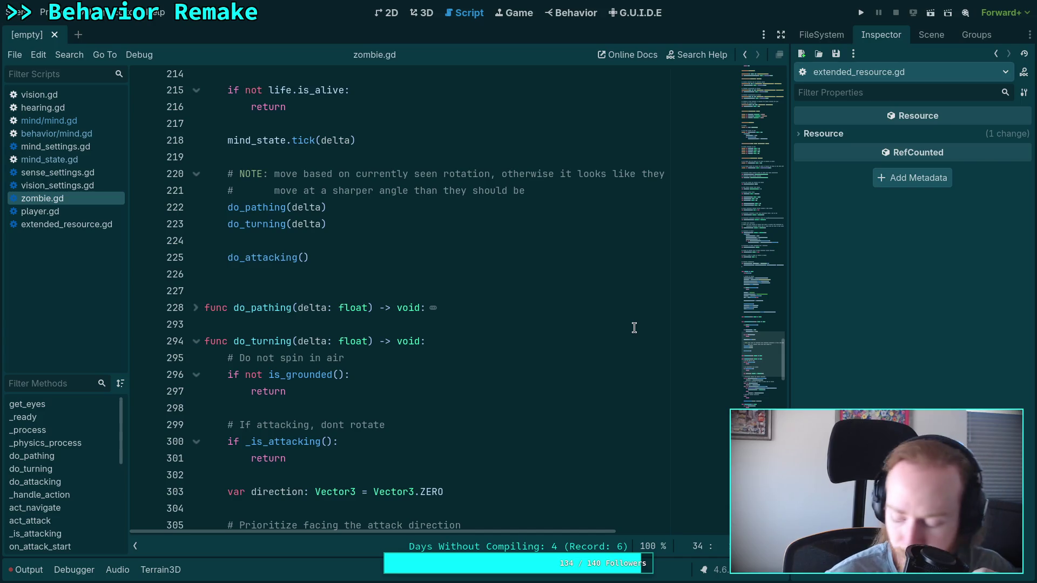
pyautogui.scroll(-6, 634, 328)
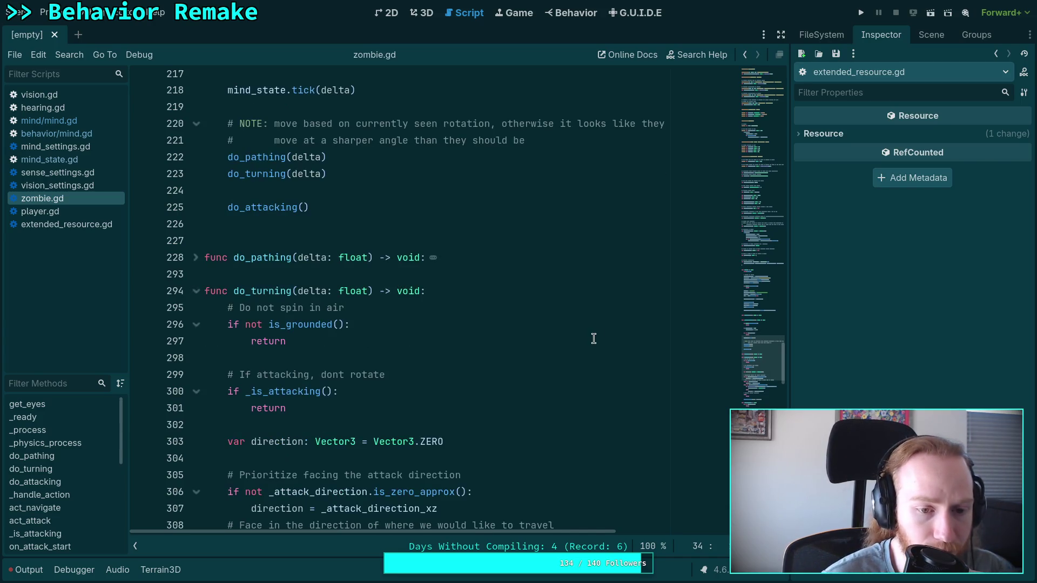
pyautogui.scroll(-13, 462, 355)
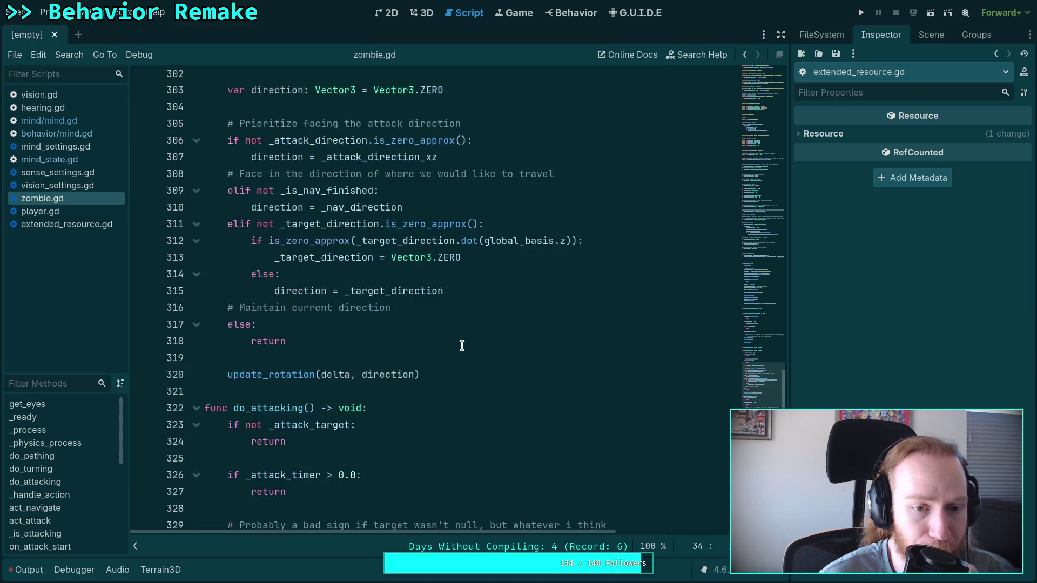
pyautogui.scroll(-7, 433, 371)
pyautogui.scroll(8, 434, 370)
pyautogui.scroll(-4, 434, 371)
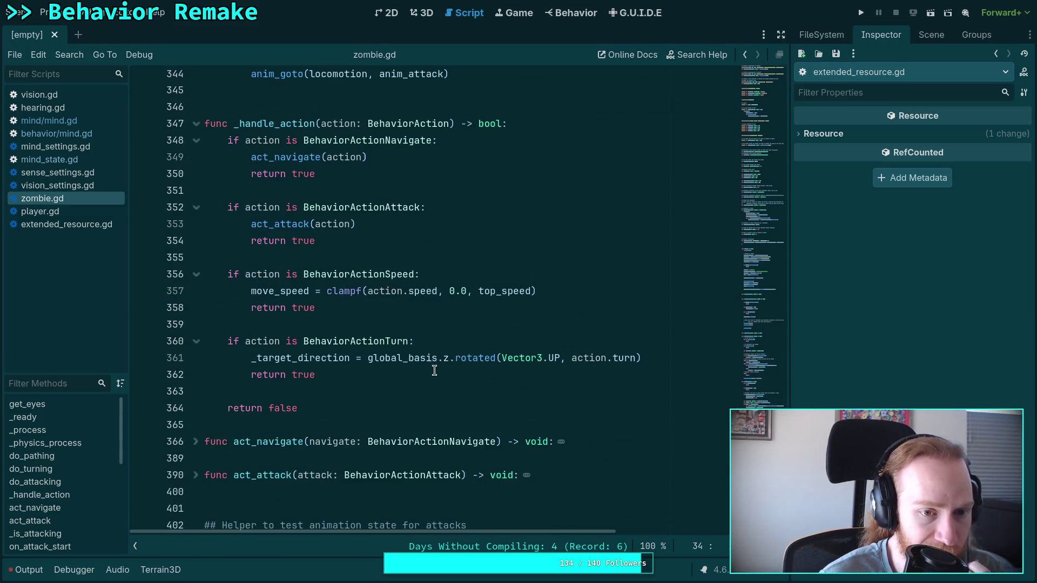
pyautogui.doubleClick(280, 124)
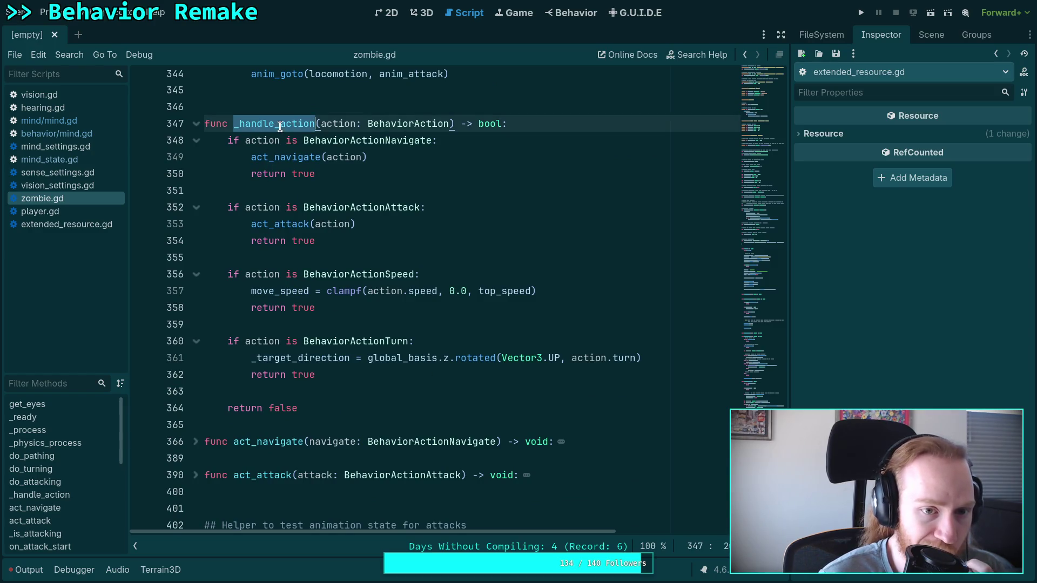
pyautogui.click(467, 318)
pyautogui.scroll(-5, 475, 324)
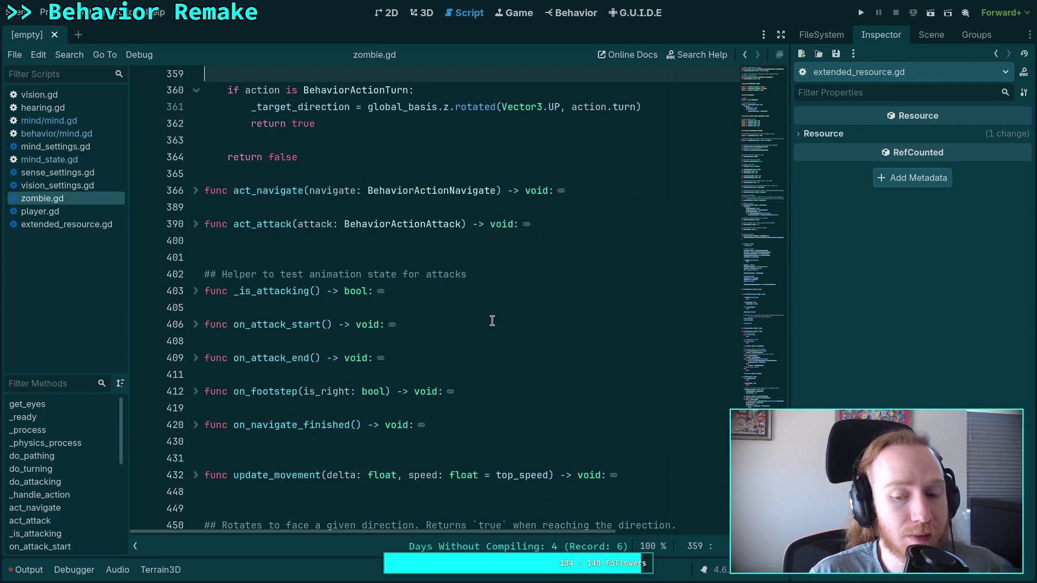
# - Read the parse errors in the Output log, then return to mind_state.gd
pyautogui.click(27, 570)
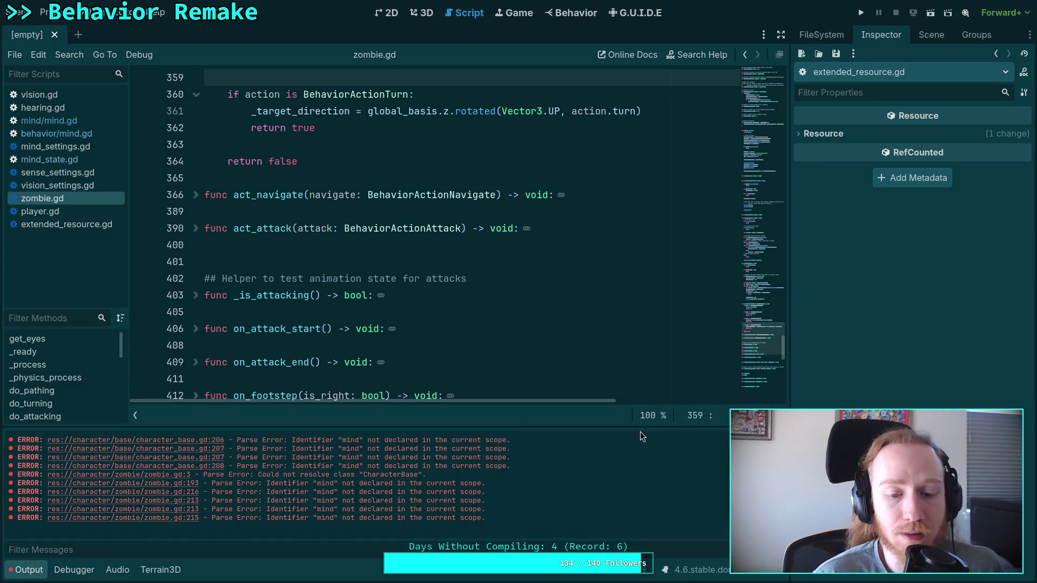
pyautogui.click(24, 570)
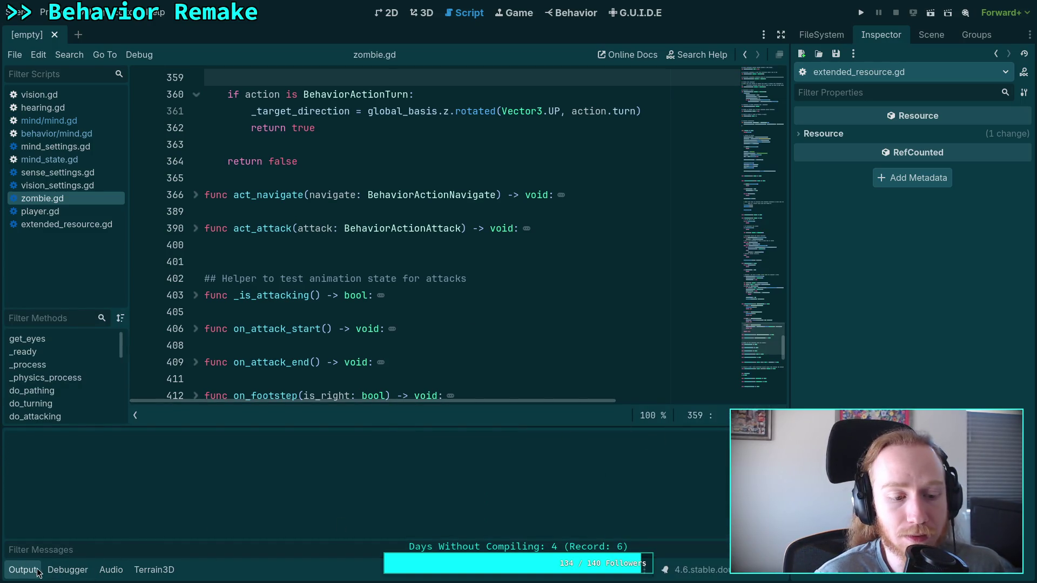
pyautogui.click(49, 159)
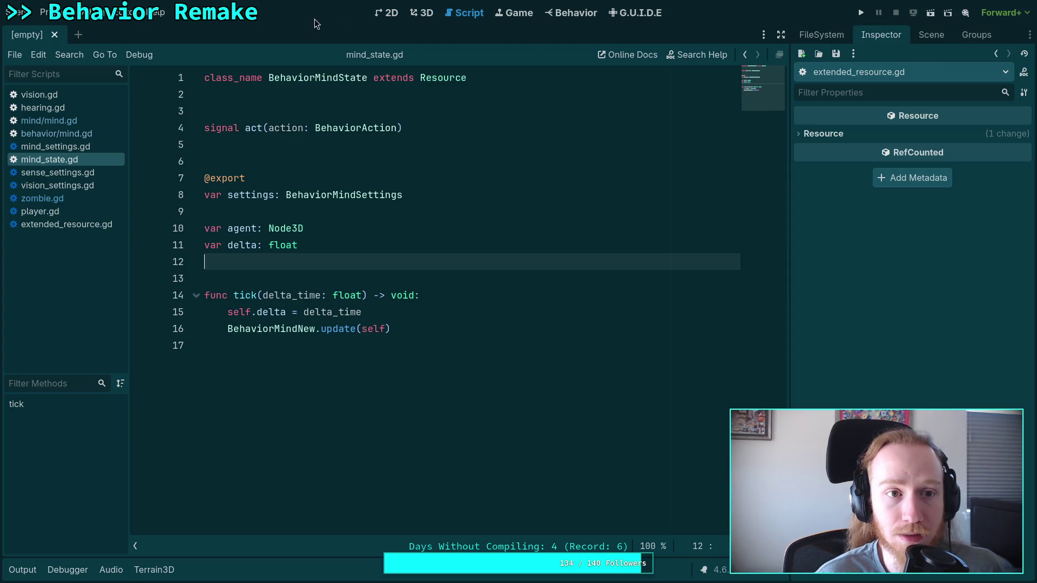
# - Open world.tscn from the scene folder in the FileSystem dock and view it in 3D
pyautogui.click(931, 34)
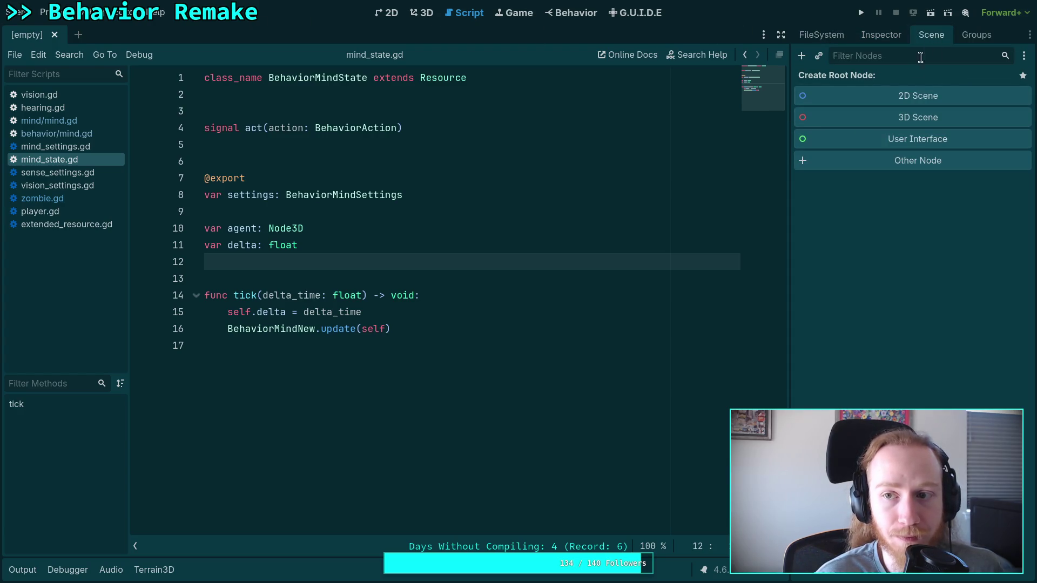
pyautogui.click(821, 35)
pyautogui.scroll(-10, 887, 335)
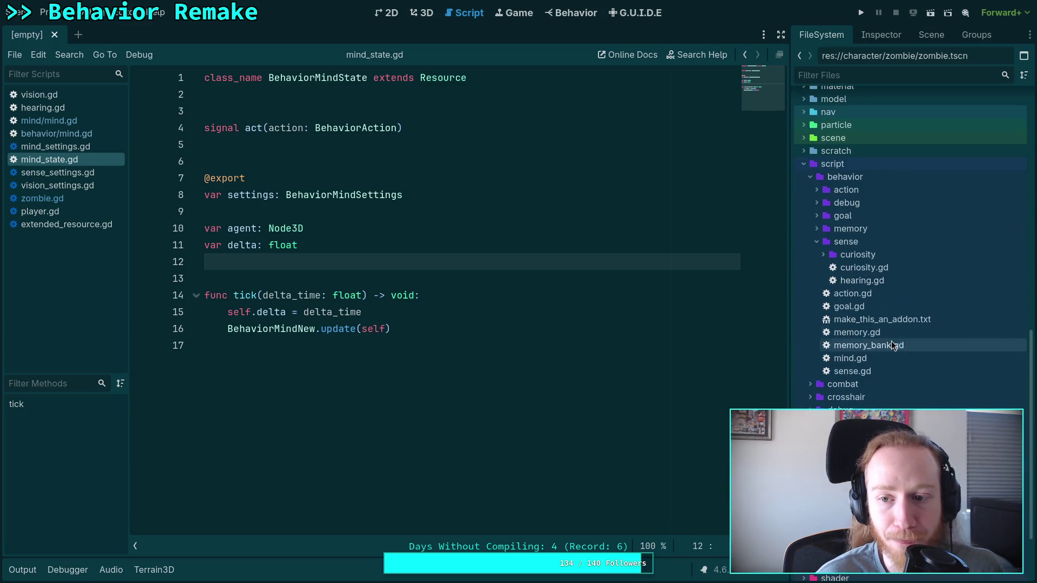
pyautogui.scroll(-4, 885, 365)
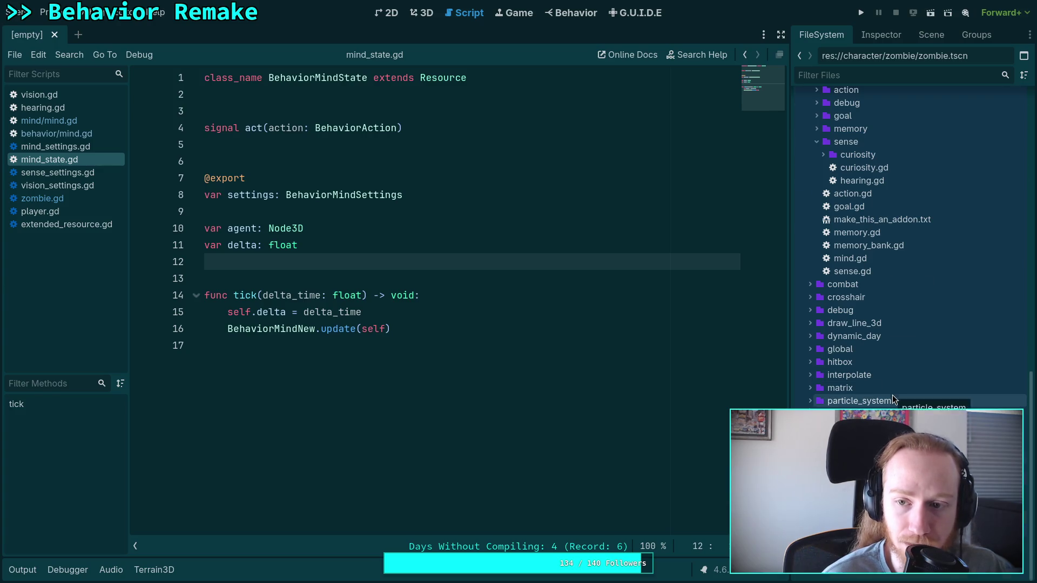
pyautogui.scroll(10, 892, 394)
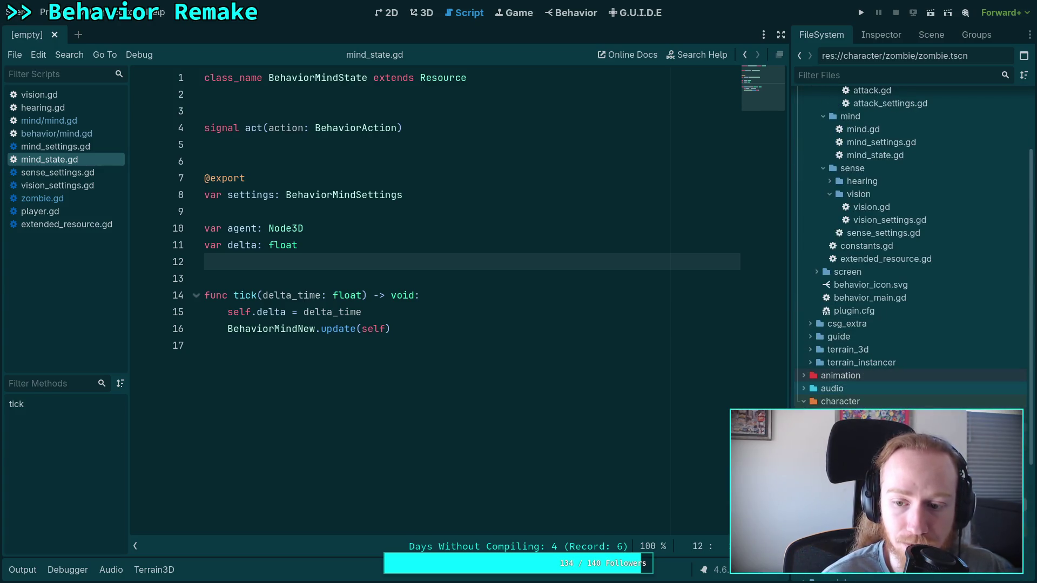
pyautogui.click(804, 403)
pyautogui.scroll(-2, 804, 406)
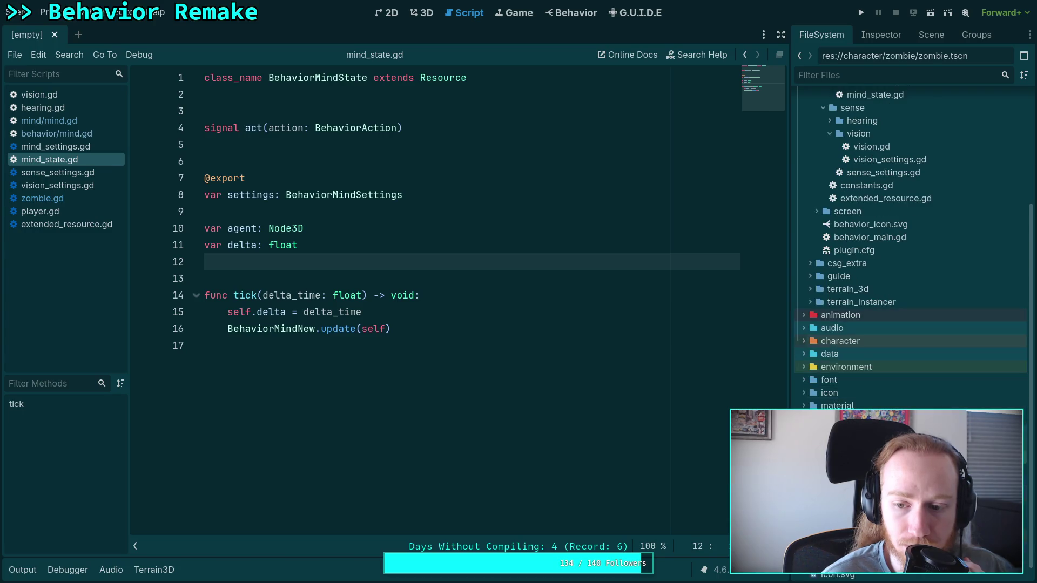
pyautogui.click(833, 456)
pyautogui.scroll(-4, 834, 456)
pyautogui.click(859, 457)
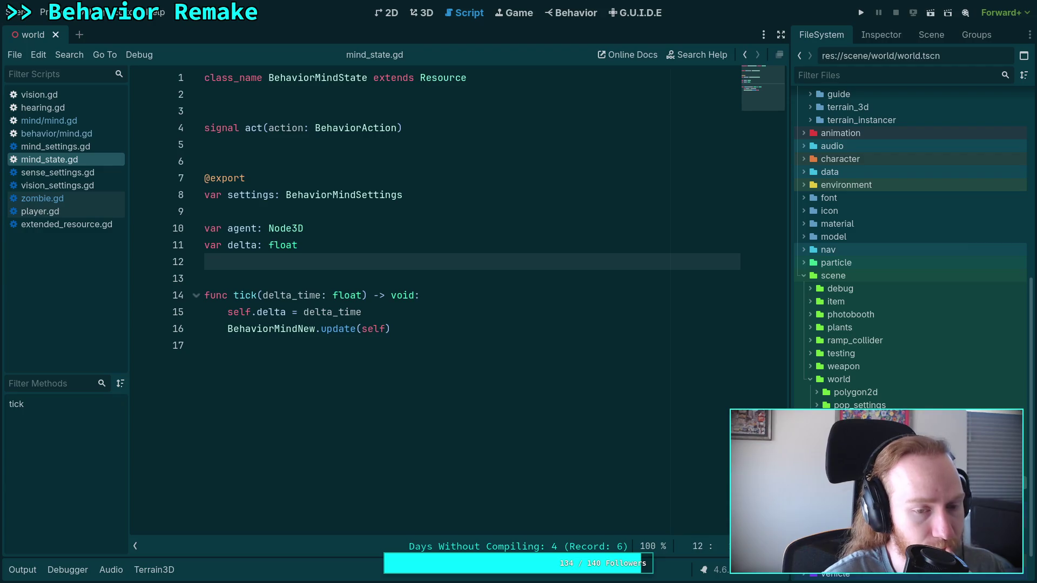
pyautogui.click(421, 15)
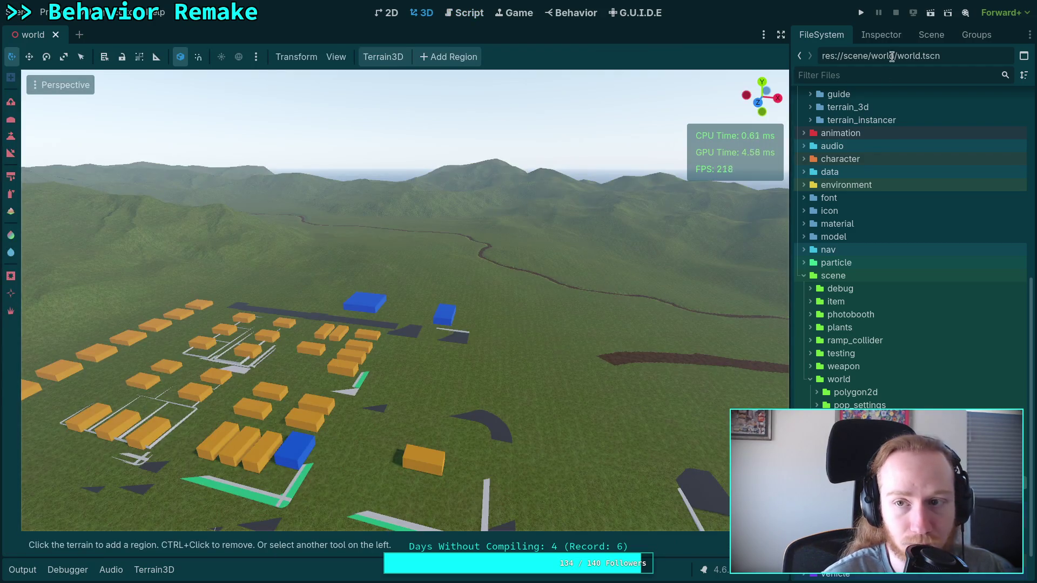
# - Select the zombie node and drag it across the level, about 22.6 units along X
pyautogui.click(933, 36)
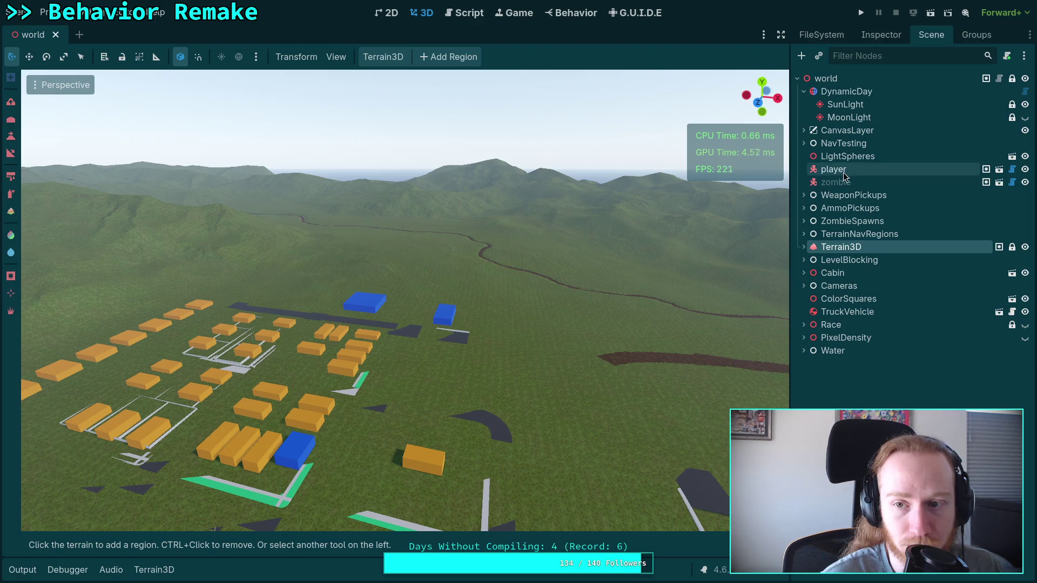
pyautogui.click(834, 182)
pyautogui.press('f')
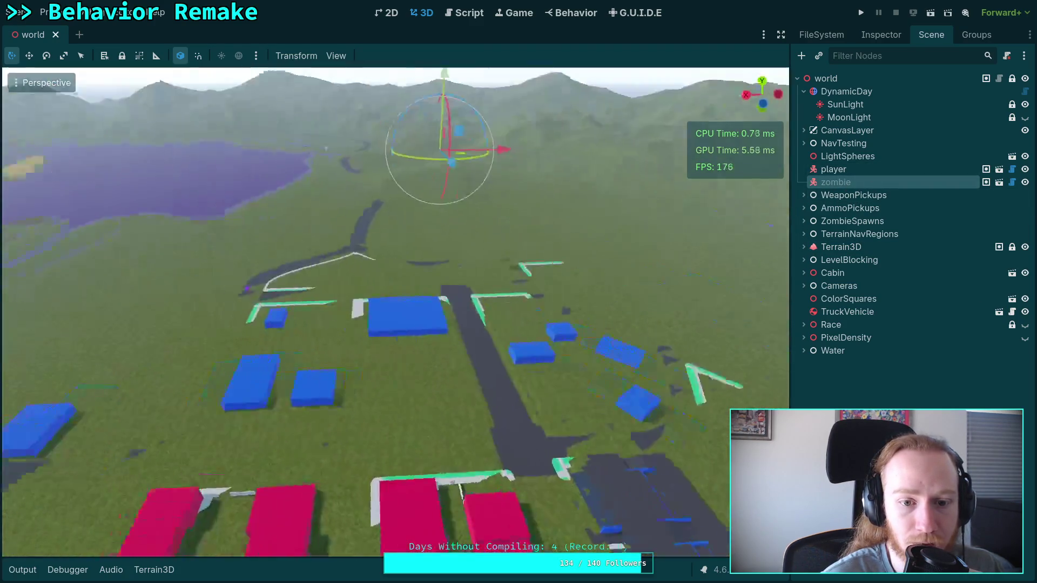
pyautogui.moveTo(462, 277); pyautogui.dragTo(461, 277)
pyautogui.moveTo(218, 148)
pyautogui.mouseDown()
pyautogui.moveTo(289, 179)
pyautogui.moveTo(423, 308)
pyautogui.mouseUp()
pyautogui.moveTo(161, 249)
pyautogui.mouseDown()
pyautogui.moveTo(500, 210)
pyautogui.moveTo(432, 224)
pyautogui.moveTo(457, 232)
pyautogui.mouseUp()
# - Confirm the zombie's position (-359.449, 12.539, -473.968) in the Inspector and save the world scene
pyautogui.press('f')
pyautogui.scroll(-3, 457, 384)
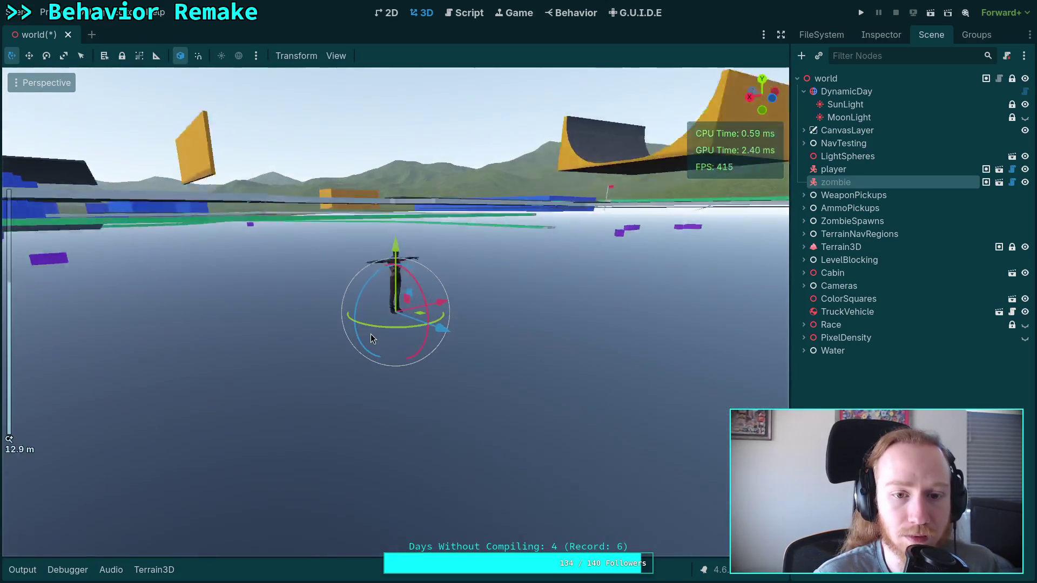
pyautogui.moveTo(370, 334)
pyautogui.mouseDown()
pyautogui.moveTo(389, 162)
pyautogui.moveTo(420, 299)
pyautogui.moveTo(403, 288)
pyautogui.moveTo(418, 289)
pyautogui.moveTo(389, 313)
pyautogui.mouseUp()
pyautogui.scroll(4, 420, 299)
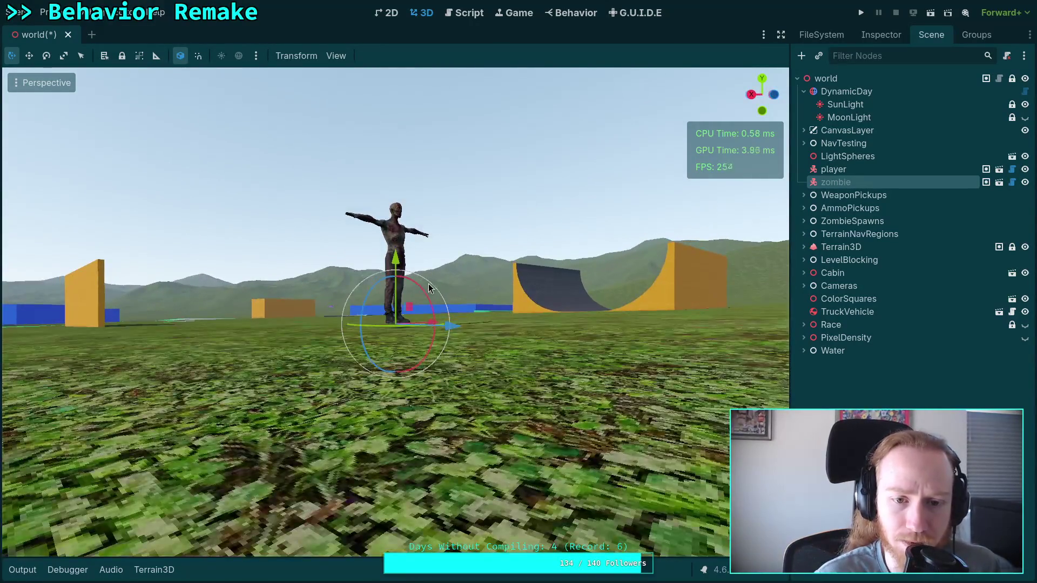
pyautogui.scroll(-6, 361, 338)
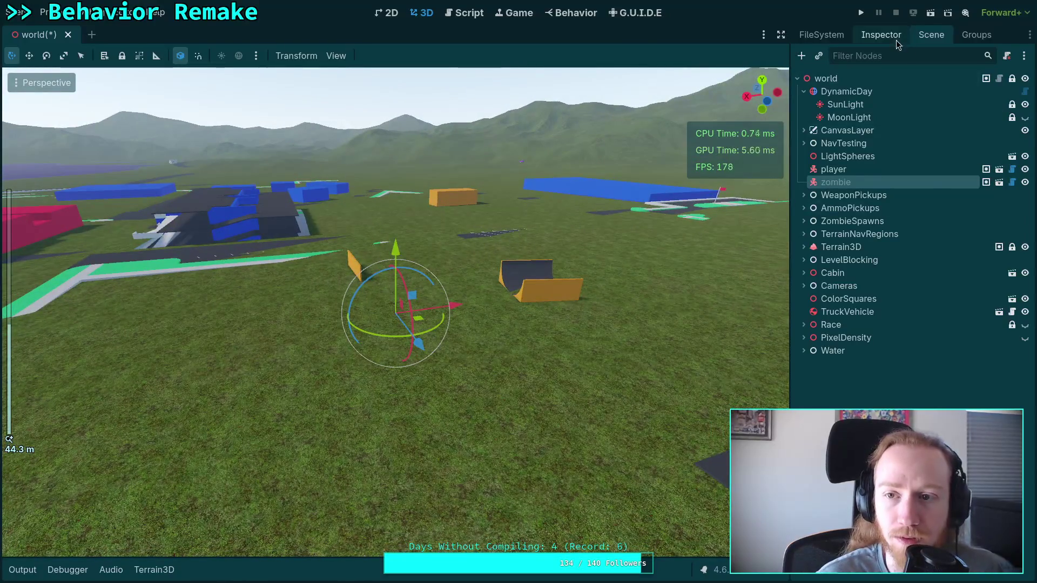
pyautogui.click(896, 40)
pyautogui.scroll(-10, 871, 346)
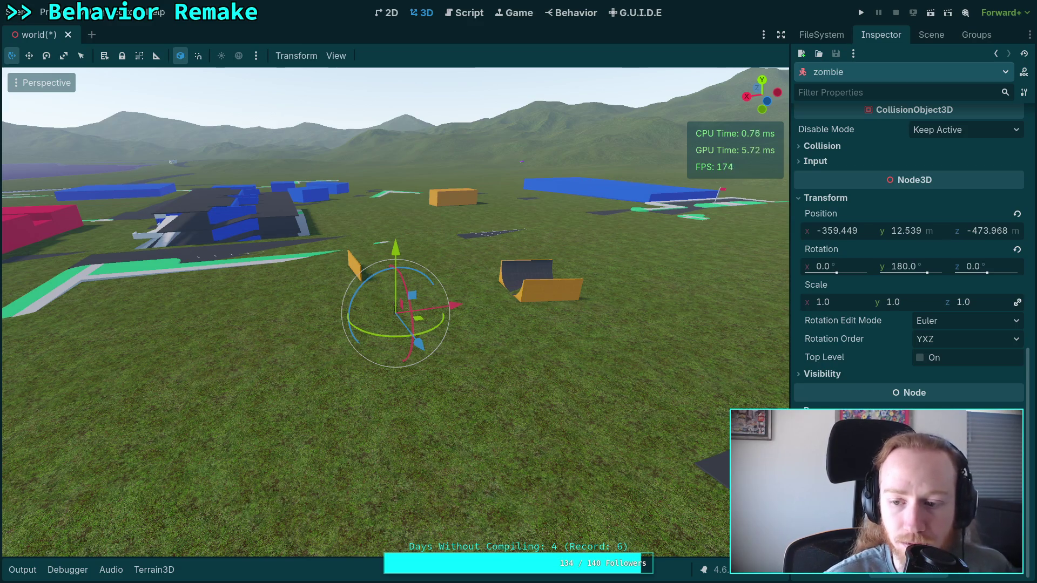
pyautogui.hotkey('ctrl', 's')
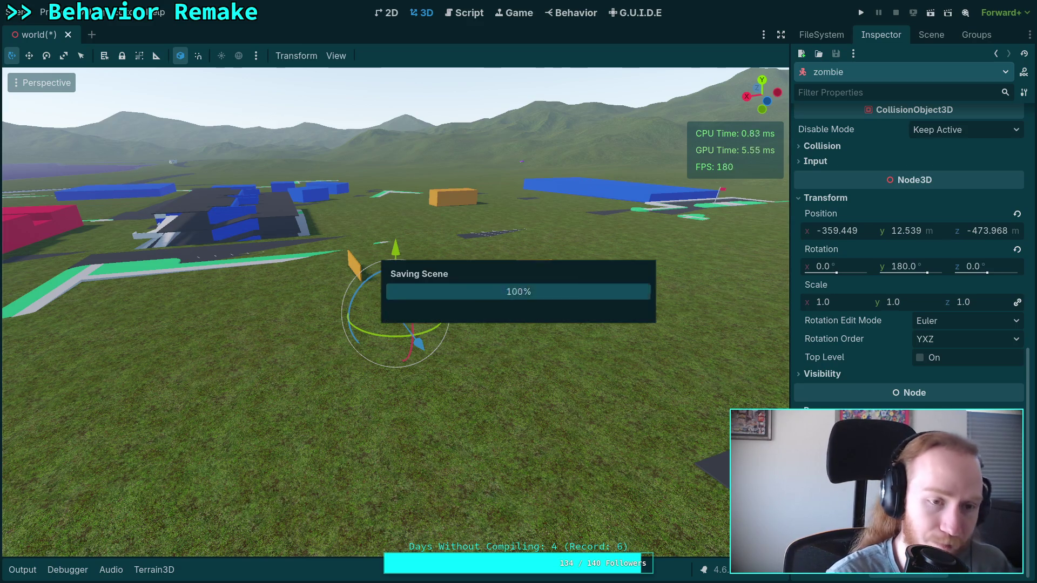
# - Select TruckVehicle and move it onto the road beside the blue buildings
pyautogui.click(932, 33)
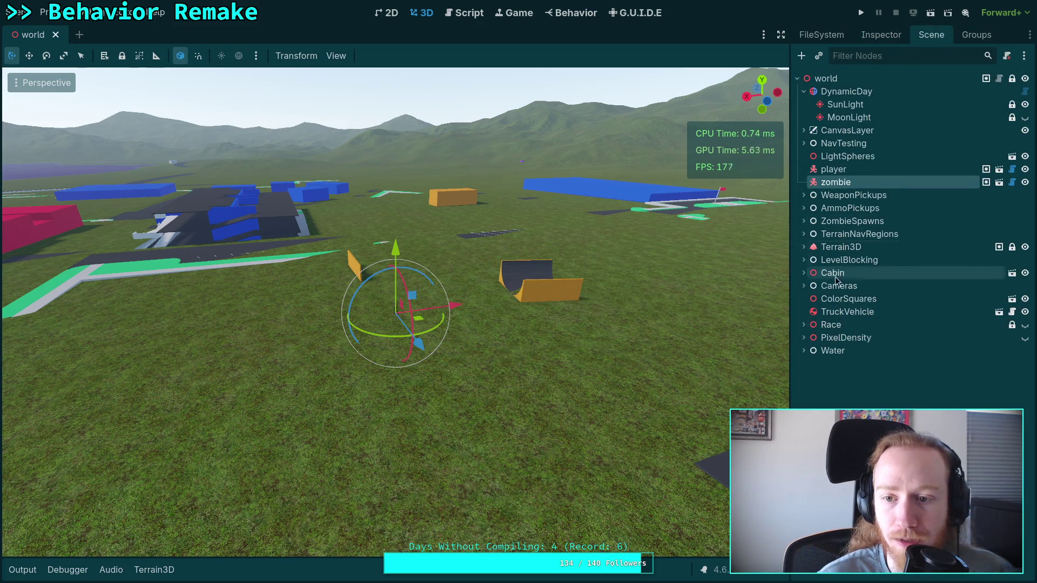
pyautogui.click(862, 316)
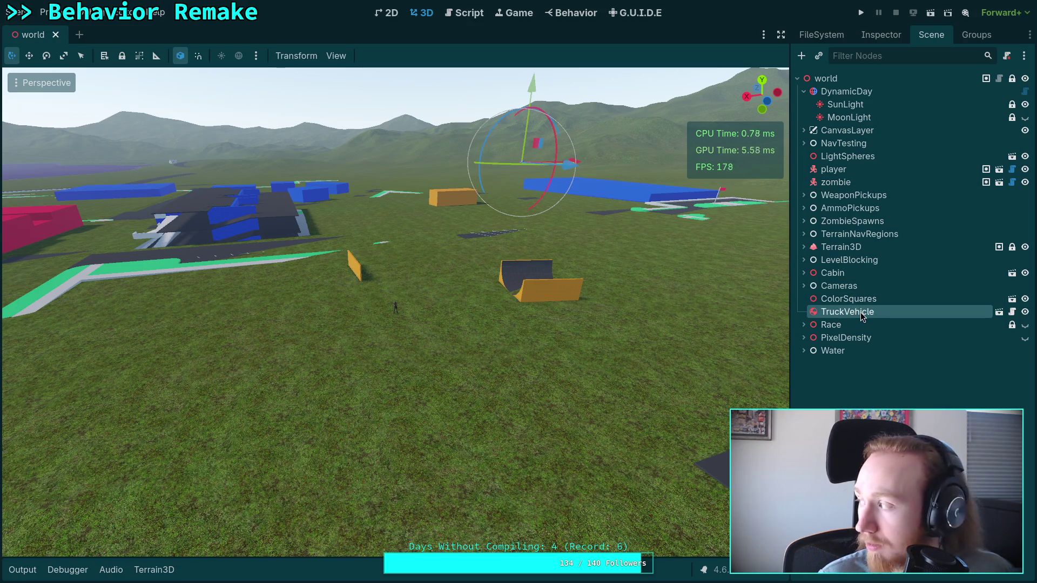
pyautogui.scroll(3, 490, 319)
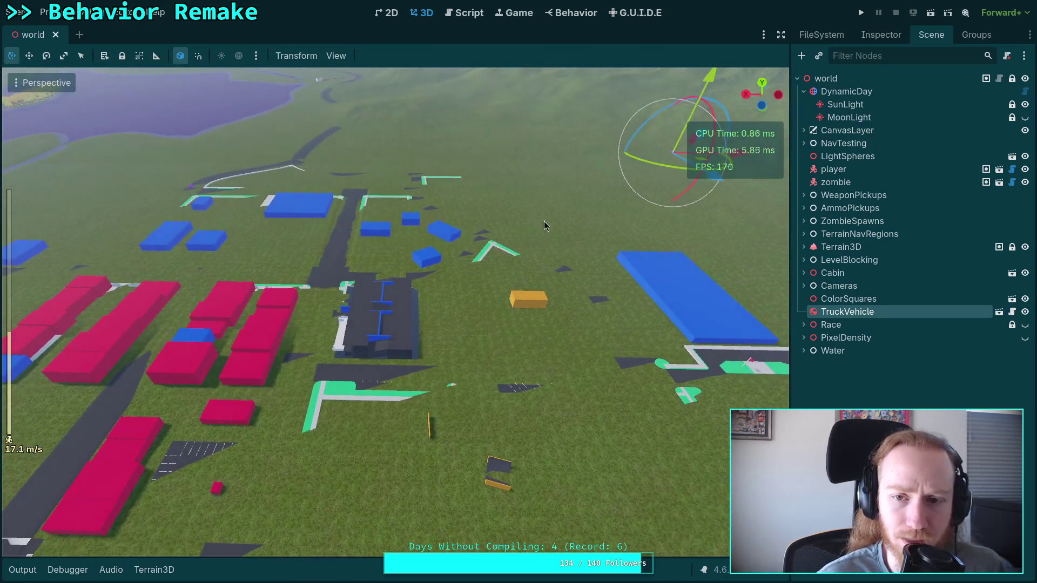
pyautogui.press('g')
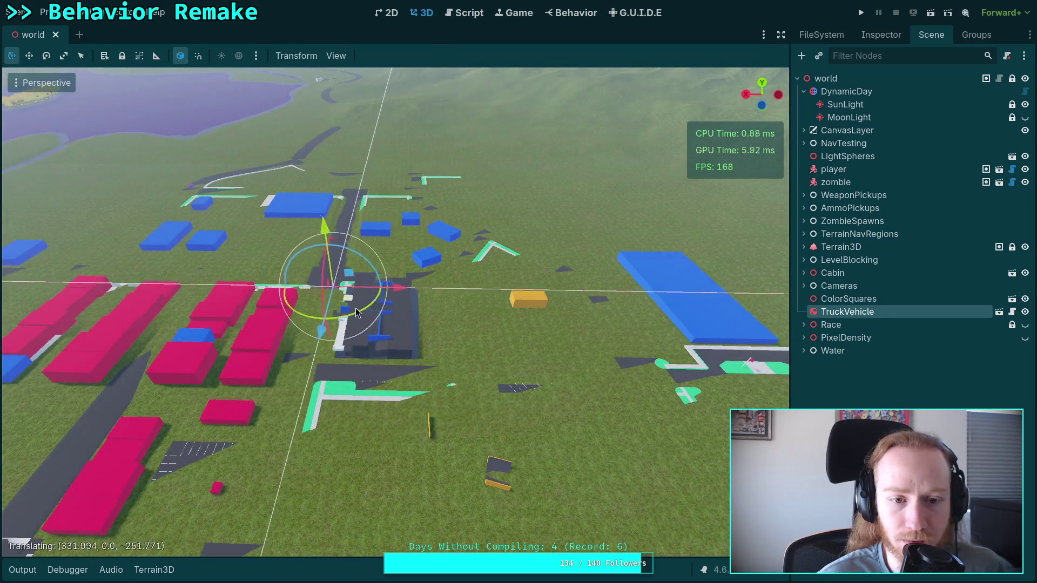
pyautogui.click(357, 348)
# - Lower the truck along the Y axis down to ground level
pyautogui.press('f')
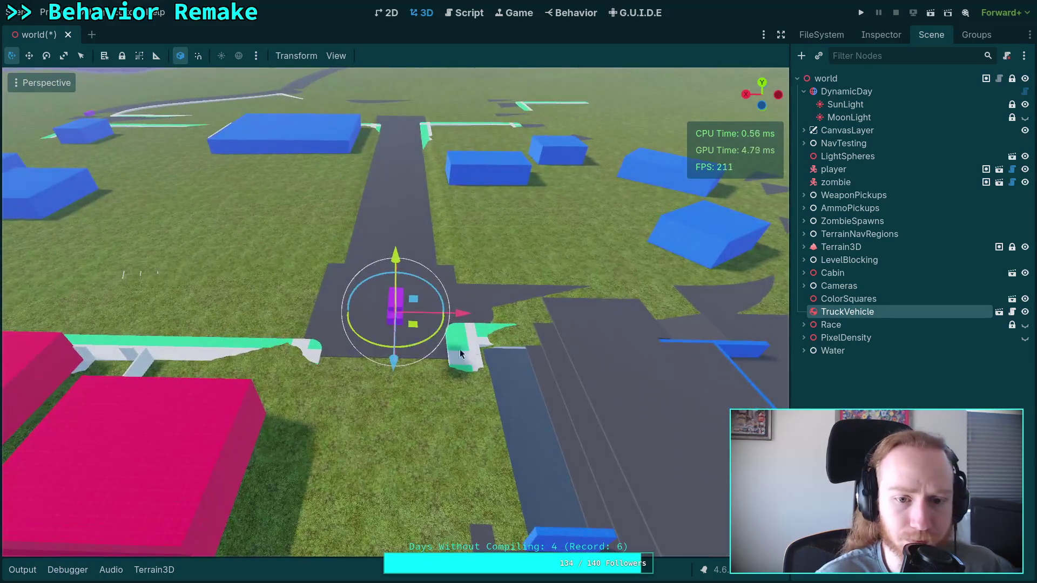
pyautogui.moveTo(357, 351); pyautogui.dragTo(461, 309)
pyautogui.press('g')
pyautogui.press('y')
pyautogui.click(327, 302)
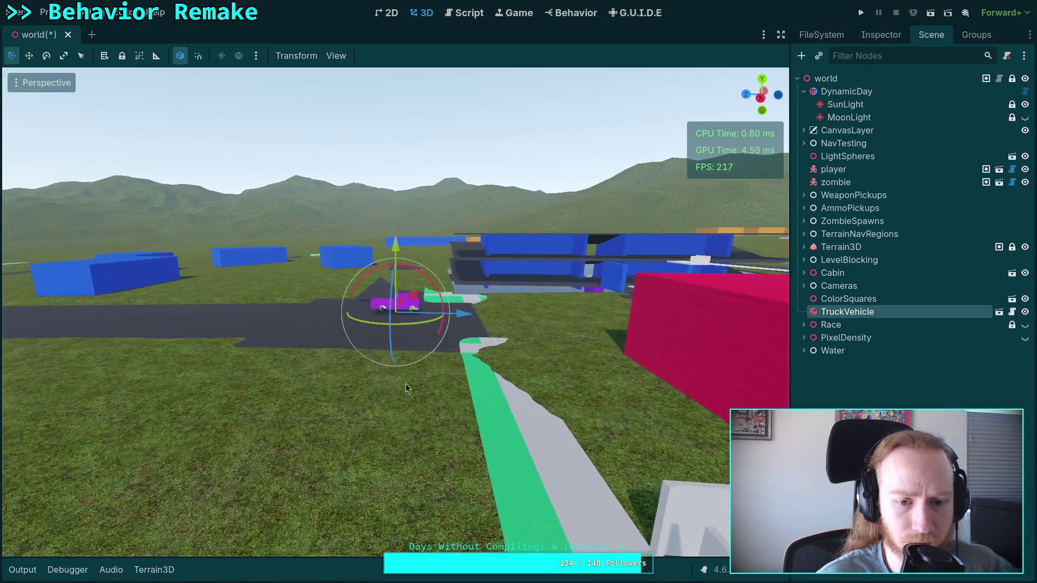
pyautogui.scroll(10, 397, 242)
pyautogui.moveTo(397, 241); pyautogui.dragTo(394, 267)
pyautogui.scroll(-8, 422, 380)
pyautogui.moveTo(467, 371)
pyautogui.mouseDown()
pyautogui.moveTo(506, 367)
pyautogui.moveTo(604, 313)
pyautogui.mouseUp()
pyautogui.click(833, 169)
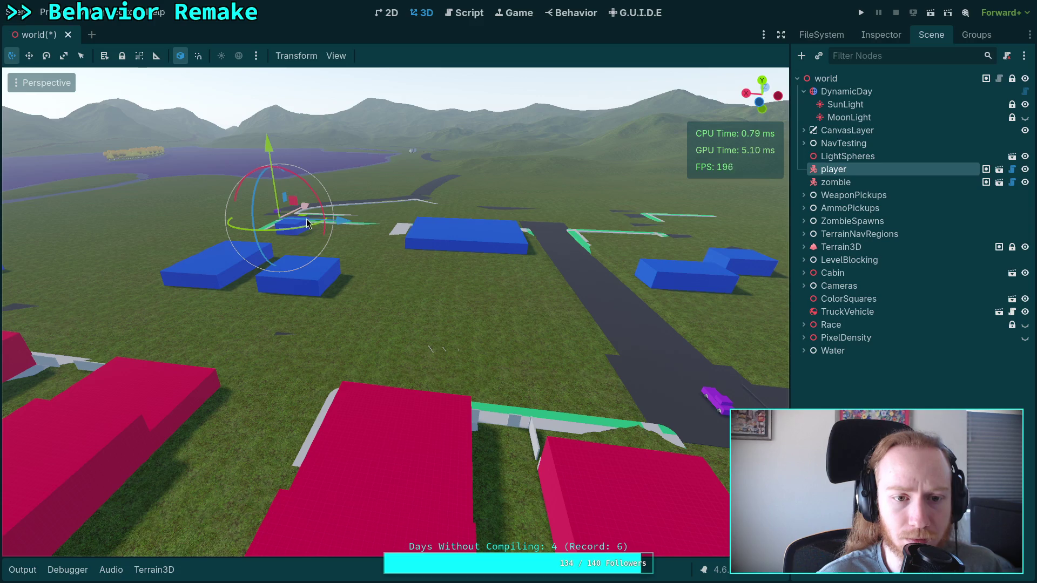
# - Move the player onto open grass near the zombie and ramp, raising it on Y
pyautogui.moveTo(304, 221); pyautogui.dragTo(143, 474)
pyautogui.moveTo(117, 534)
pyautogui.mouseDown()
pyautogui.moveTo(275, 417)
pyautogui.moveTo(526, 173)
pyautogui.mouseUp()
pyautogui.press('f')
pyautogui.moveTo(526, 288)
pyautogui.mouseDown()
pyautogui.moveTo(396, 351)
pyautogui.moveTo(410, 361)
pyautogui.moveTo(336, 329)
pyautogui.mouseUp()
pyautogui.moveTo(253, 330)
pyautogui.mouseDown()
pyautogui.moveTo(265, 346)
pyautogui.moveTo(374, 390)
pyautogui.moveTo(400, 219)
pyautogui.moveTo(388, 244)
pyautogui.mouseUp()
pyautogui.scroll(-3, 399, 279)
pyautogui.scroll(3, 446, 342)
# - Rotate the player about 175 degrees to face the zombie and ramp
pyautogui.moveTo(446, 342)
pyautogui.mouseDown()
pyautogui.moveTo(177, 322)
pyautogui.moveTo(481, 315)
pyautogui.moveTo(526, 303)
pyautogui.moveTo(532, 326)
pyautogui.mouseUp()
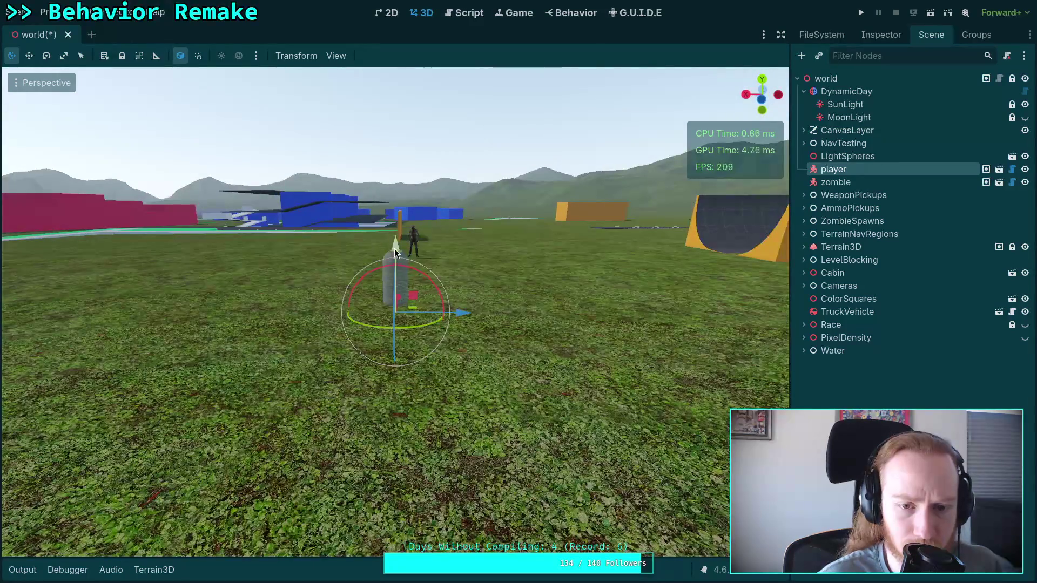
pyautogui.moveTo(386, 280)
pyautogui.mouseDown()
pyautogui.moveTo(538, 251)
pyautogui.moveTo(556, 286)
pyautogui.moveTo(409, 329)
pyautogui.moveTo(500, 273)
pyautogui.moveTo(485, 228)
pyautogui.moveTo(384, 398)
pyautogui.mouseUp()
pyautogui.moveTo(446, 341); pyautogui.dragTo(304, 363)
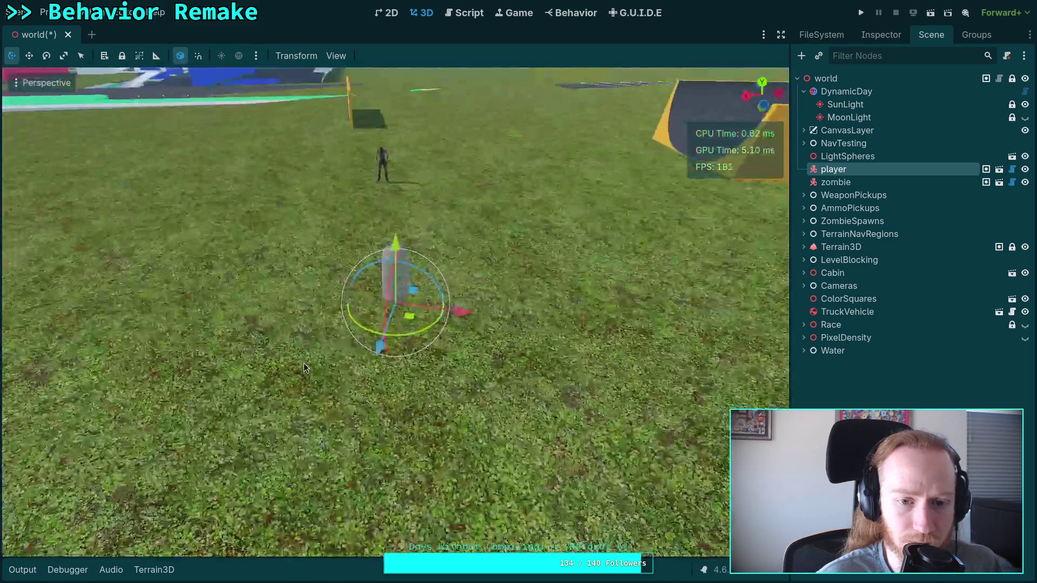
pyautogui.moveTo(426, 329)
pyautogui.mouseDown()
pyautogui.moveTo(323, 316)
pyautogui.moveTo(333, 238)
pyautogui.moveTo(330, 276)
pyautogui.moveTo(354, 339)
pyautogui.moveTo(409, 331)
pyautogui.moveTo(409, 312)
pyautogui.mouseUp()
# - Save the world scene and run the game with F5
pyautogui.scroll(-1, 407, 348)
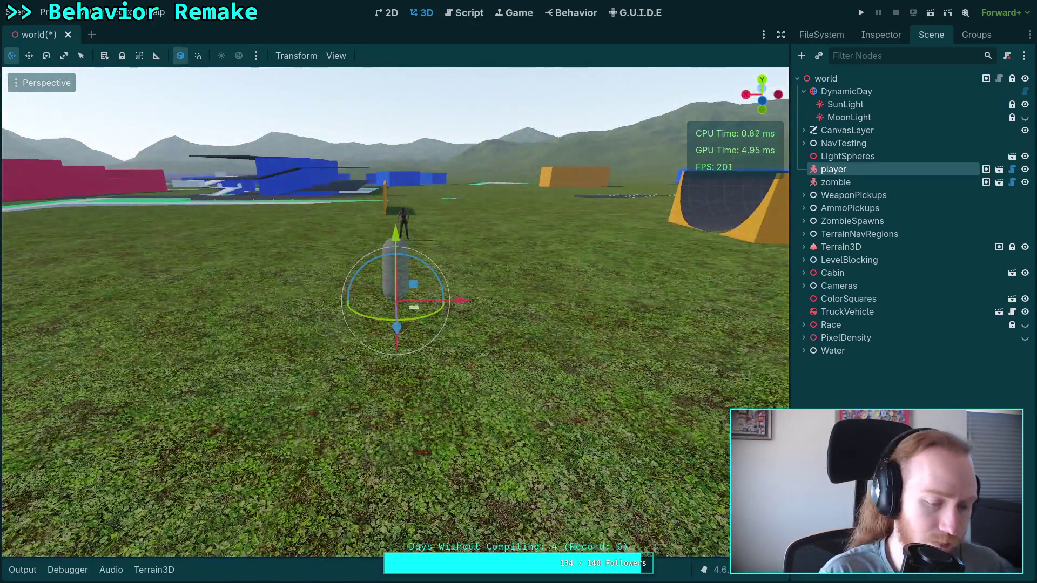
pyautogui.hotkey('ctrl', 's')
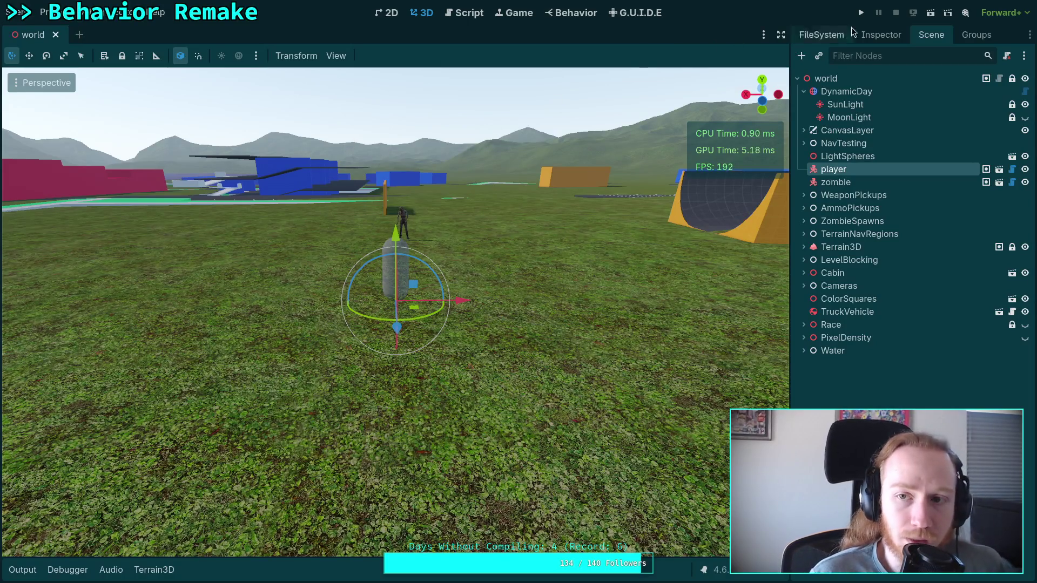
pyautogui.press('F5')
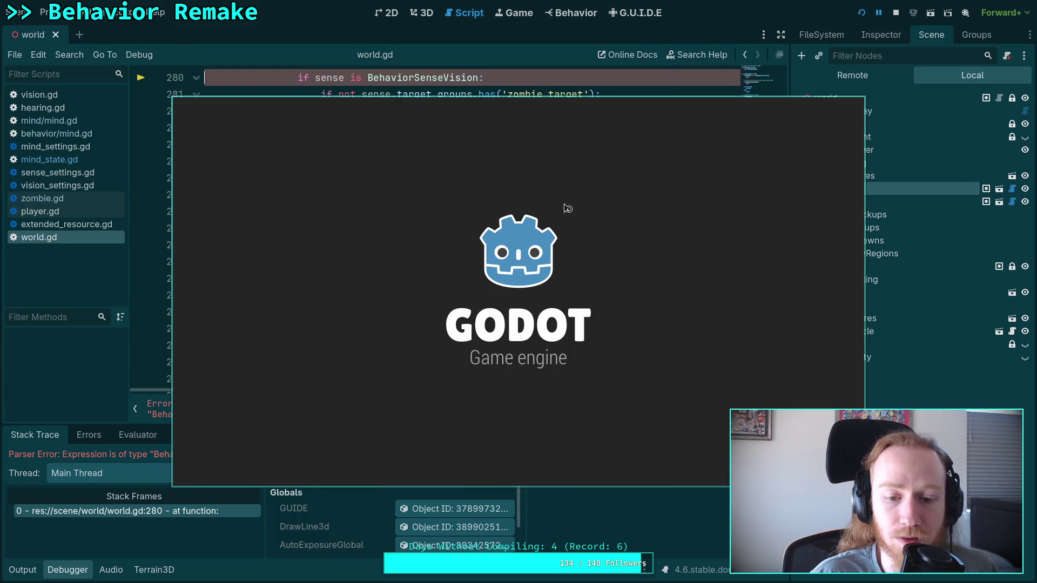
# - Review the BehaviorSense type error at world.gd line 280, stop the game, and hide the debugger
pyautogui.scroll(2, 533, 240)
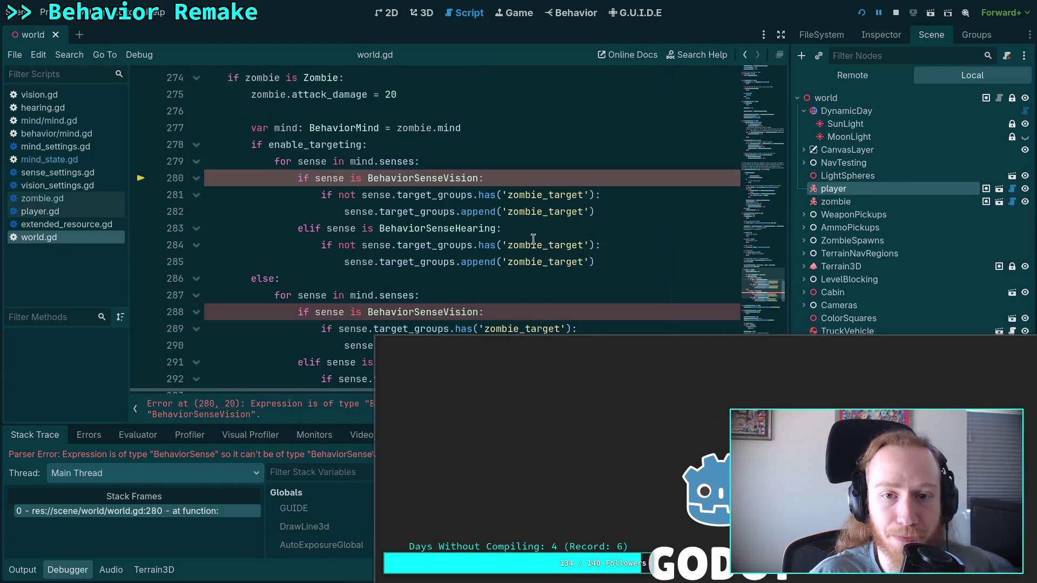
pyautogui.scroll(4, 533, 239)
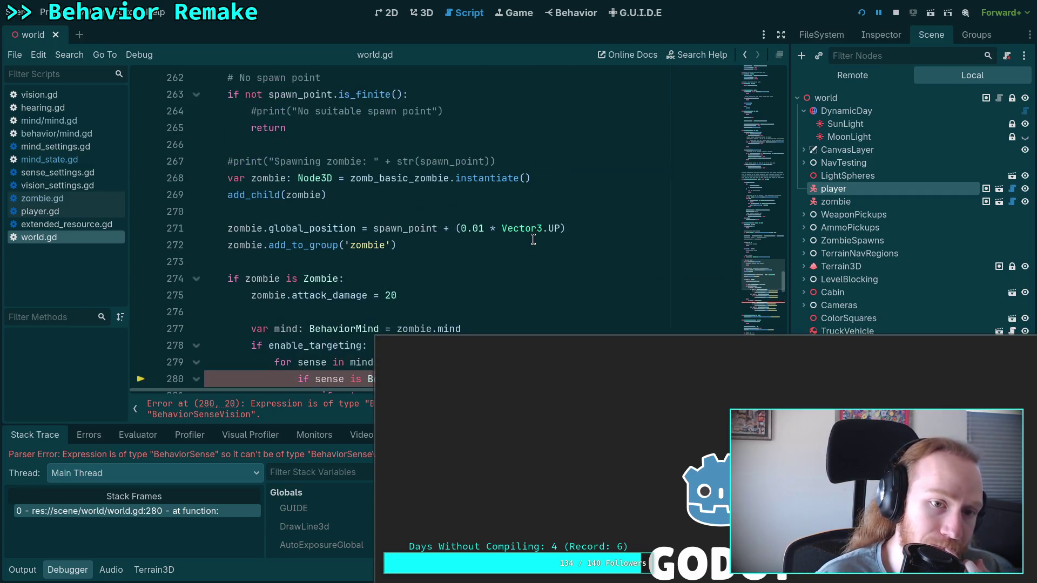
pyautogui.scroll(-4, 330, 243)
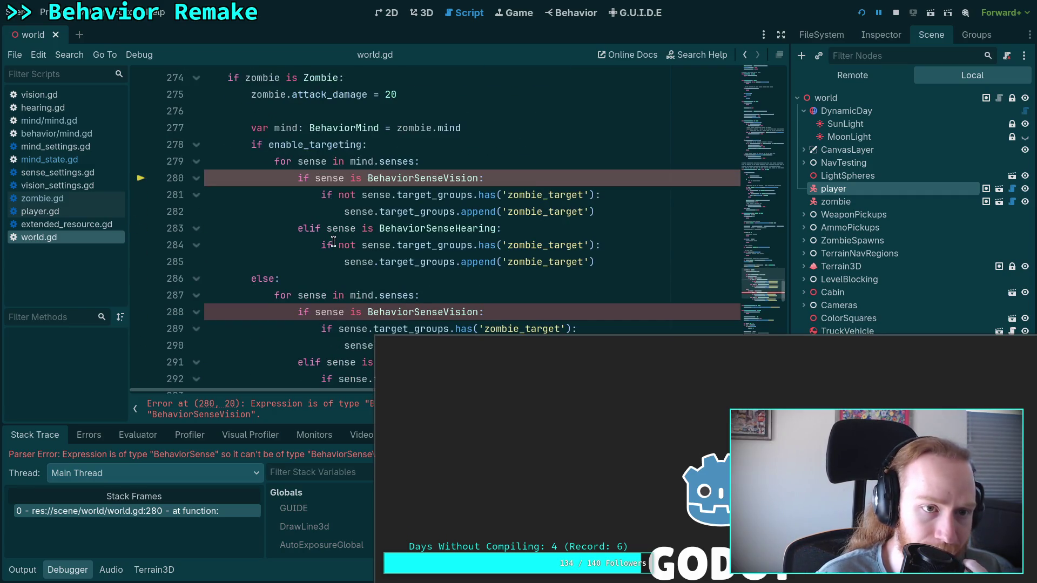
pyautogui.scroll(2, 318, 233)
pyautogui.scroll(-2, 319, 233)
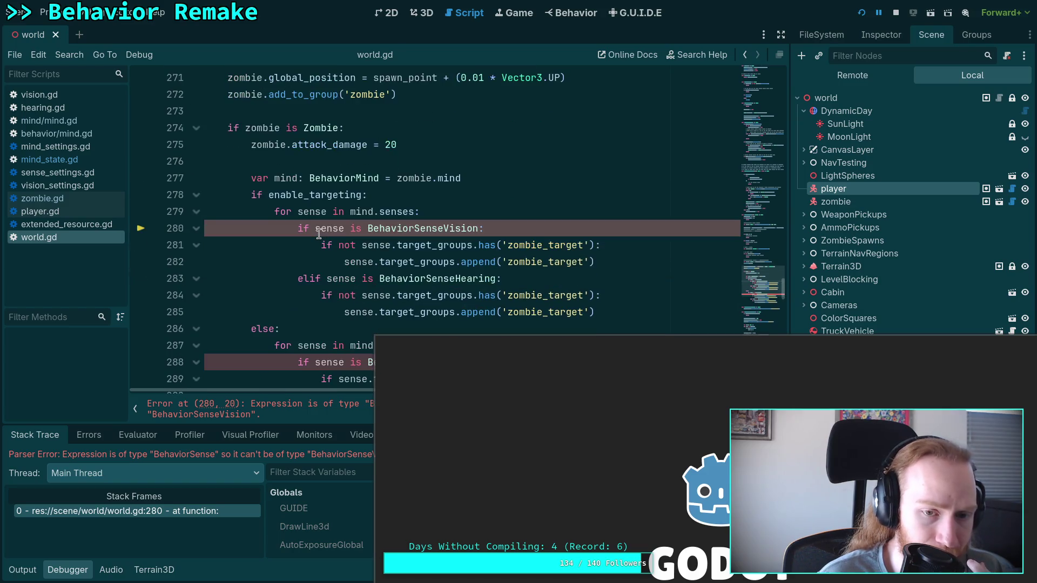
pyautogui.click(895, 13)
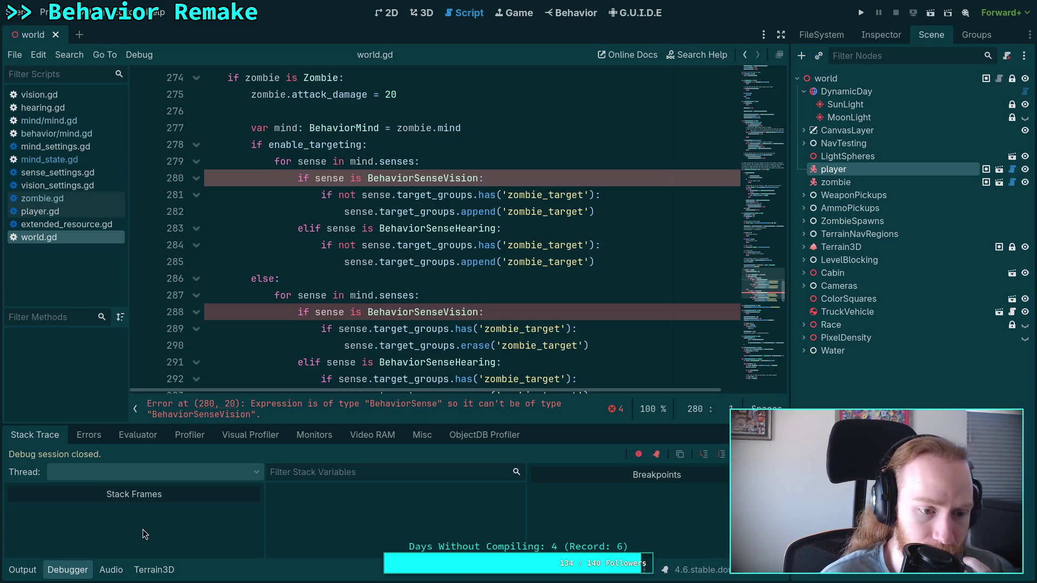
pyautogui.click(67, 569)
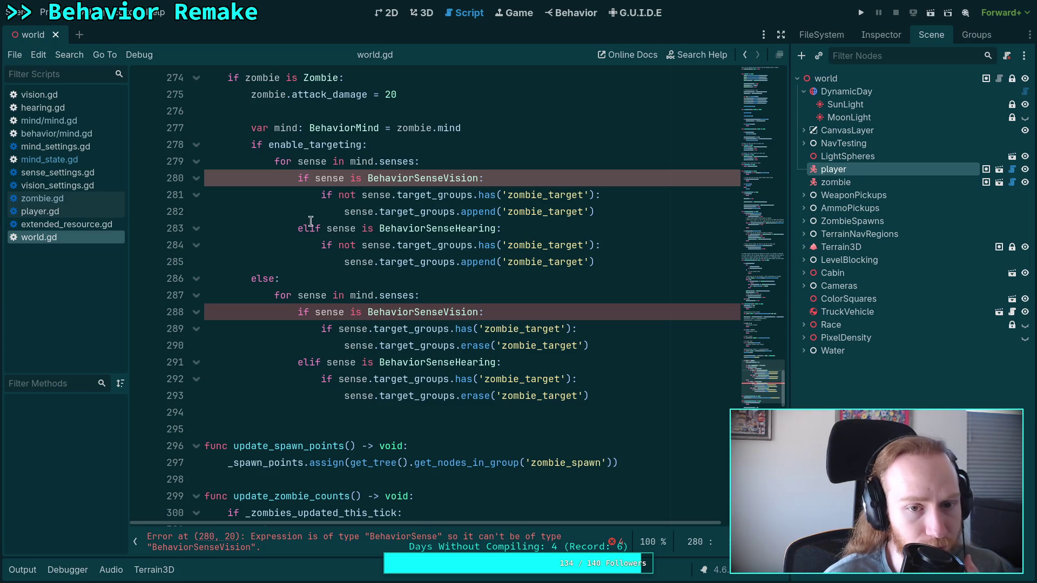
# - Change line 277 to read zombie.mind_state via autocomplete
pyautogui.moveTo(343, 182)
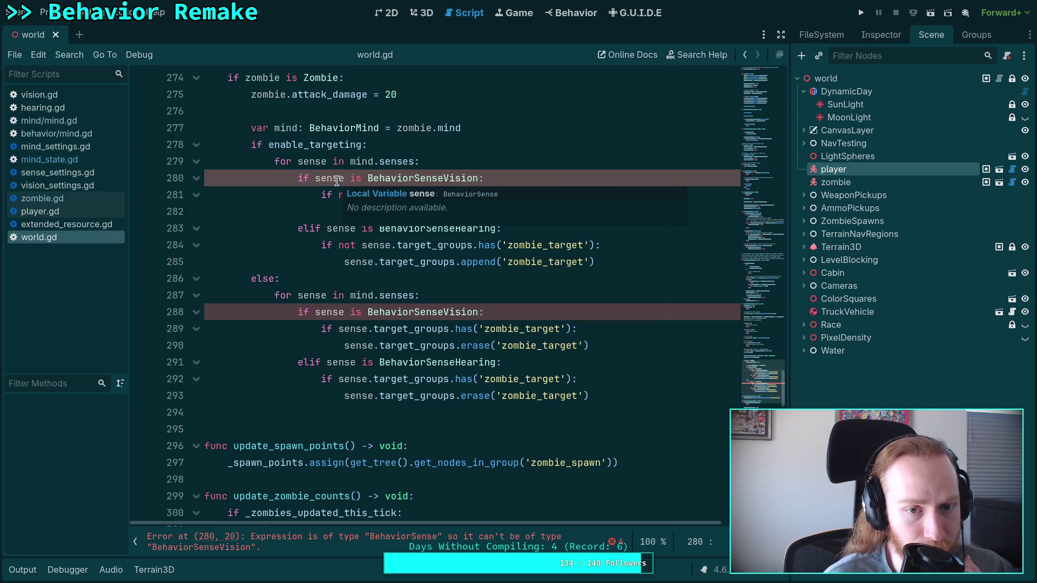
pyautogui.moveTo(389, 159)
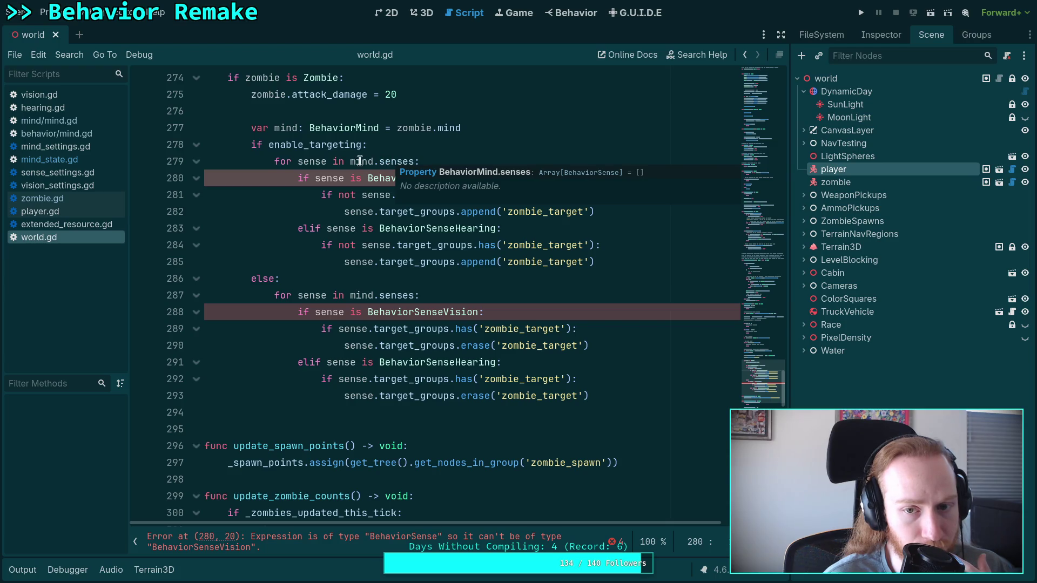
pyautogui.scroll(3, 435, 330)
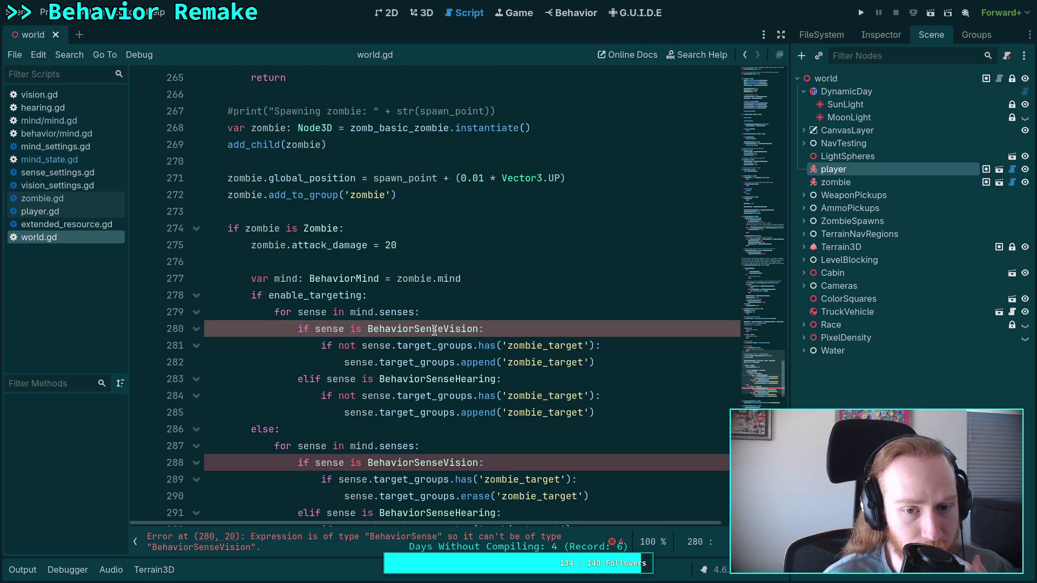
pyautogui.click(377, 278)
pyautogui.scroll(3, 496, 296)
pyautogui.scroll(-5, 491, 298)
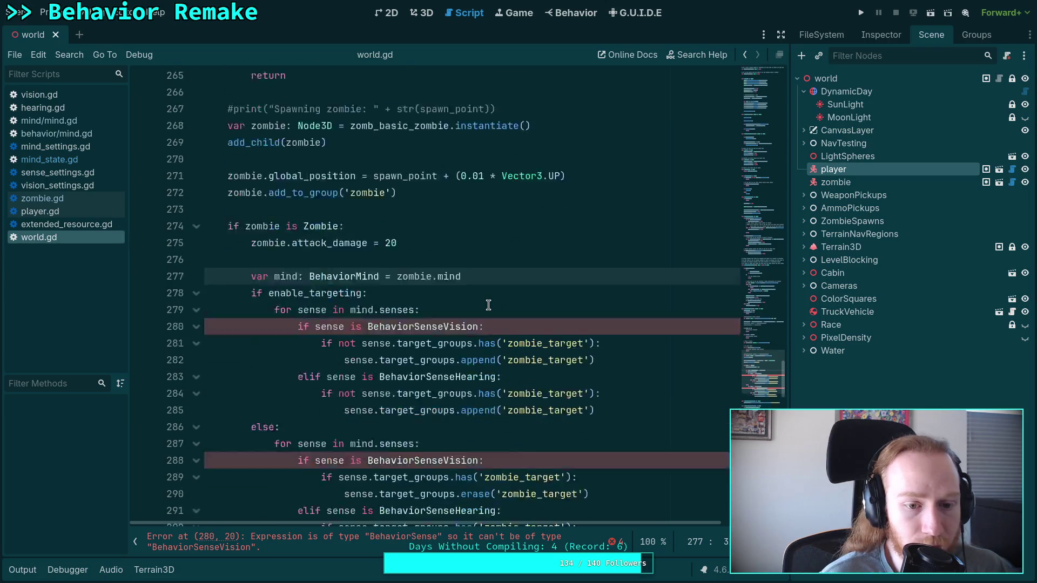
pyautogui.scroll(-3, 501, 295)
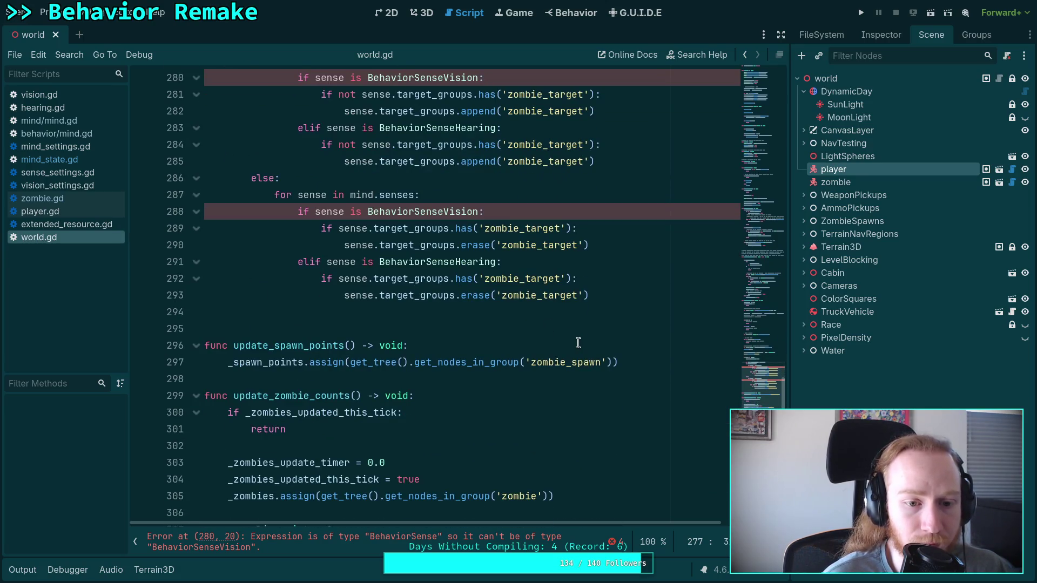
pyautogui.scroll(3, 578, 343)
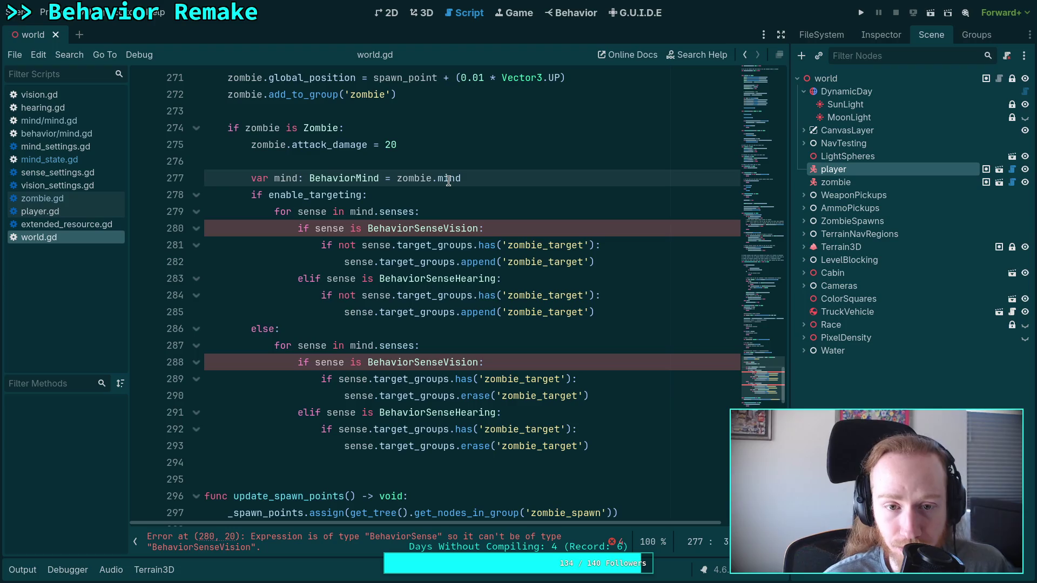
pyautogui.press('BackSpace')
pyautogui.write('d')
pyautogui.press('Return')
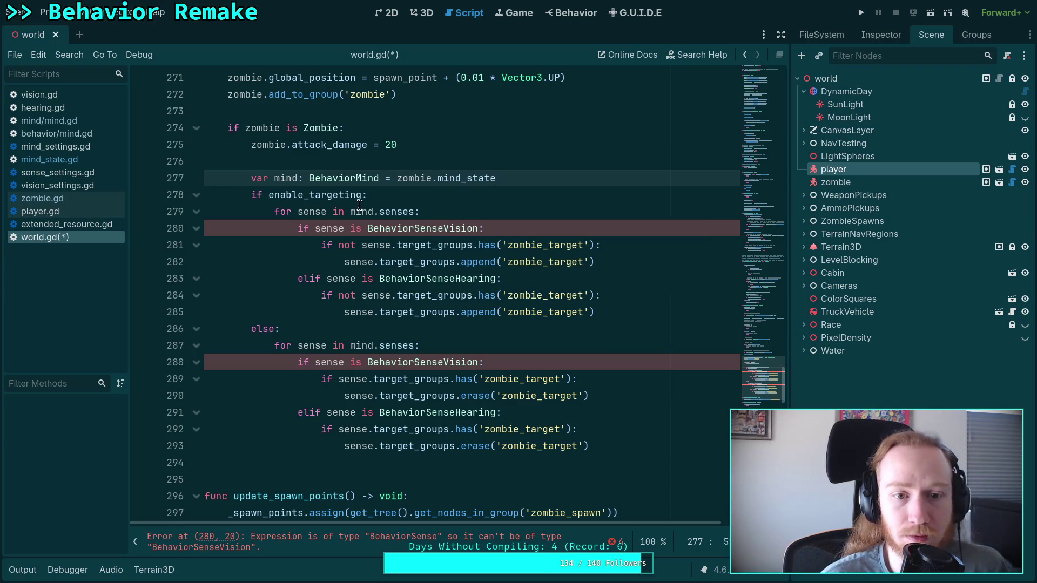
# - Type the mind variable as BehaviorMindState and select the targeting block, lines 277–293
pyautogui.click(380, 174)
pyautogui.write('S')
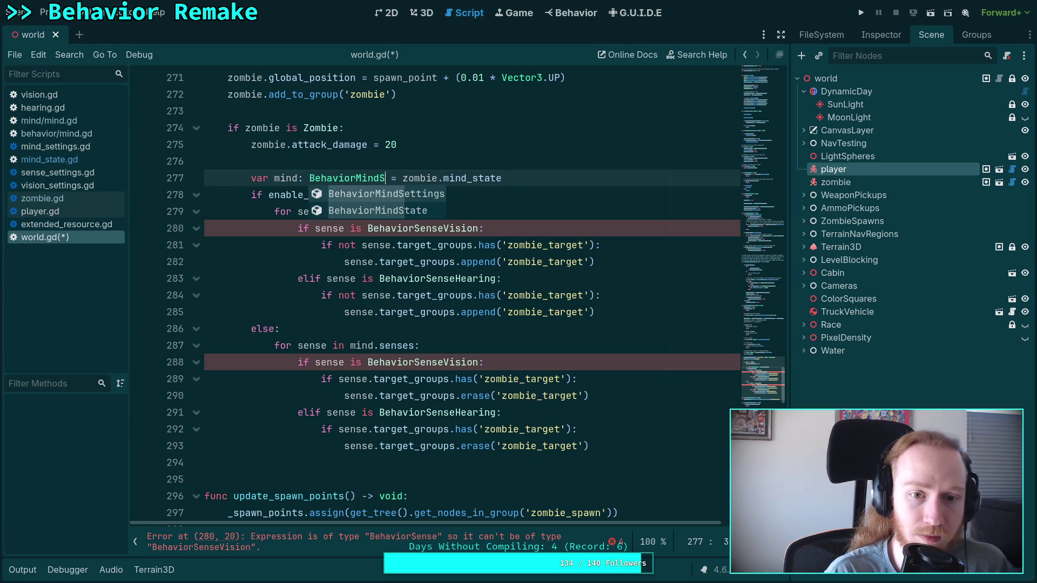
pyautogui.press('Return')
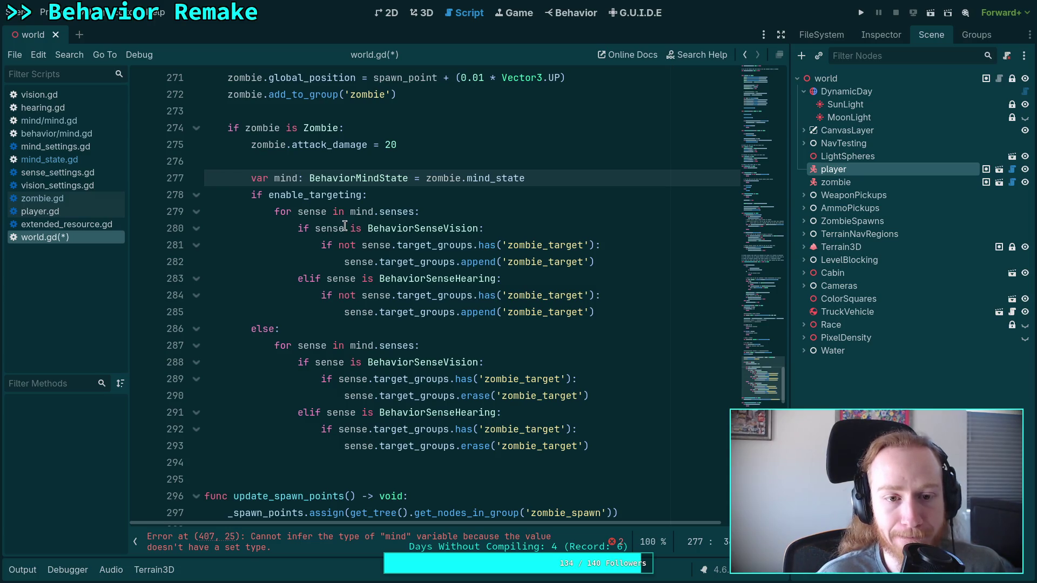
pyautogui.click(399, 198)
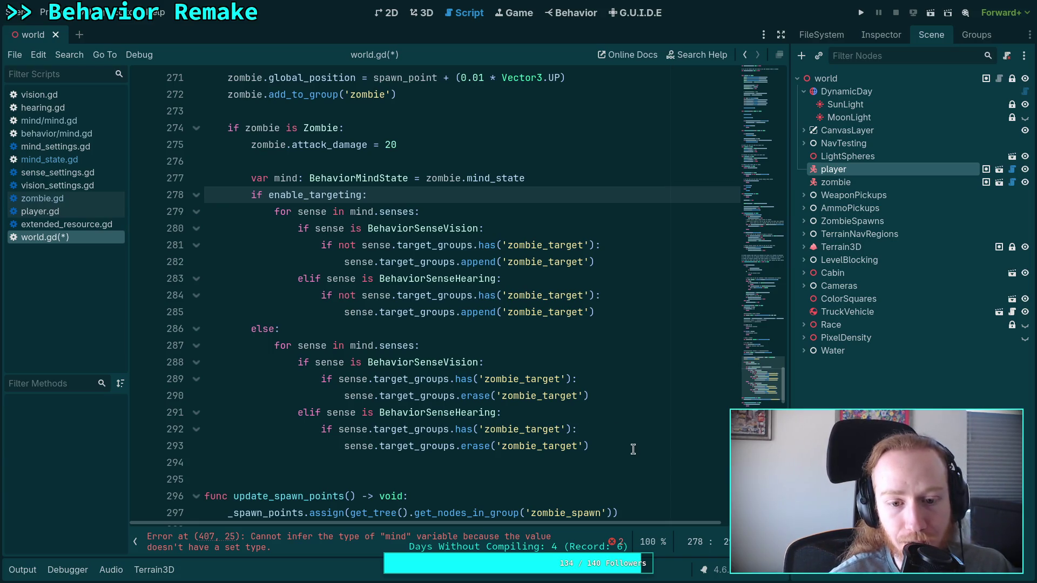
pyautogui.moveTo(634, 446)
pyautogui.mouseDown()
pyautogui.moveTo(273, 324)
pyautogui.moveTo(165, 183)
pyautogui.mouseUp()
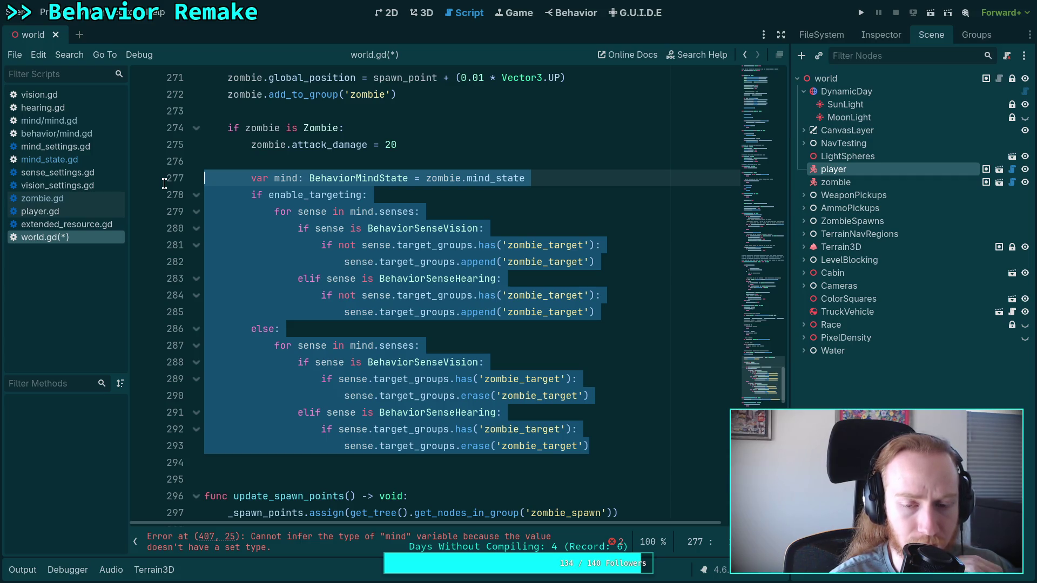
# - Delete the selected targeting block, save world.gd, and jump to the line 389 error
pyautogui.press('BackSpace')
pyautogui.press('BackSpace')
pyautogui.press('BackSpace')
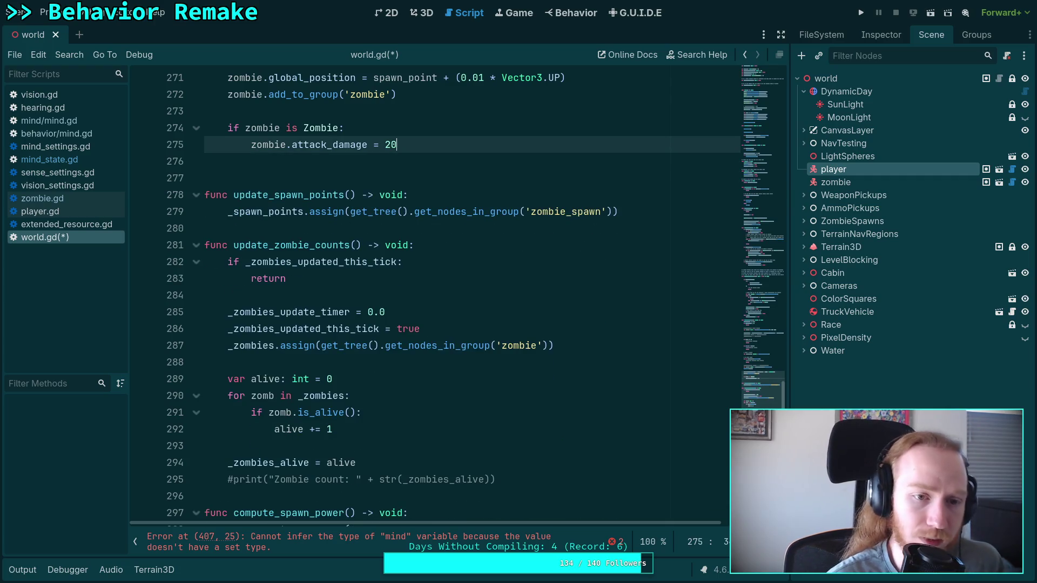
pyautogui.hotkey('ctrl', 's')
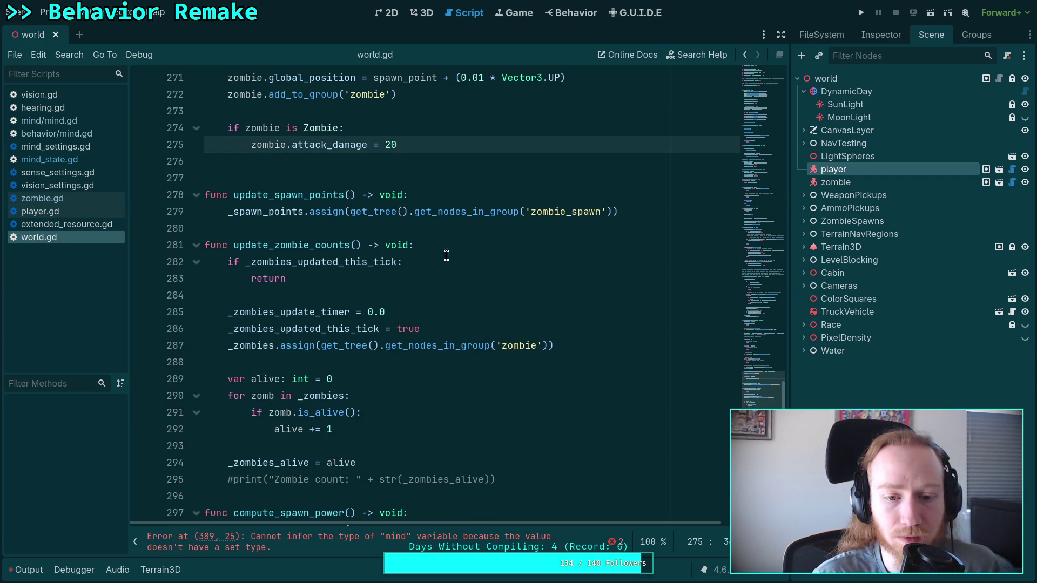
pyautogui.scroll(5, 623, 328)
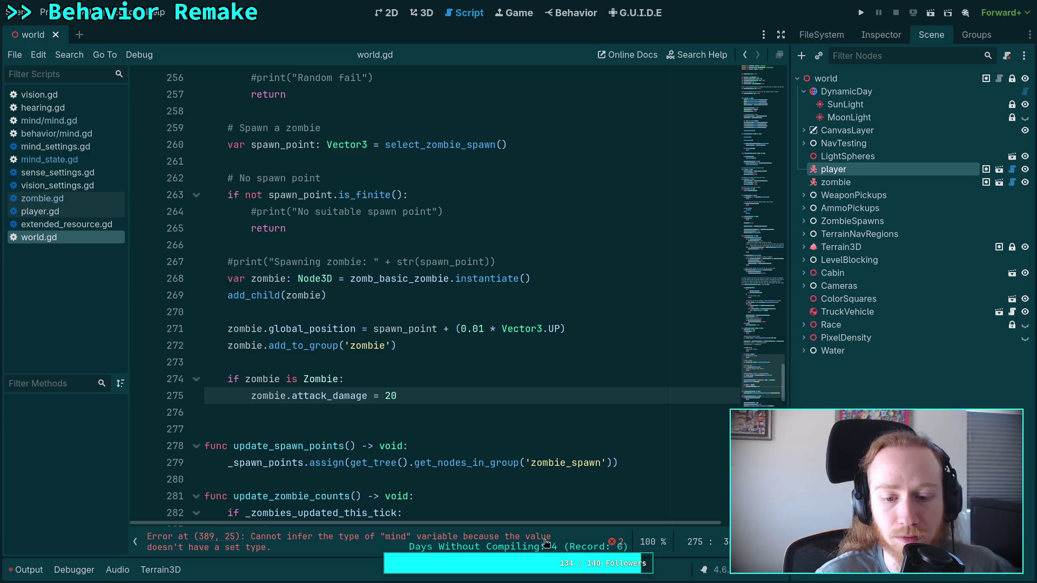
pyautogui.click(475, 540)
pyautogui.scroll(-2, 428, 357)
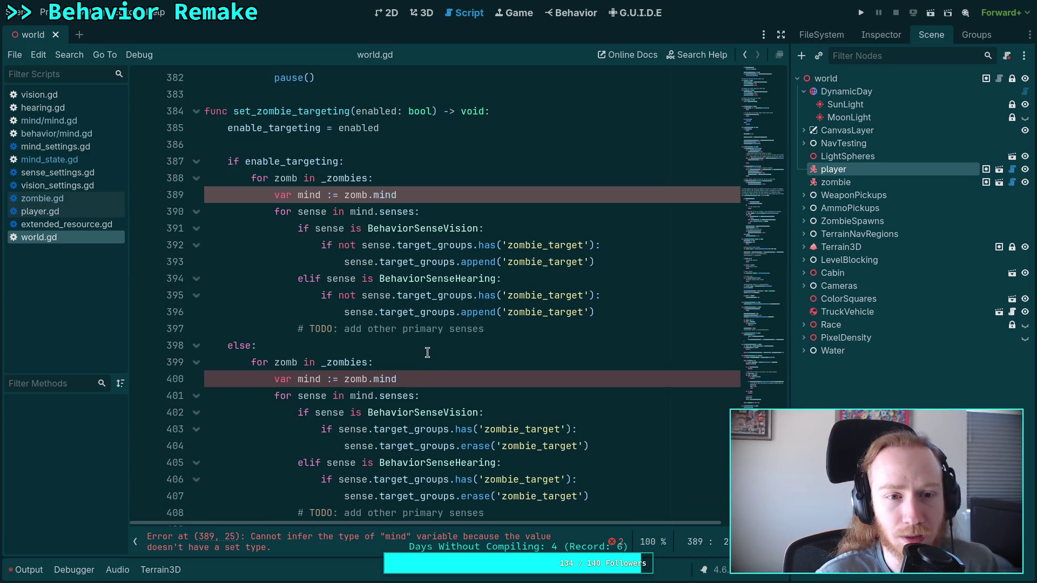
pyautogui.scroll(-1, 414, 292)
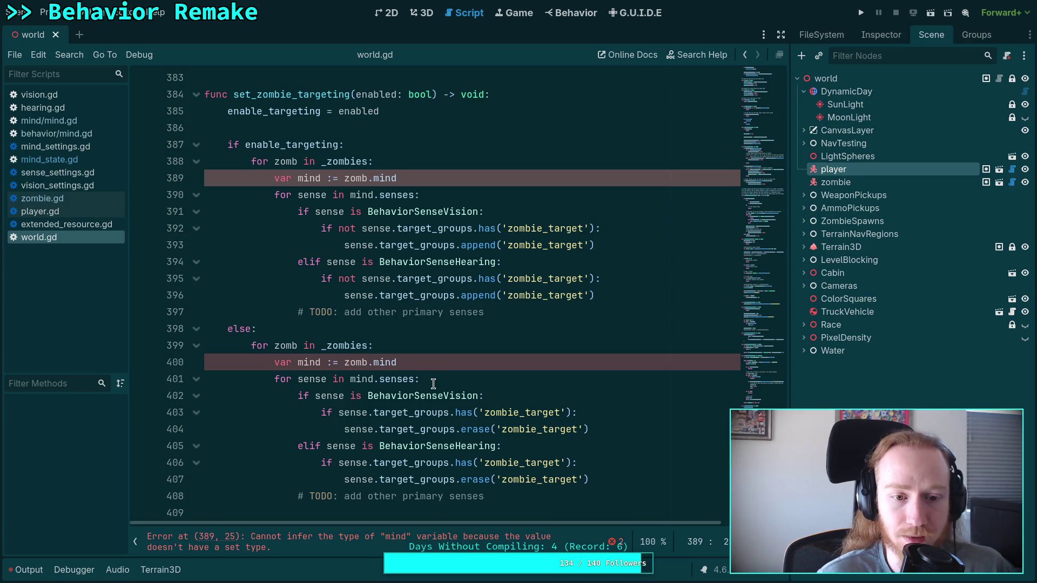
pyautogui.scroll(2, 275, 270)
# - Search for set_zombie_targeting and review its use in the enable_targeting setter, lines 22–24
pyautogui.doubleClick(300, 193)
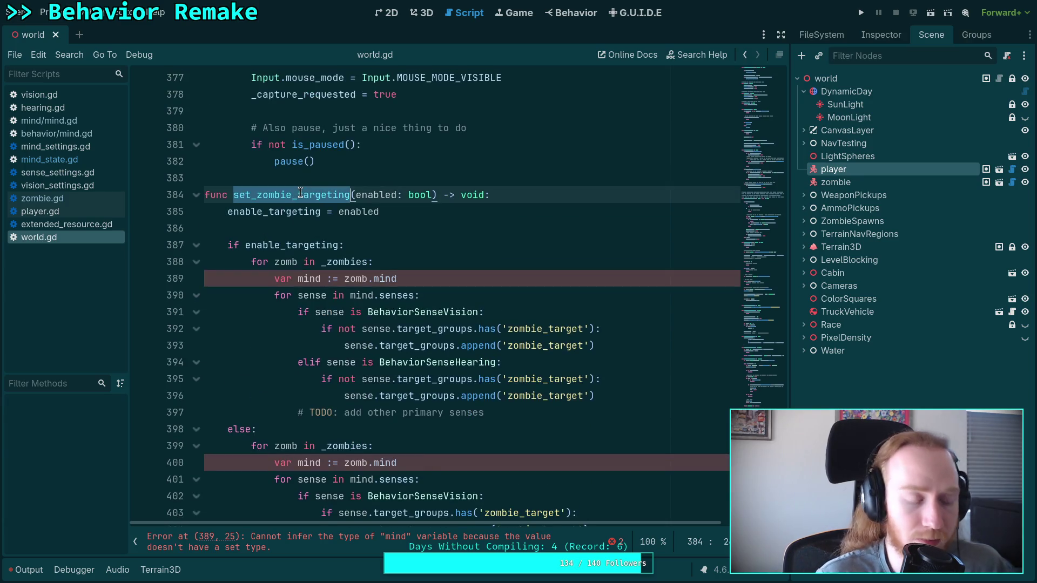
pyautogui.hotkey('ctrl', 'f')
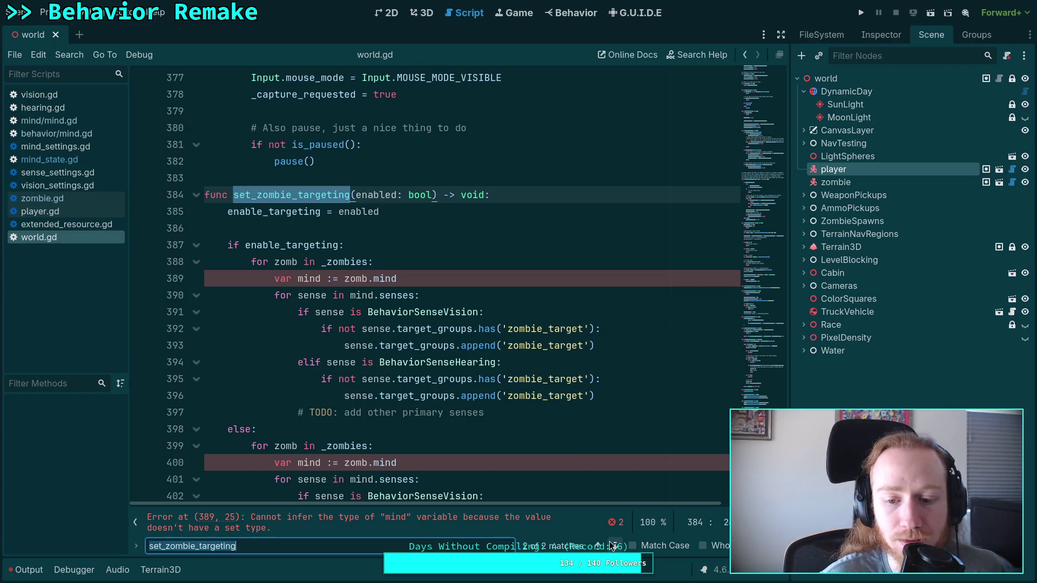
pyautogui.click(609, 541)
pyautogui.click(419, 280)
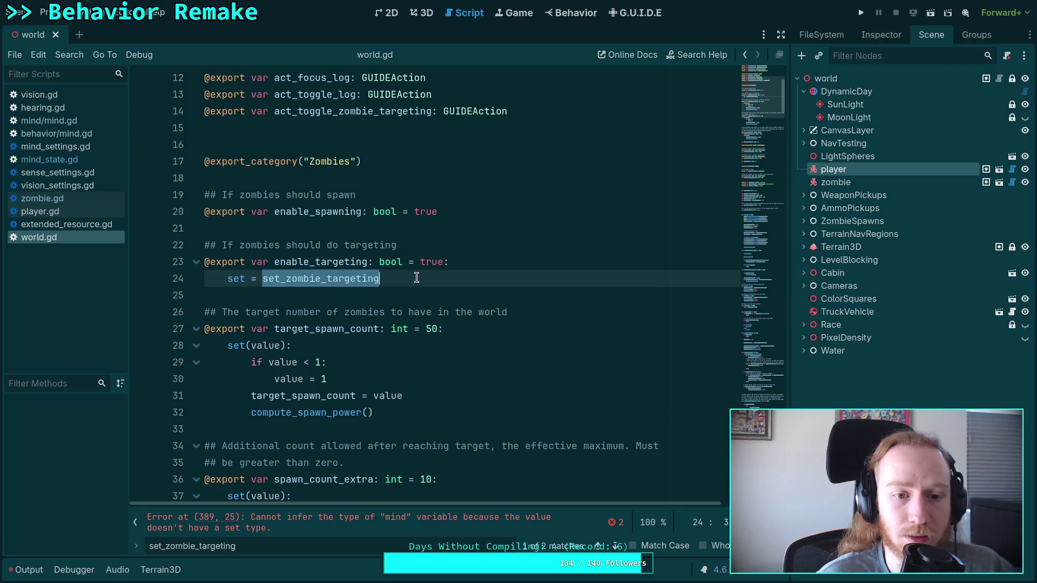
pyautogui.click(429, 279)
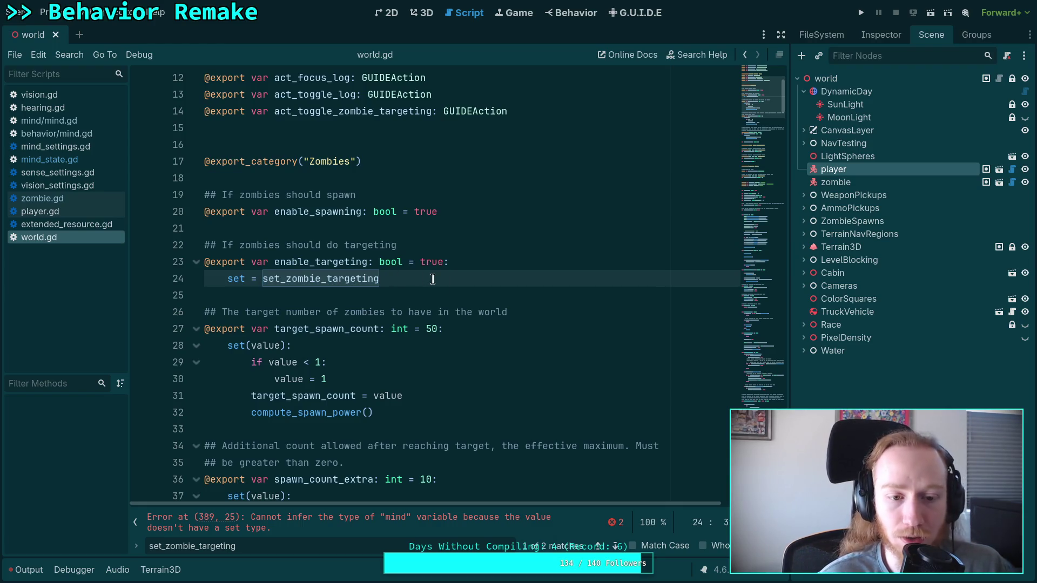
pyautogui.hotkey('shift', 'Up')
pyautogui.hotkey('shift', 'Up')
pyautogui.hotkey('shift', 'Home')
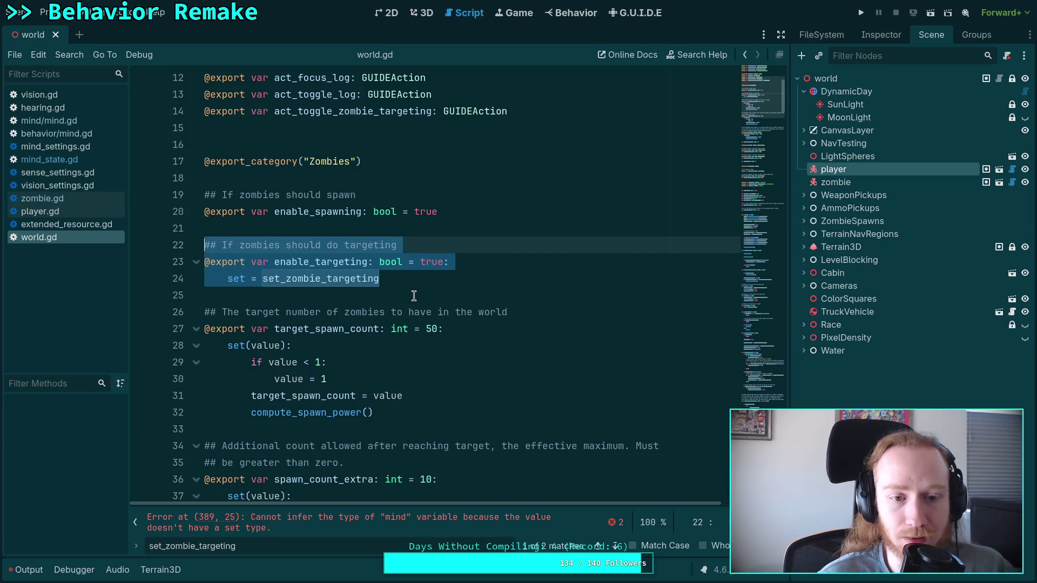
pyautogui.scroll(2, 440, 285)
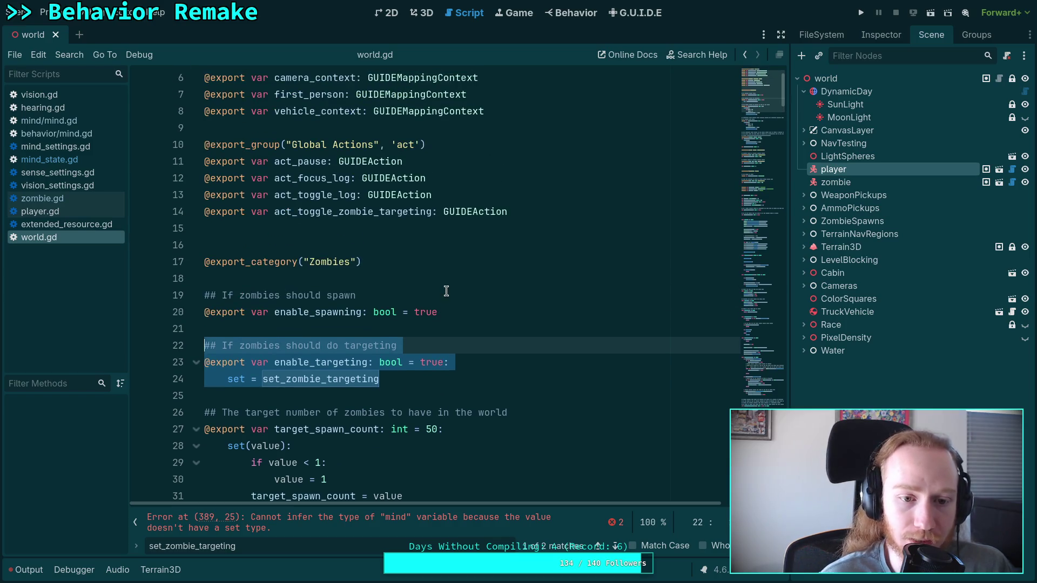
pyautogui.click(440, 394)
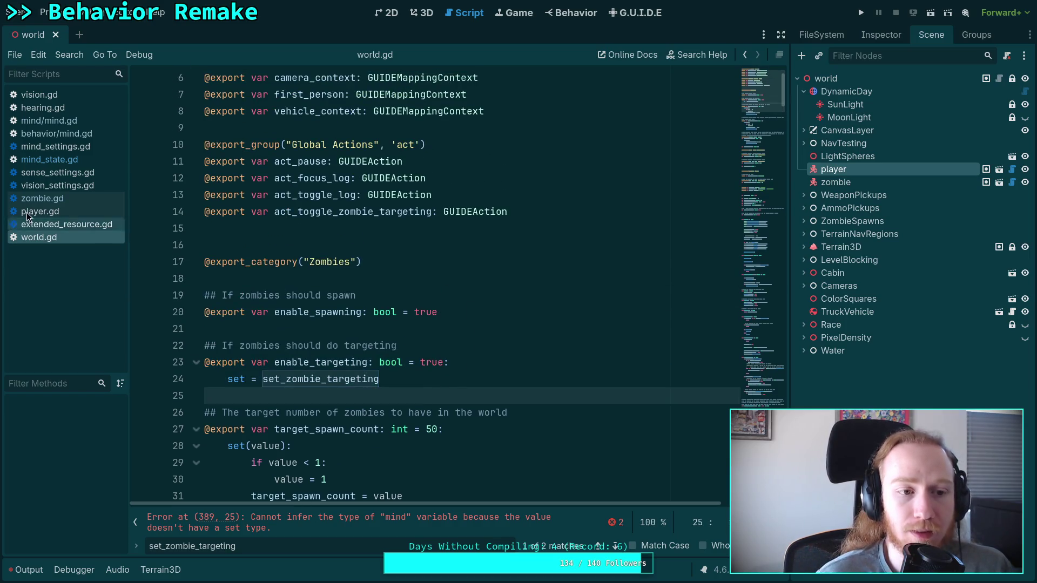
pyautogui.click(42, 198)
# - Compare the mind_state export in zombie.gd and mind_state.gd, then return to set_zombie_targeting in world.gd
pyautogui.scroll(7, 417, 278)
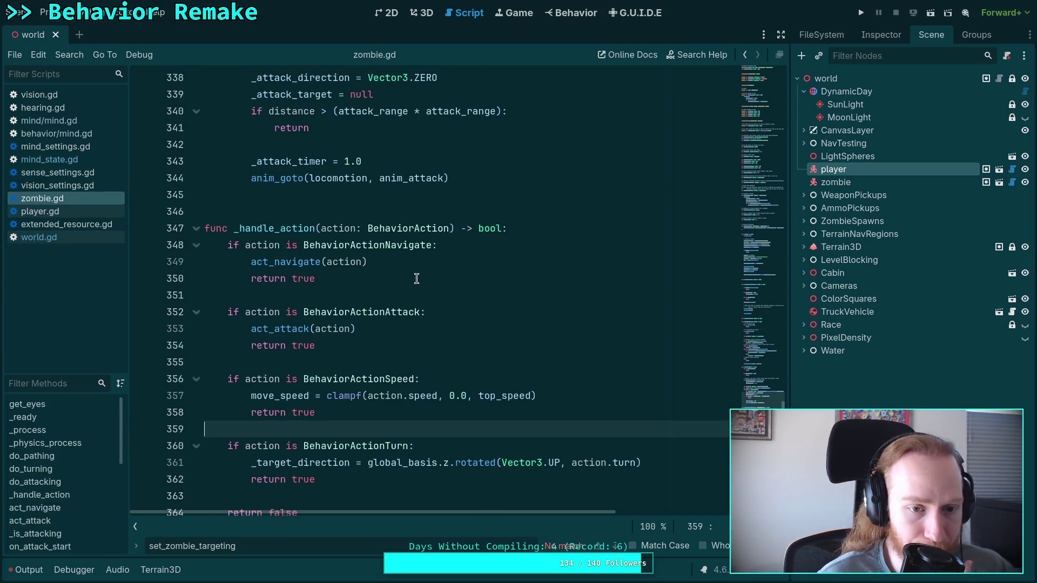
pyautogui.scroll(11, 416, 278)
pyautogui.moveTo(740, 157)
pyautogui.mouseDown()
pyautogui.moveTo(739, 138)
pyautogui.moveTo(752, 136)
pyautogui.moveTo(751, 170)
pyautogui.moveTo(760, 132)
pyautogui.mouseUp()
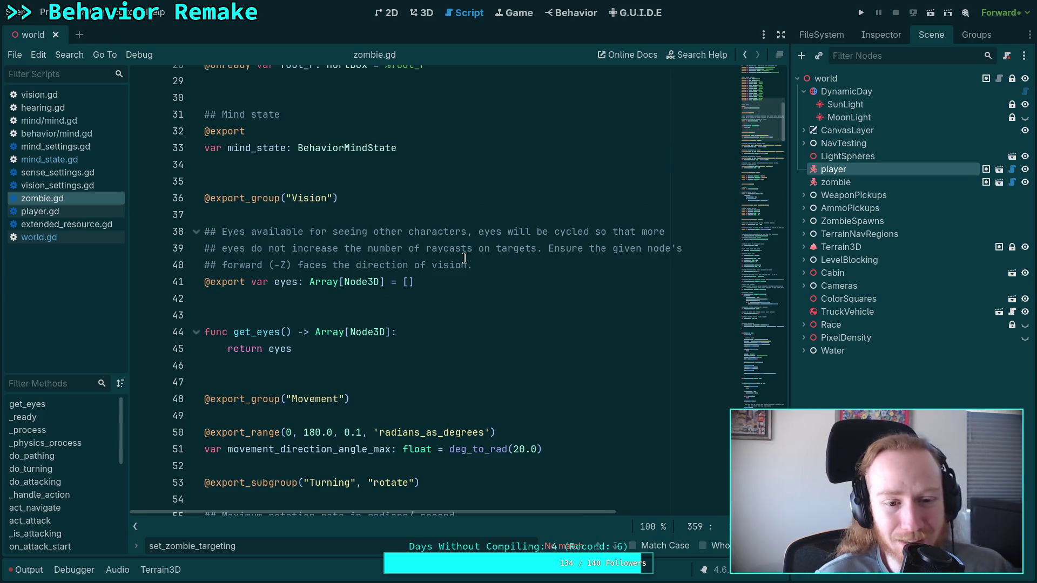
pyautogui.click(77, 238)
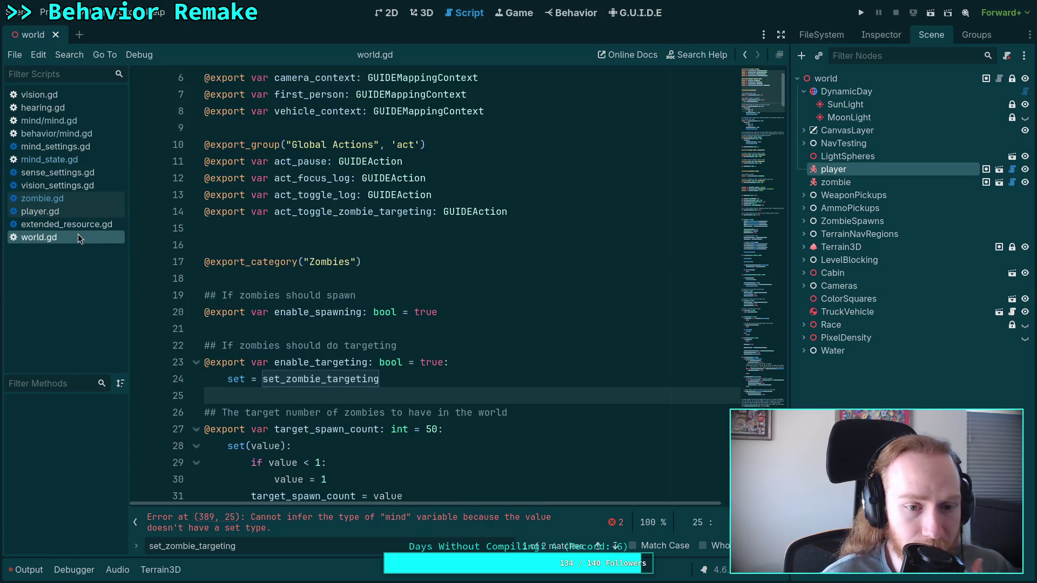
pyautogui.click(97, 162)
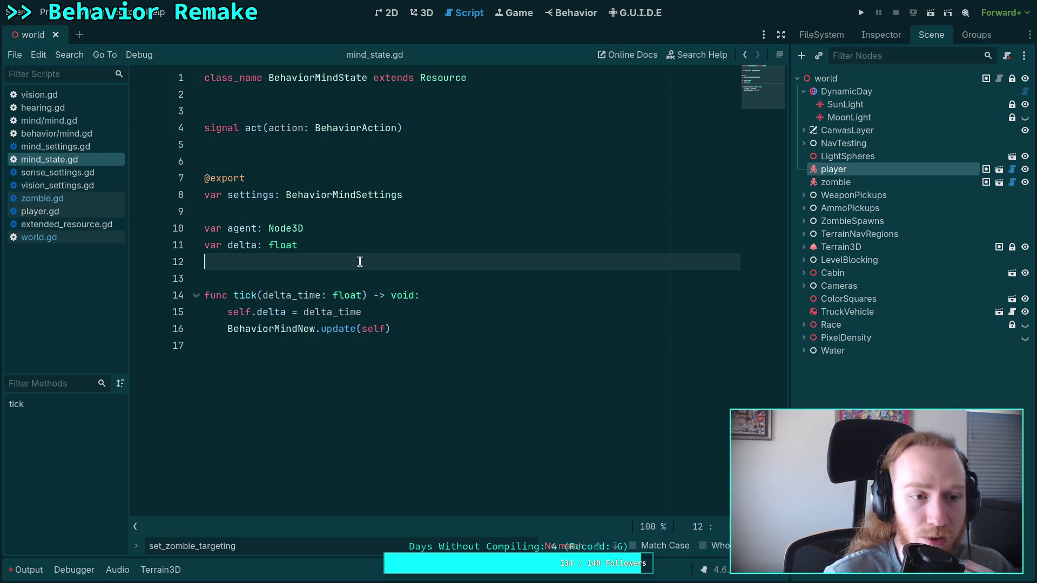
pyautogui.click(80, 200)
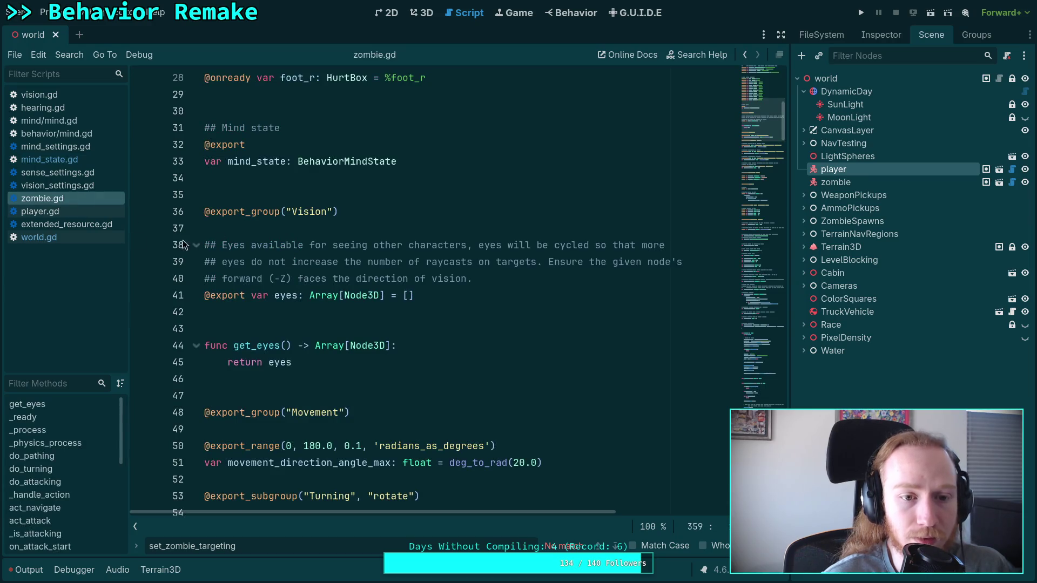
pyautogui.click(80, 241)
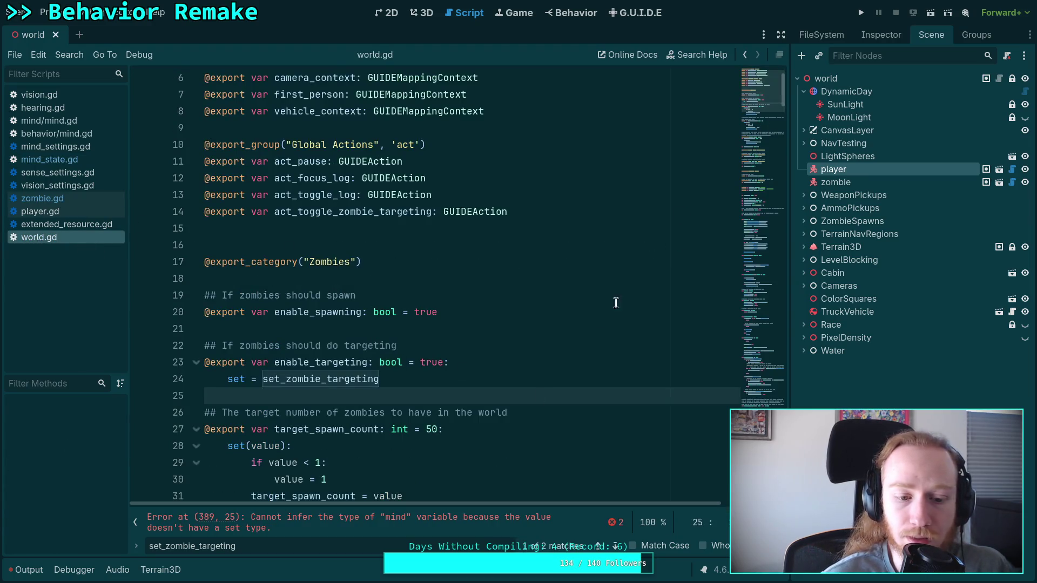
pyautogui.click(616, 546)
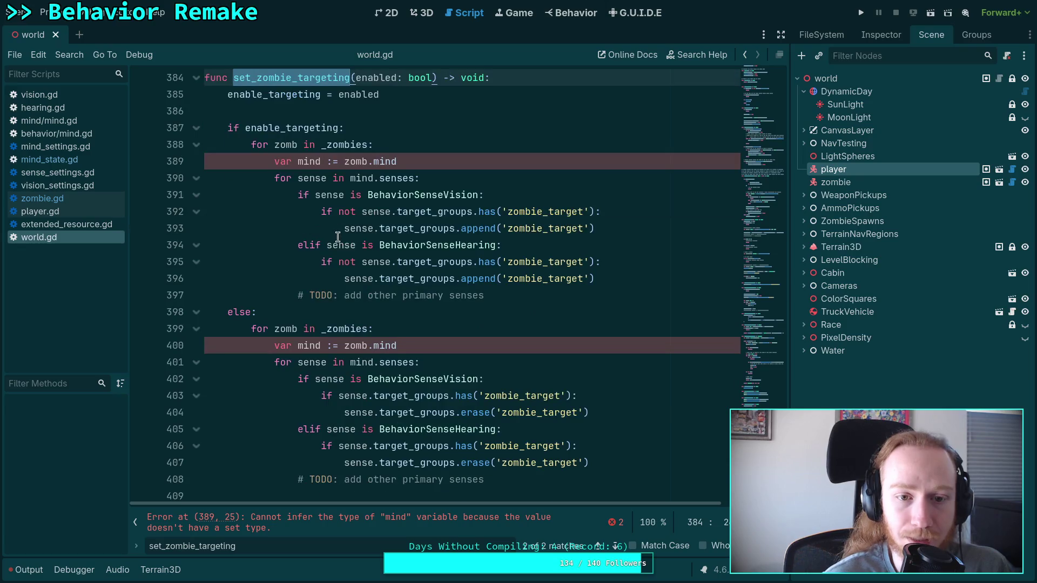
# - Replace the zombie targeting loops with a '# TODO: iterate zombies and set "DO_TARGETING" tag' comment and save
pyautogui.moveTo(533, 483)
pyautogui.mouseDown()
pyautogui.moveTo(460, 401)
pyautogui.moveTo(273, 295)
pyautogui.moveTo(226, 178)
pyautogui.mouseUp()
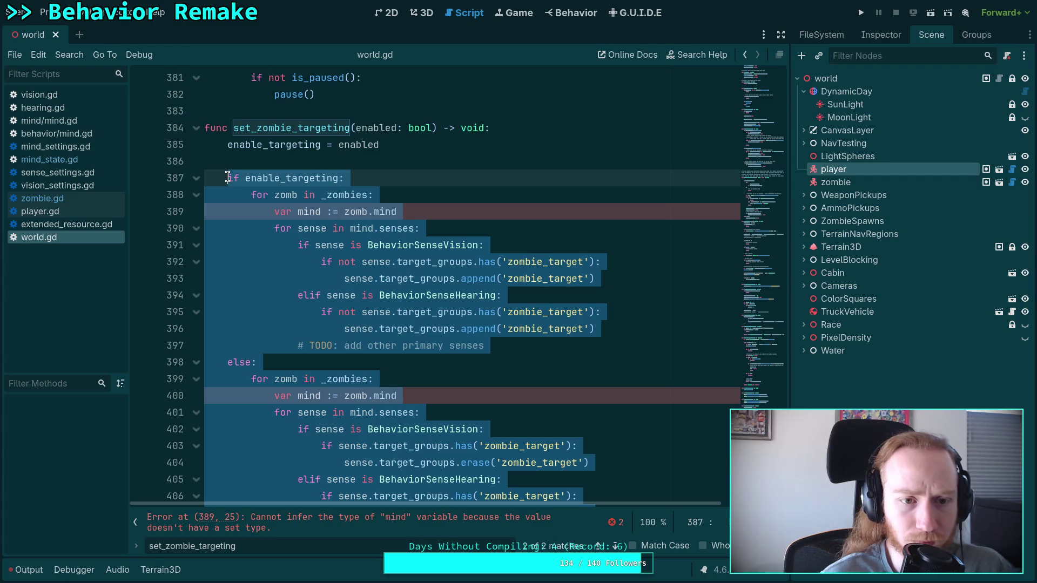
pyautogui.press('BackSpace')
pyautogui.write('# todo')
pyautogui.press('BackSpace')
pyautogui.press('BackSpace')
pyautogui.press('BackSpace')
pyautogui.write('TODO: ')
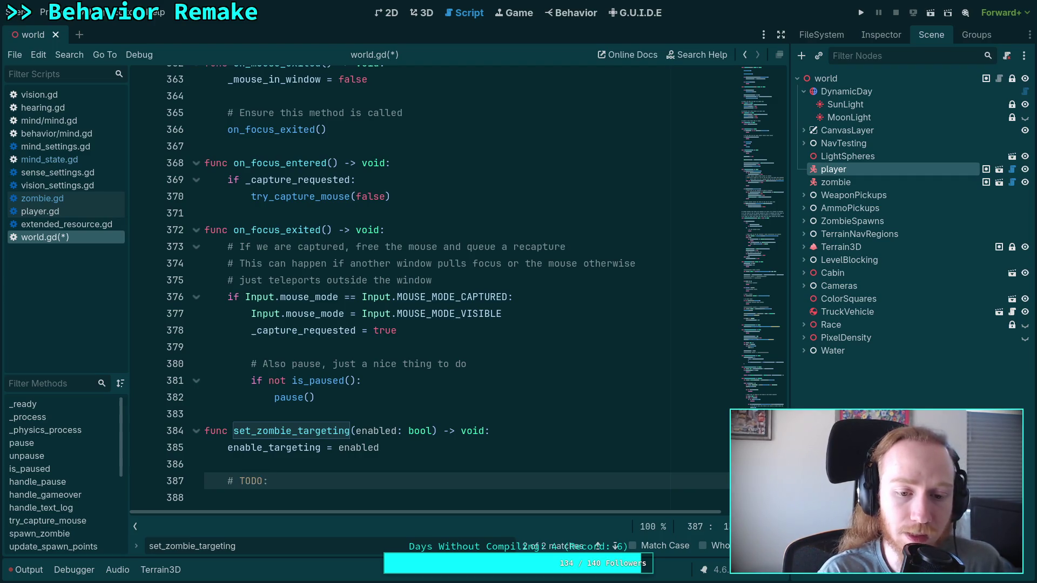
pyautogui.write('iterate ')
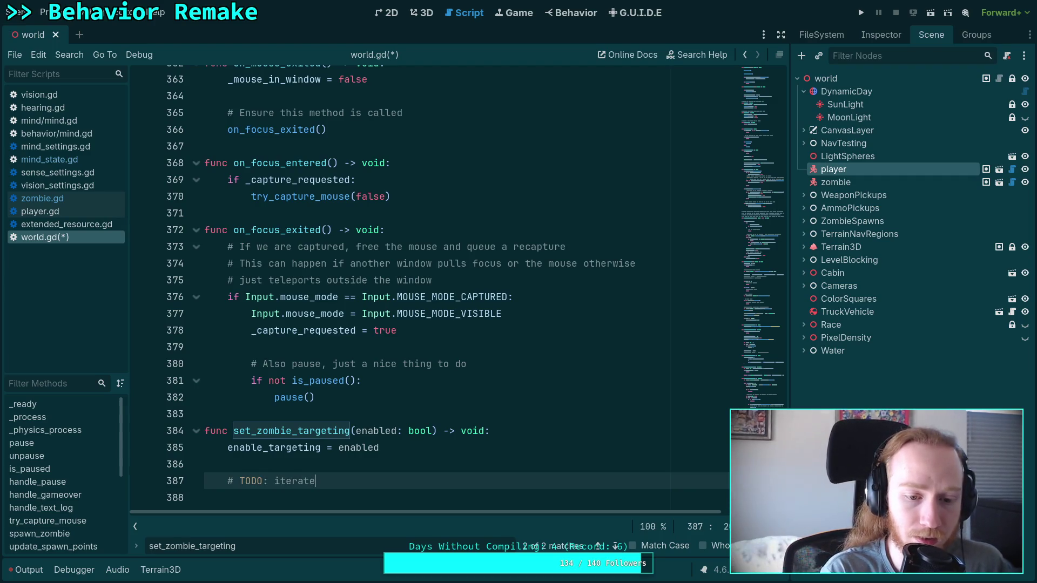
pyautogui.write('zombies and ')
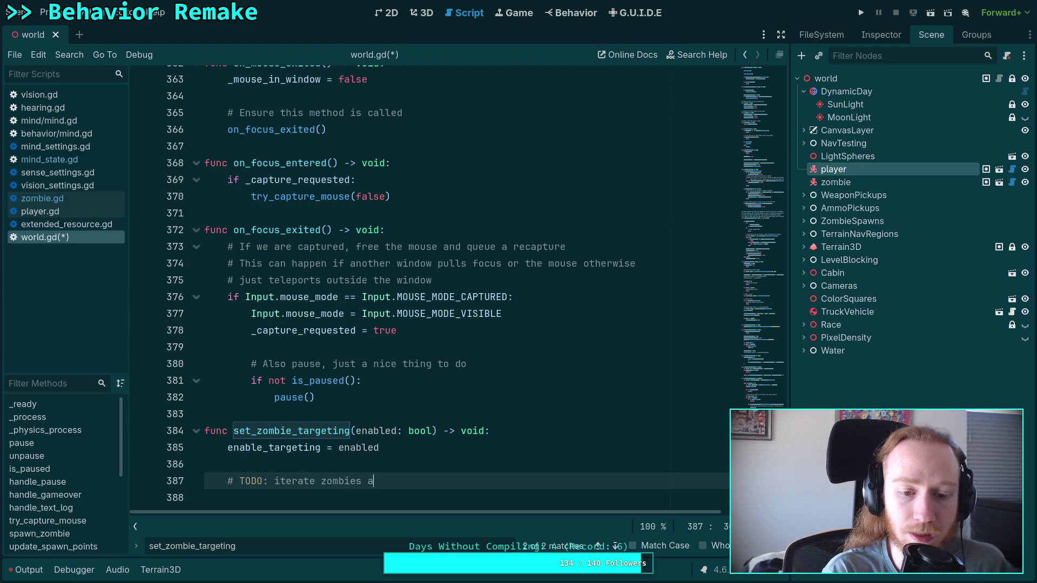
pyautogui.write('set "')
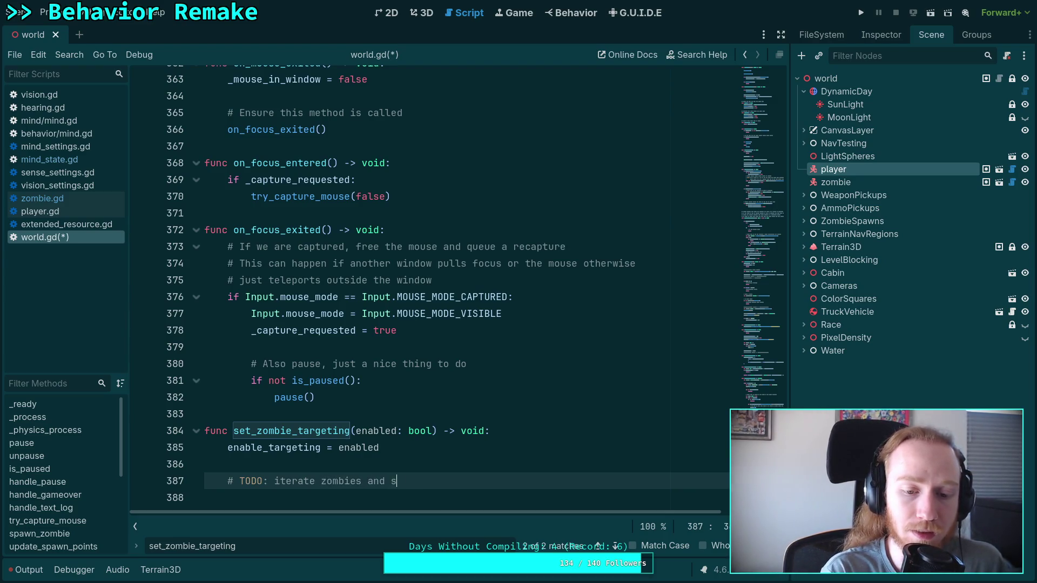
pyautogui.write('TARGET')
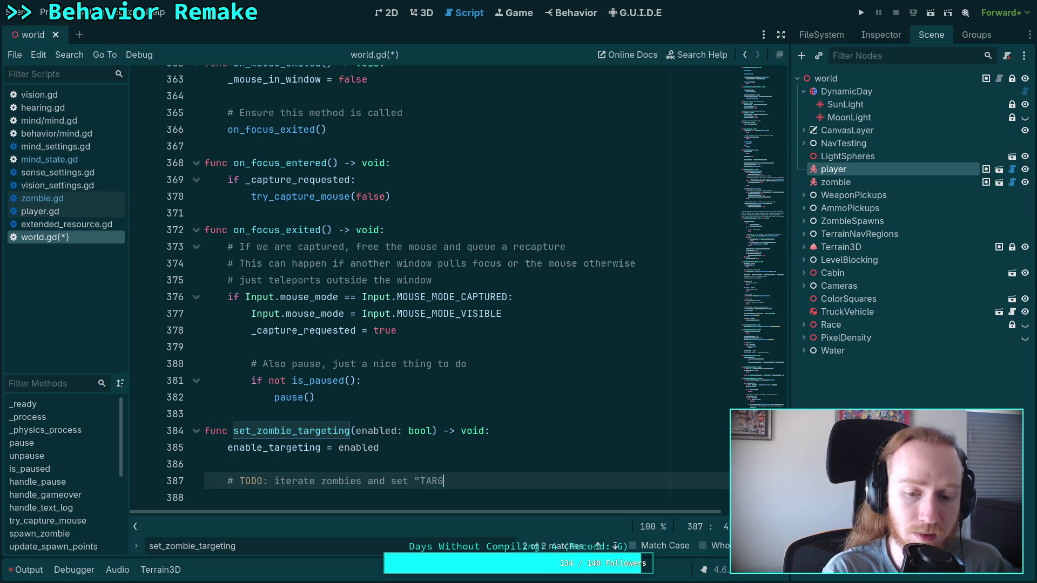
pyautogui.press('BackSpace')
pyautogui.press('BackSpace')
pyautogui.press('BackSpace')
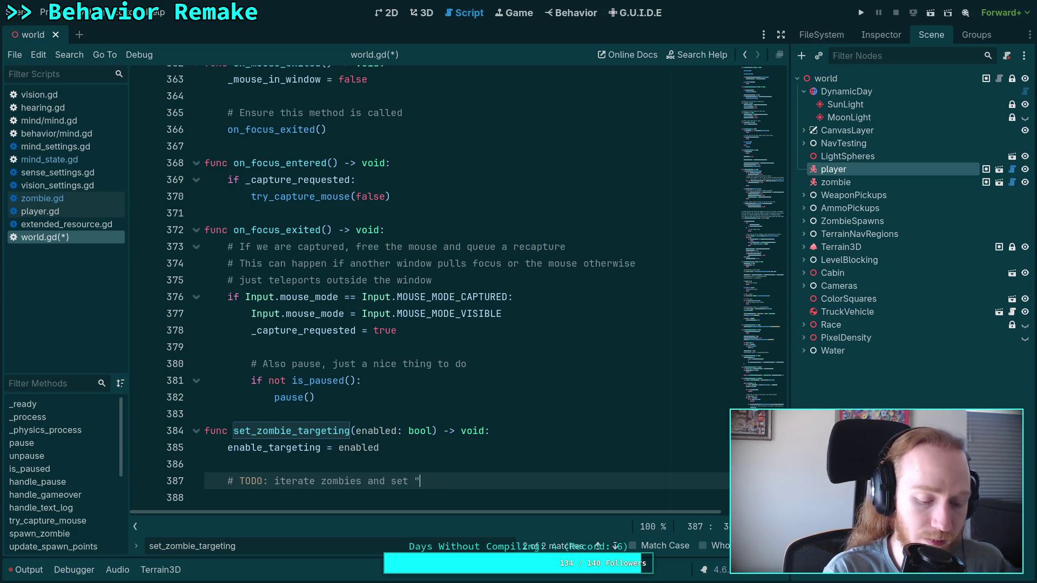
pyautogui.write('DO_TARGETING"')
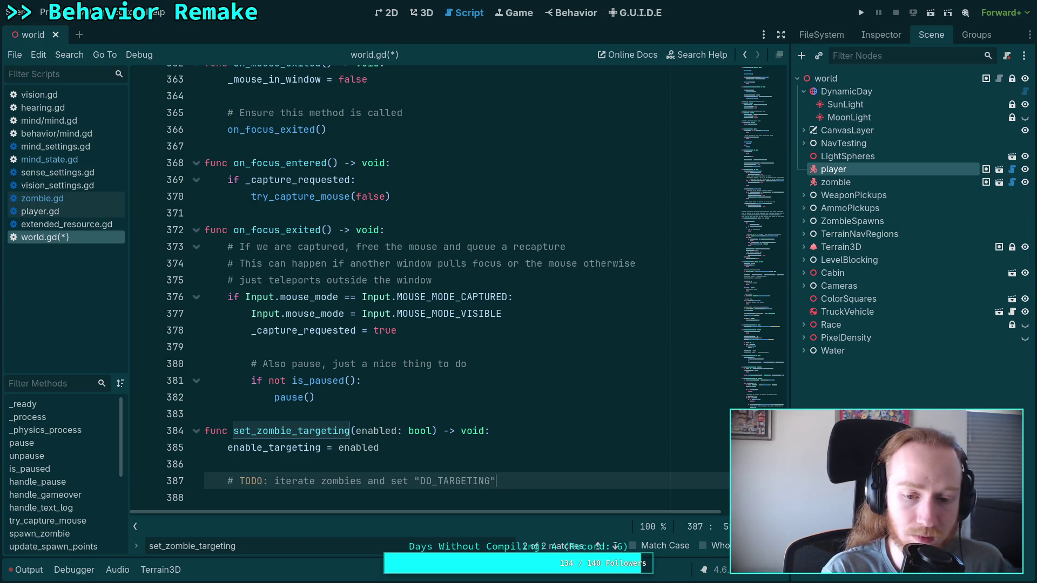
pyautogui.write(' tag or someth')
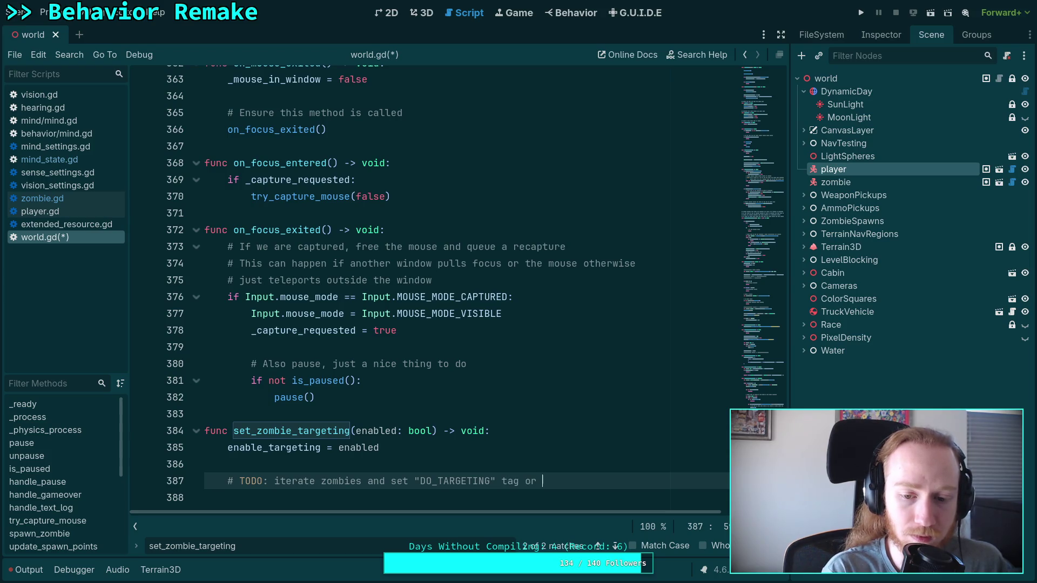
pyautogui.write('ing on')
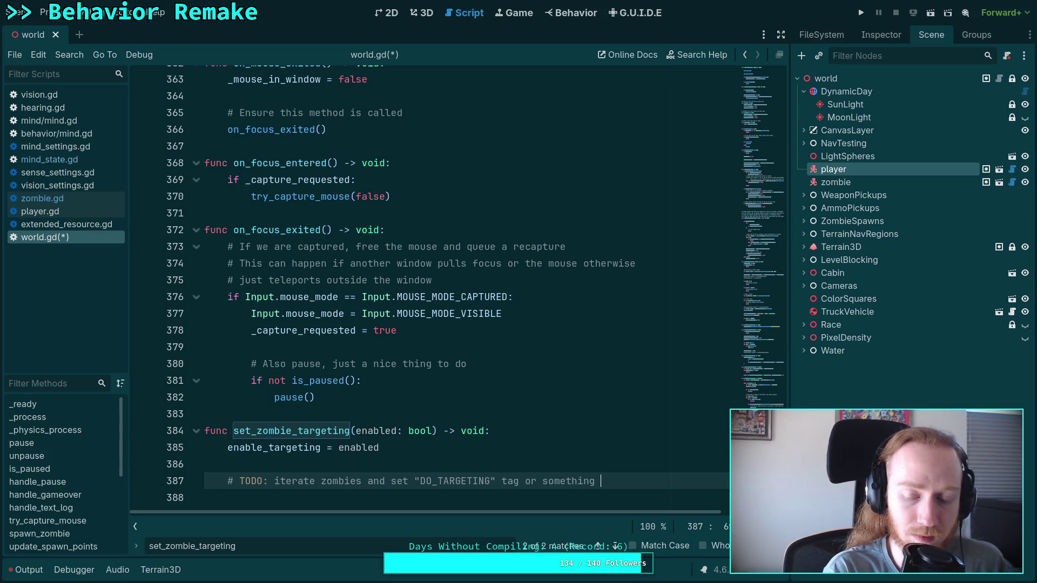
pyautogui.write(' memory')
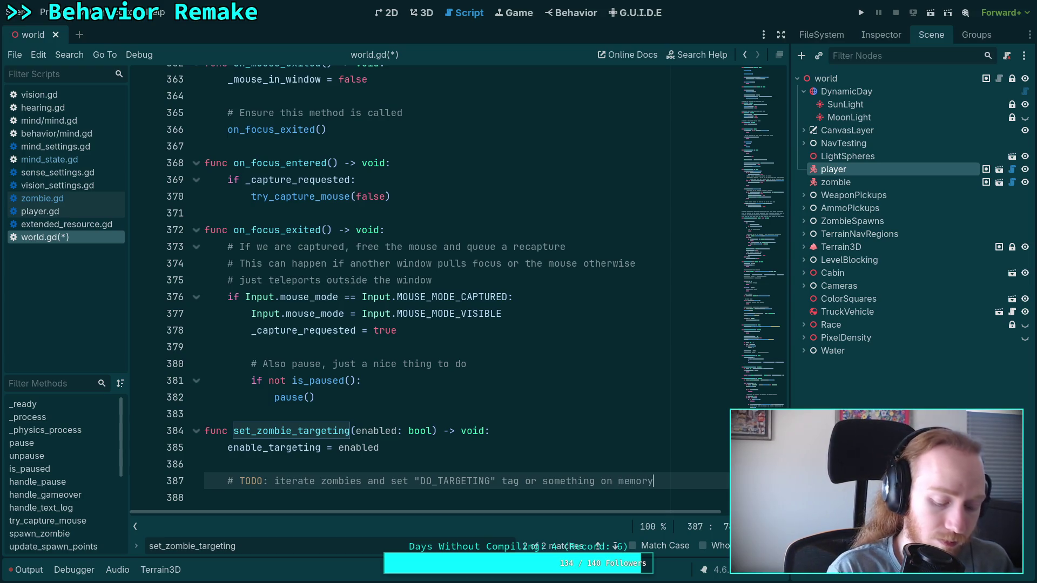
pyautogui.hotkey('ctrl', 's')
# - Change 'memory' to 'mind' in the TODO, save, close the search bar, and run the project
pyautogui.doubleClick(643, 481)
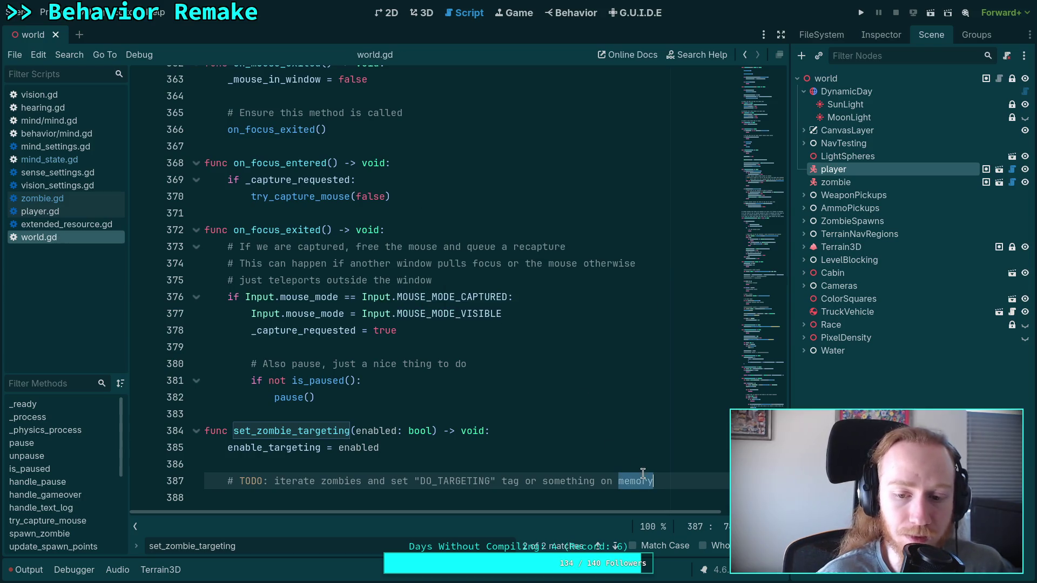
pyautogui.write('mind')
pyautogui.hotkey('ctrl', 's')
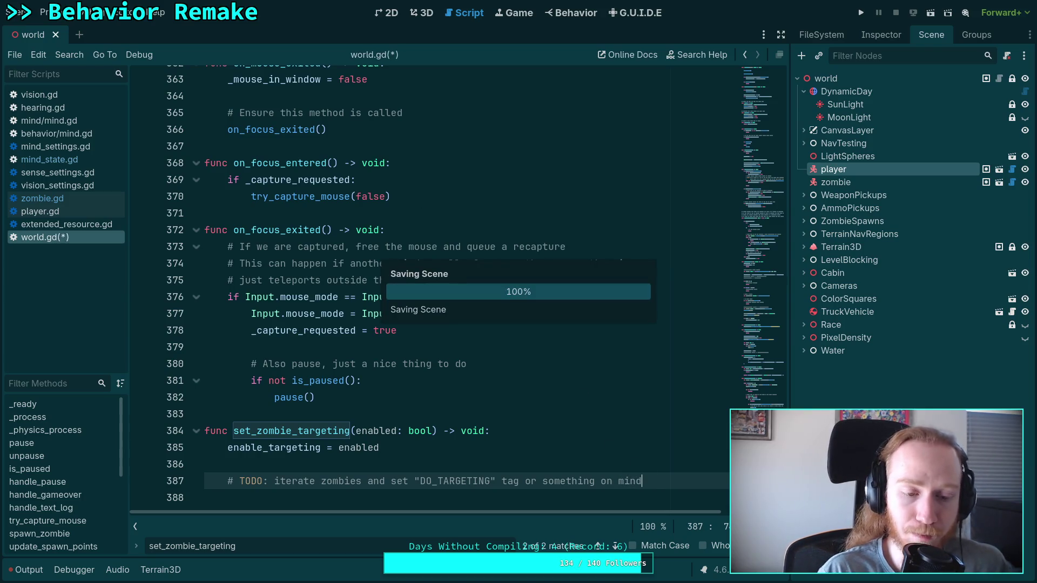
pyautogui.rightClick(643, 480)
pyautogui.click(488, 412)
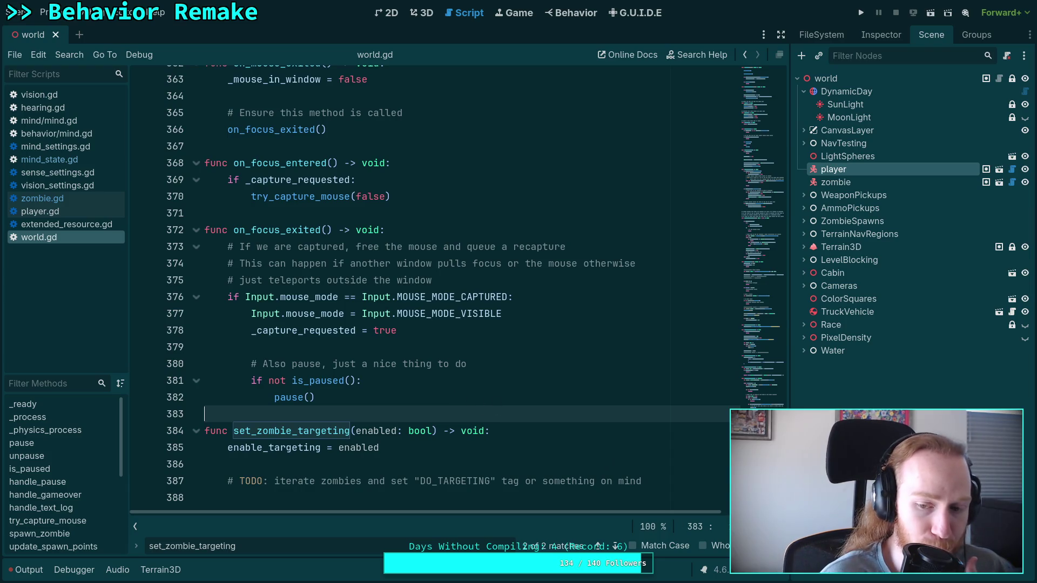
pyautogui.press('Escape')
pyautogui.press('F5')
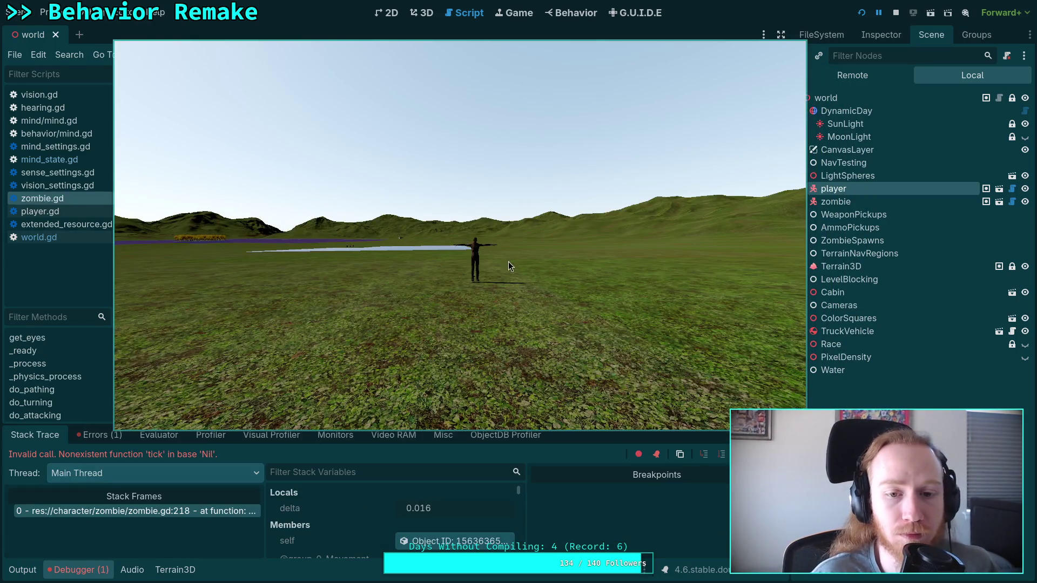
# - Check the zombie.gd:218 Nil mind_state.tick error, then stop the running game
pyautogui.moveTo(437, 146)
pyautogui.mouseDown()
pyautogui.moveTo(664, 364)
pyautogui.moveTo(398, 239)
pyautogui.mouseUp()
pyautogui.click(402, 535)
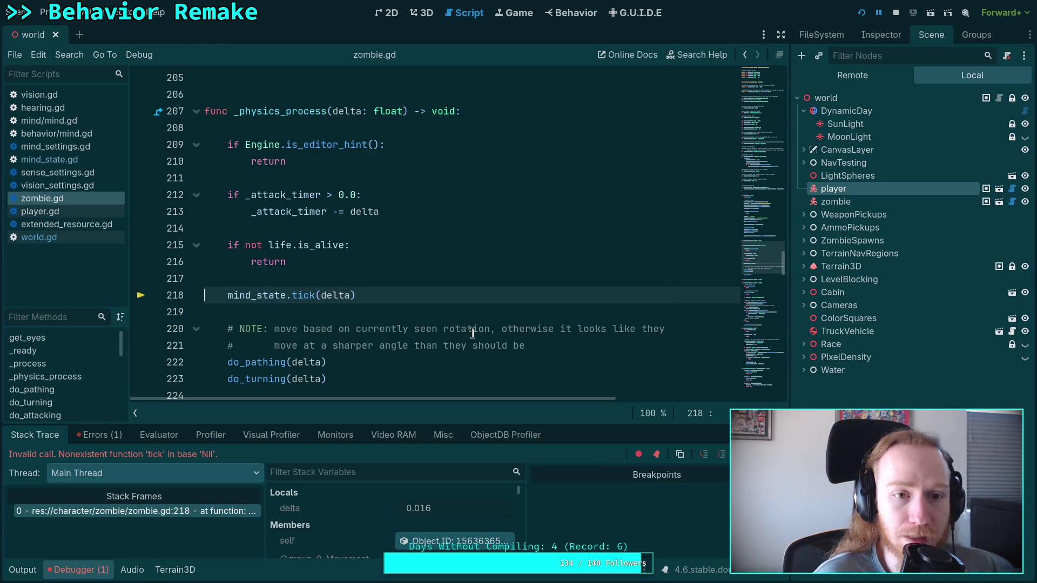
pyautogui.click(896, 13)
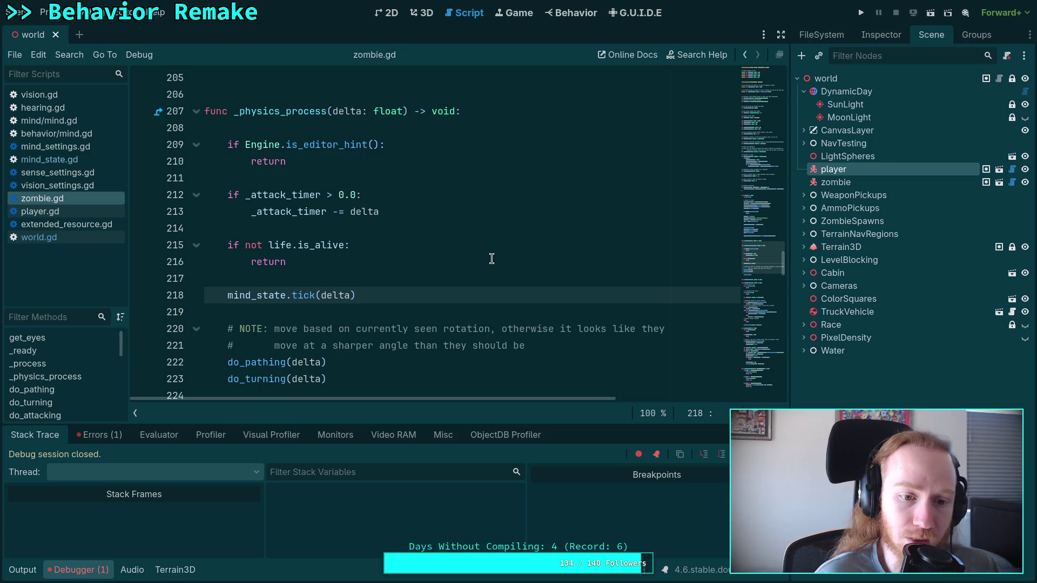
pyautogui.scroll(15, 481, 296)
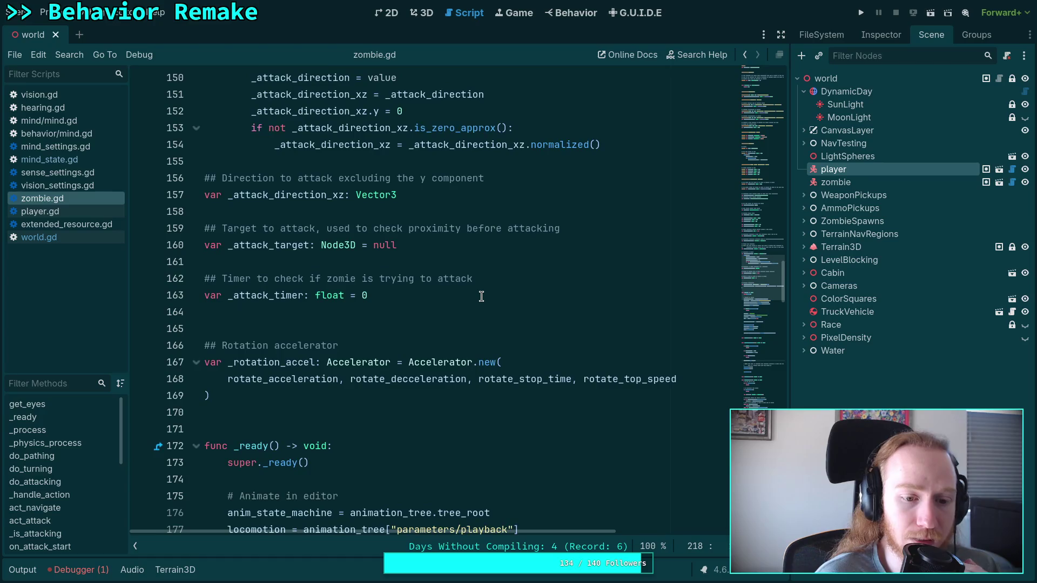
pyautogui.scroll(-10, 481, 296)
pyautogui.scroll(2, 479, 294)
pyautogui.scroll(-5, 480, 294)
pyautogui.moveTo(252, 425)
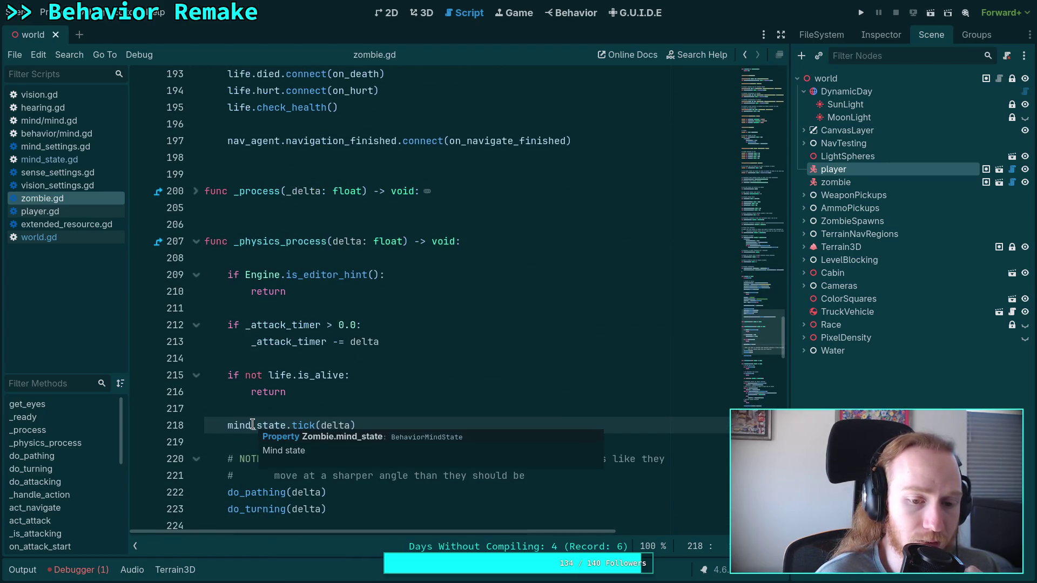
pyautogui.moveTo(764, 332)
pyautogui.mouseDown()
pyautogui.moveTo(772, 100)
pyautogui.moveTo(747, 352)
pyautogui.mouseUp()
pyautogui.scroll(20, 502, 321)
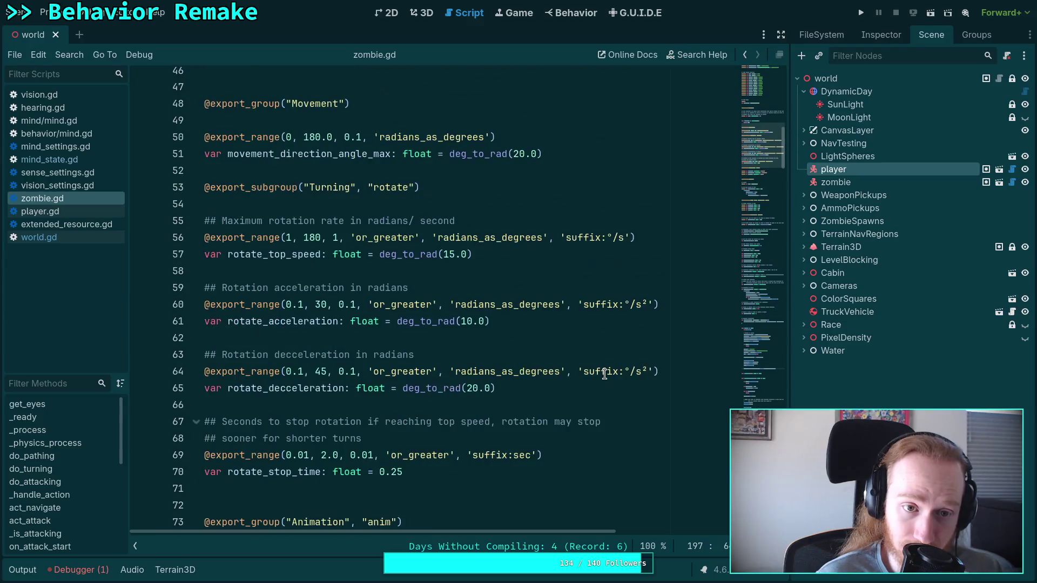
pyautogui.scroll(9, 605, 374)
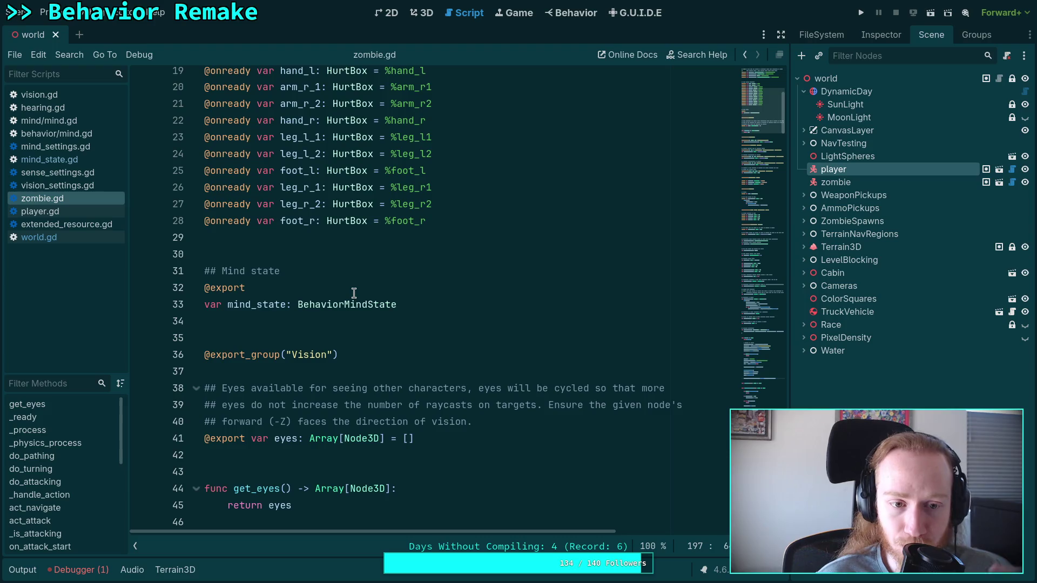
pyautogui.click(373, 287)
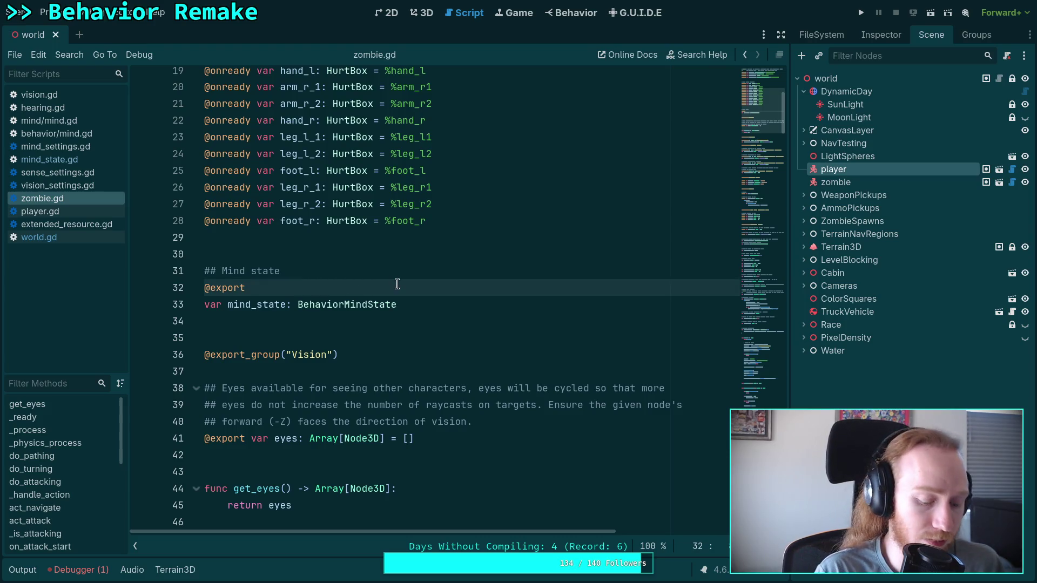
pyautogui.write('_c')
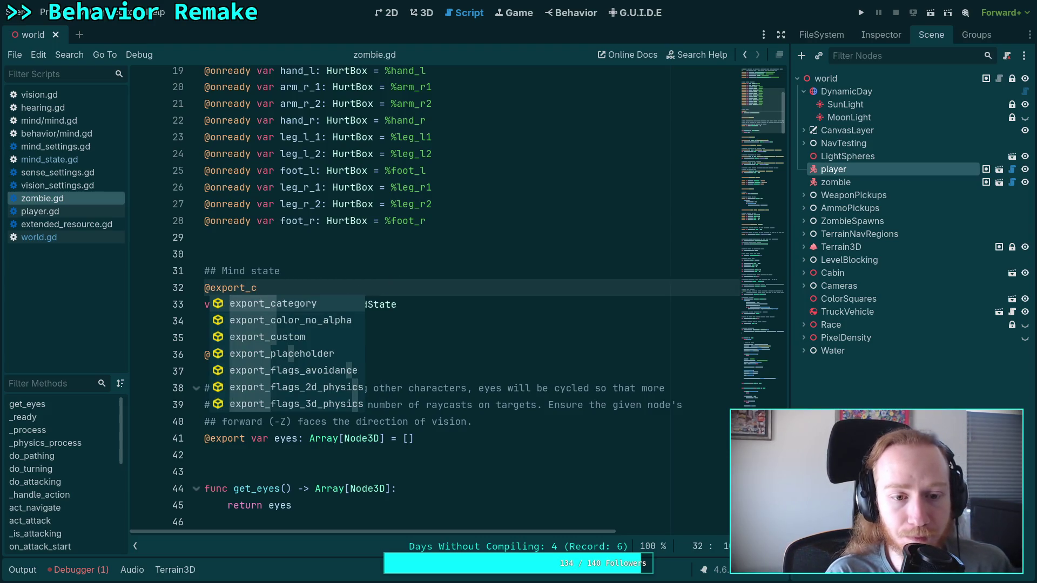
pyautogui.write('us')
pyautogui.press('Return')
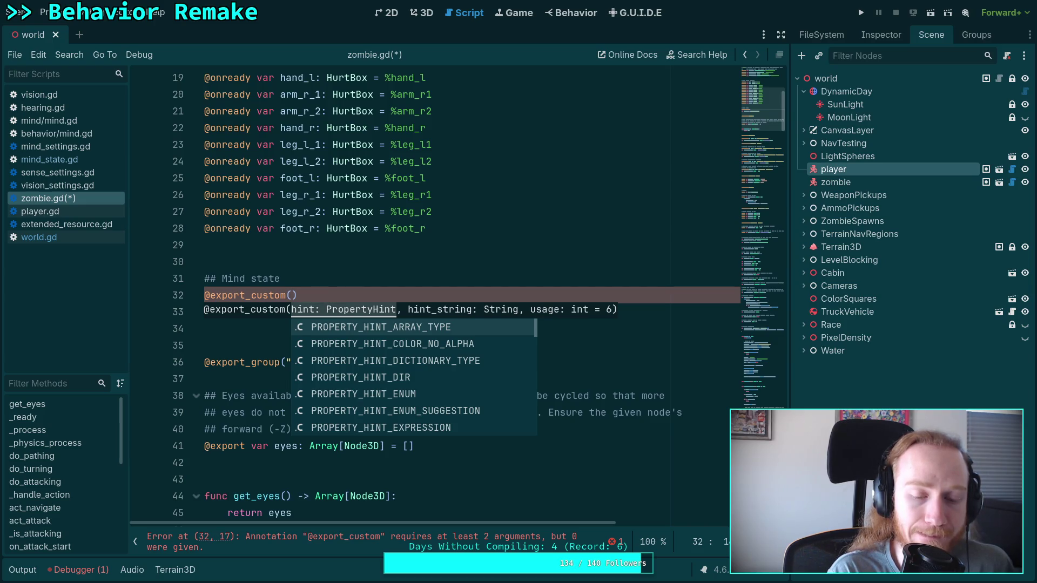
pyautogui.write('NON')
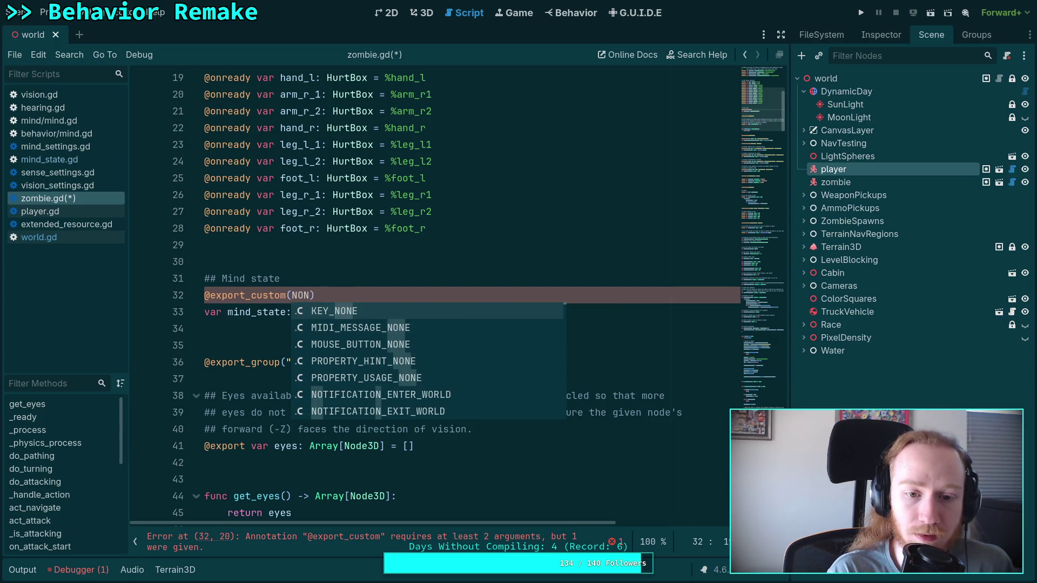
pyautogui.press('Down')
pyautogui.press('Down')
pyautogui.press('Down')
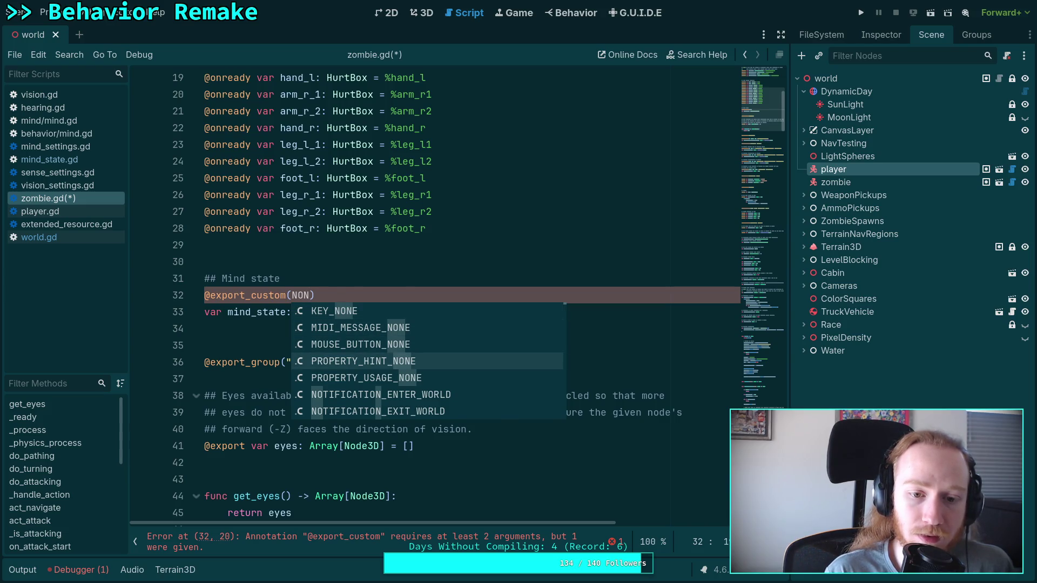
pyautogui.press('Return')
pyautogui.write(", '', NO")
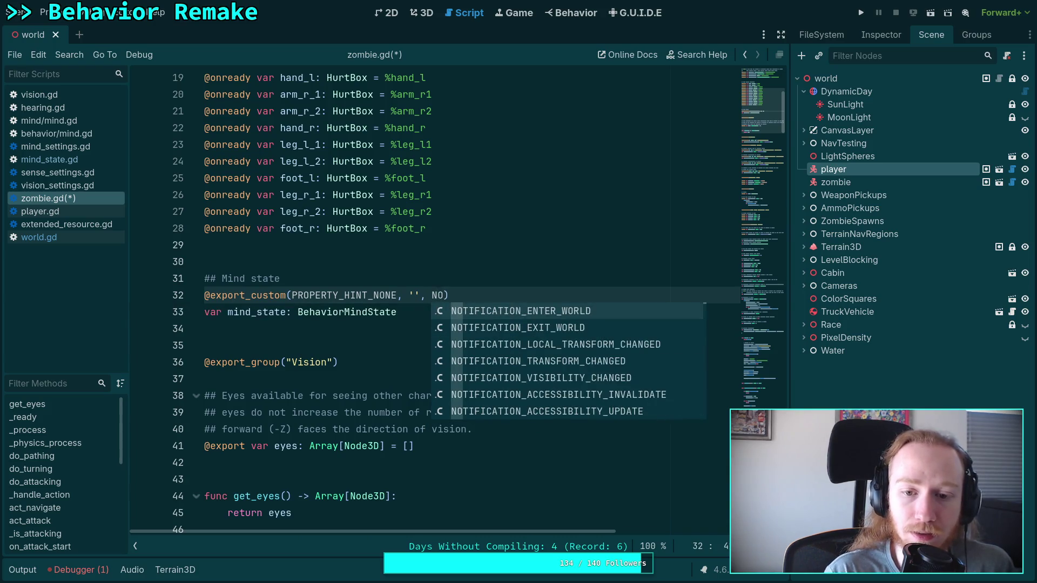
pyautogui.press('BackSpace')
pyautogui.press('BackSpace')
pyautogui.write('STORAG')
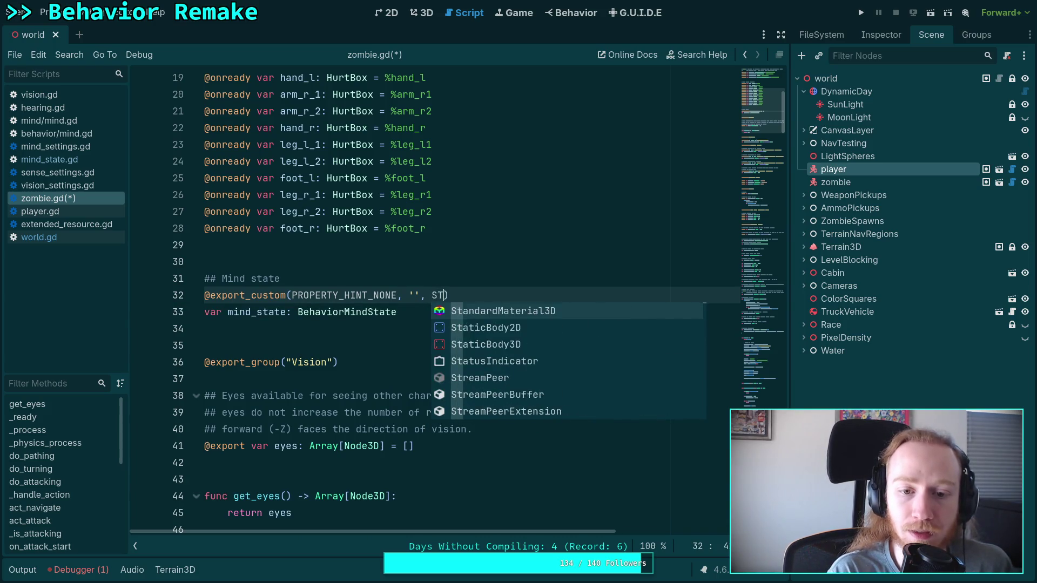
pyautogui.press('Return')
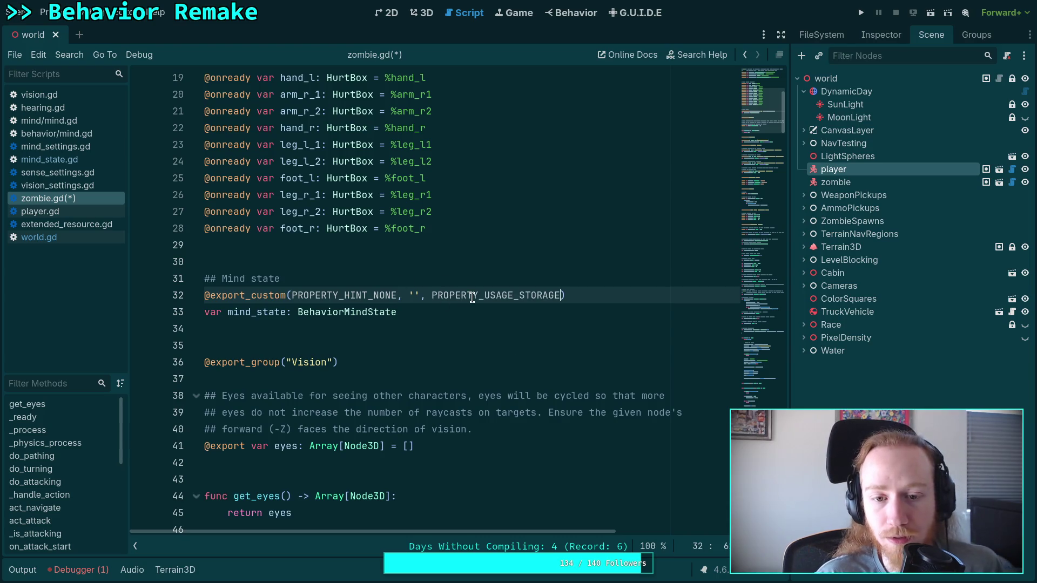
# - Select the three mind_state declaration lines
pyautogui.moveTo(472, 298)
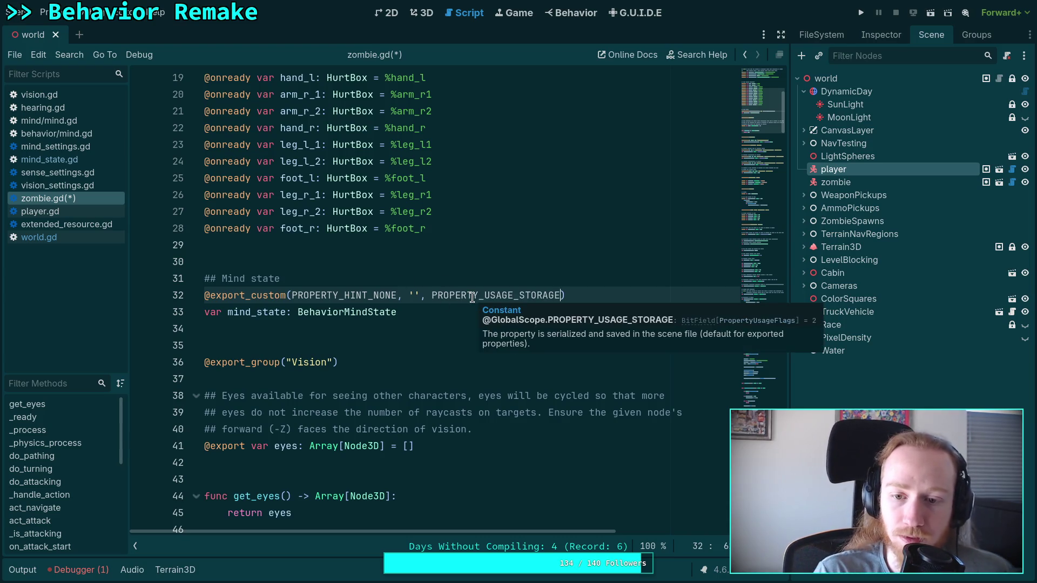
pyautogui.press('Down')
pyautogui.hotkey('shift', 'Left')
pyautogui.hotkey('shift', 'Left')
pyautogui.hotkey('shift', 'Left')
pyautogui.keyDown('shift'); pyautogui.click(160, 268); pyautogui.keyUp('shift')
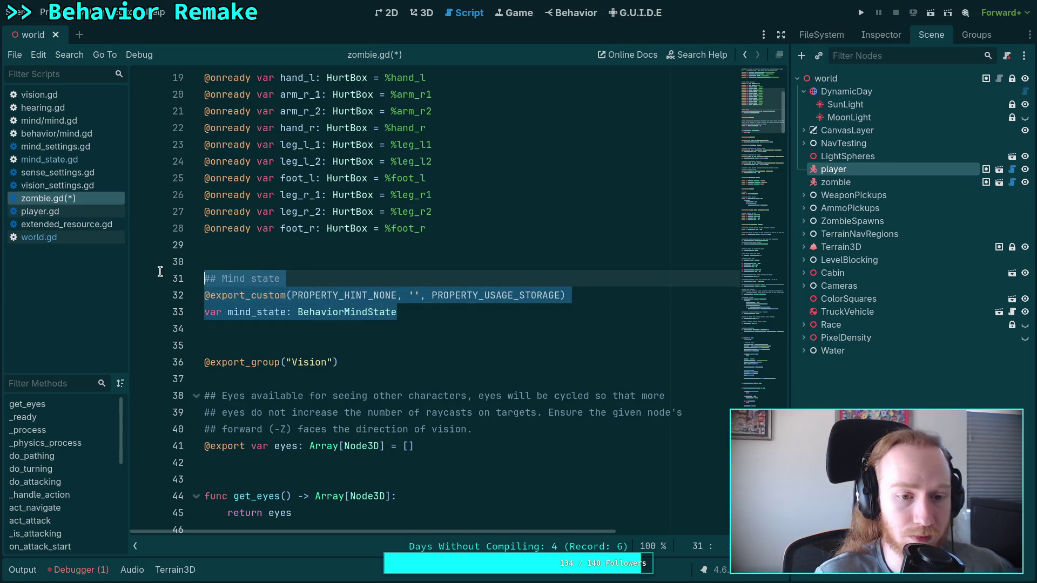
# - Remove the mind_state block and paste it below the locomotion playback variable
pyautogui.press('BackSpace')
pyautogui.press('BackSpace')
pyautogui.press('BackSpace')
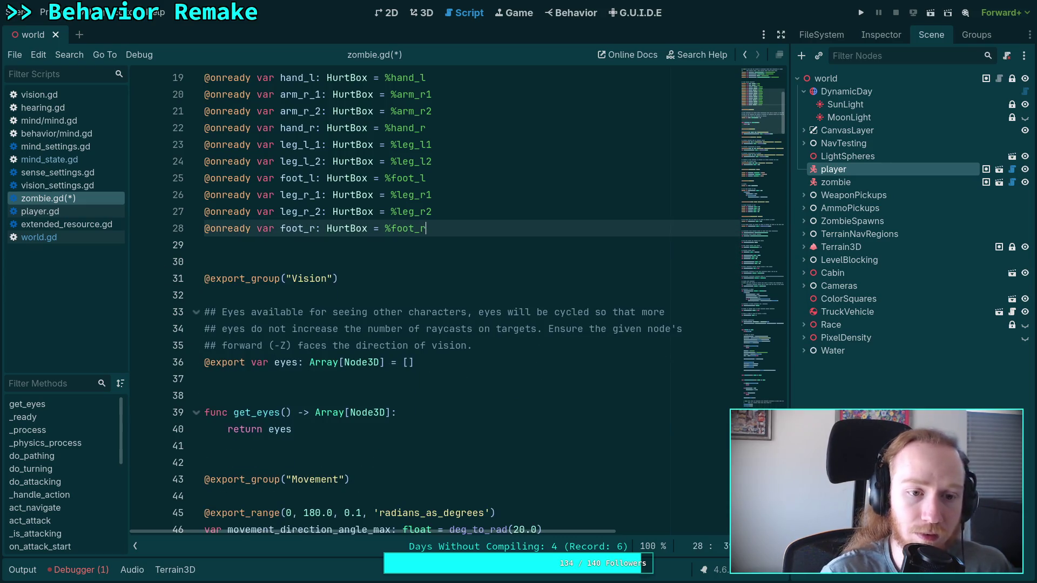
pyautogui.scroll(-1, 766, 229)
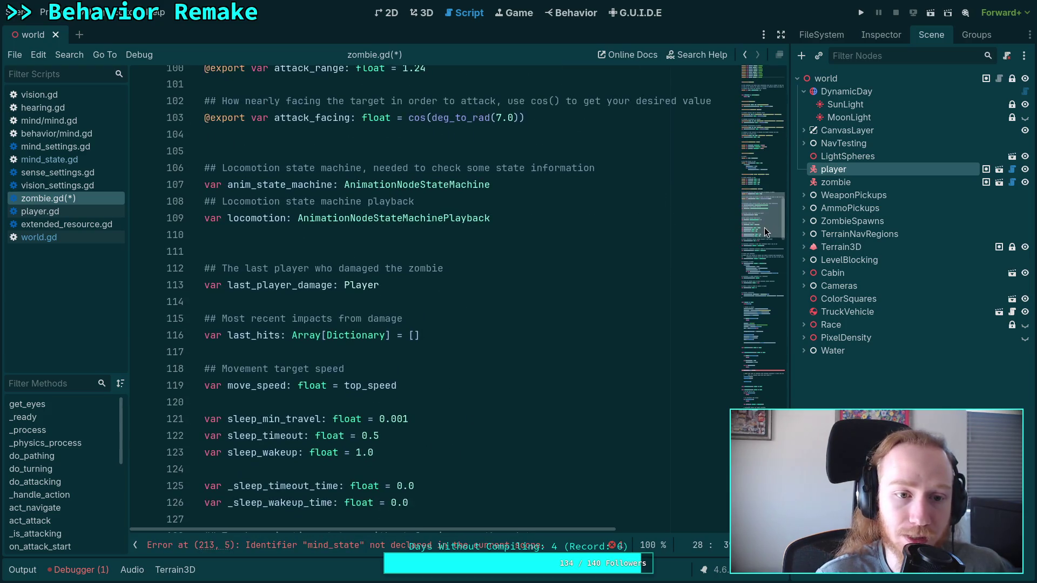
pyautogui.scroll(4, 468, 248)
pyautogui.scroll(4, 468, 249)
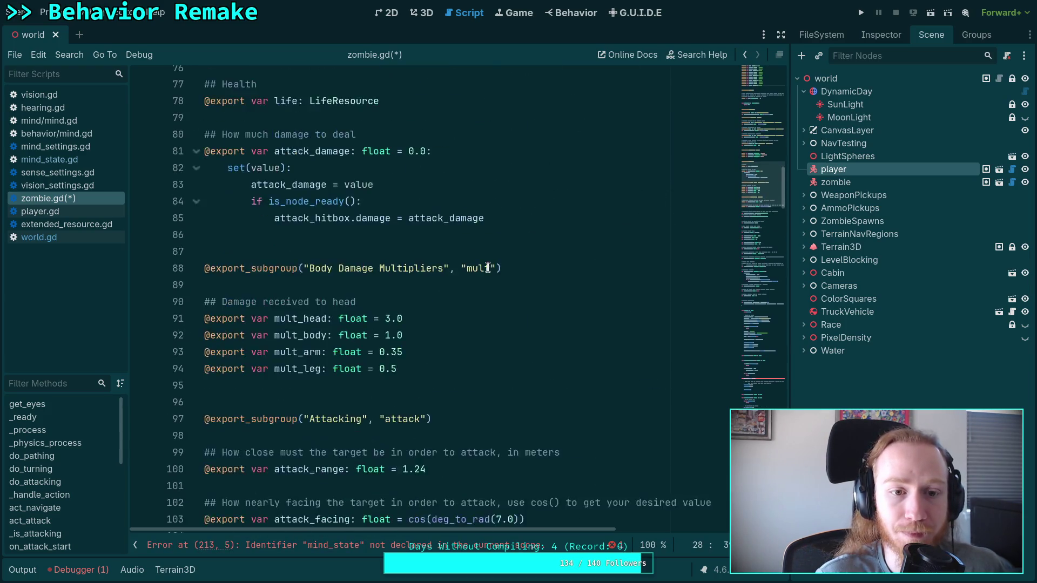
pyautogui.scroll(-7, 470, 289)
pyautogui.click(527, 274)
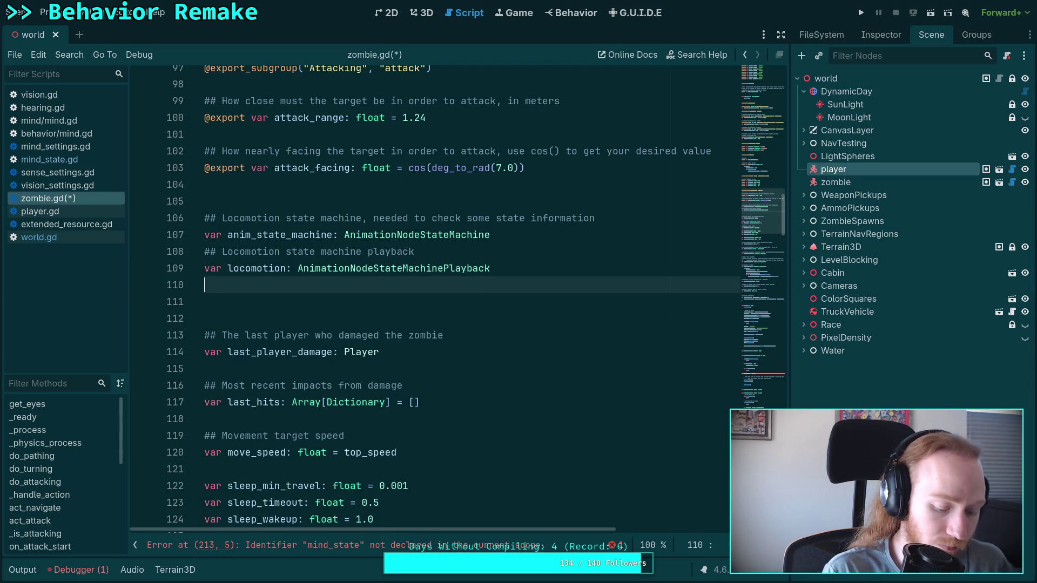
pyautogui.write("## Mind state @export_custom(PROPERTY_HINT_NONE, '', PROPERTY_USAGE_STORAGE) var mind_state: BehaviorMindState")
pyautogui.click(467, 342)
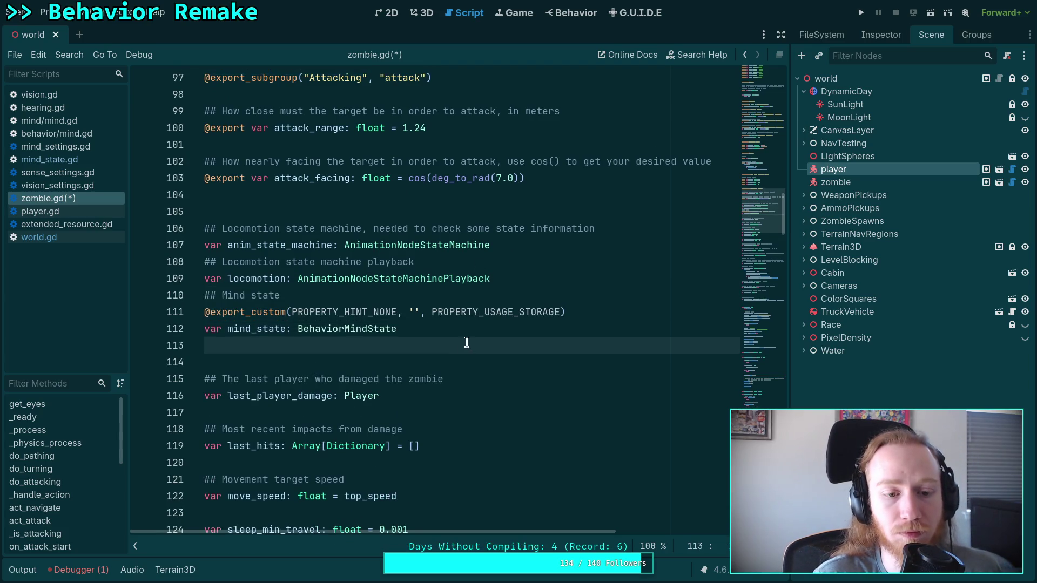
pyautogui.scroll(-15, 513, 339)
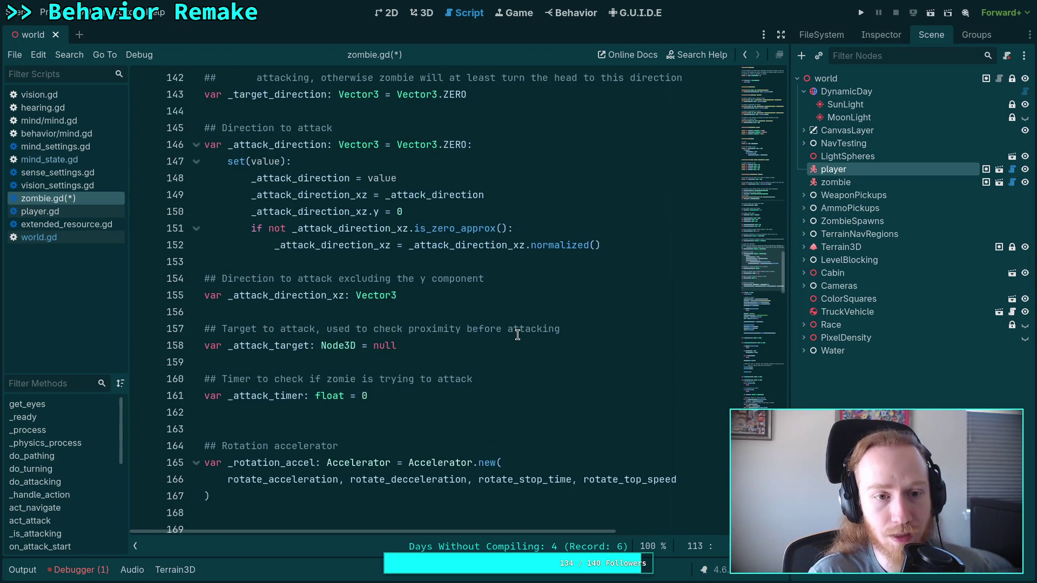
pyautogui.scroll(-3, 517, 334)
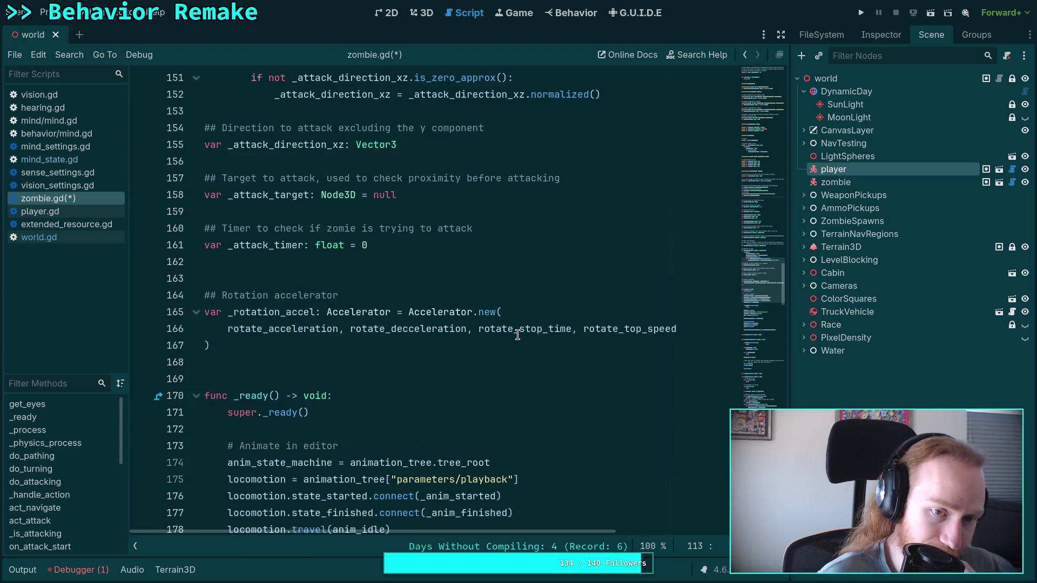
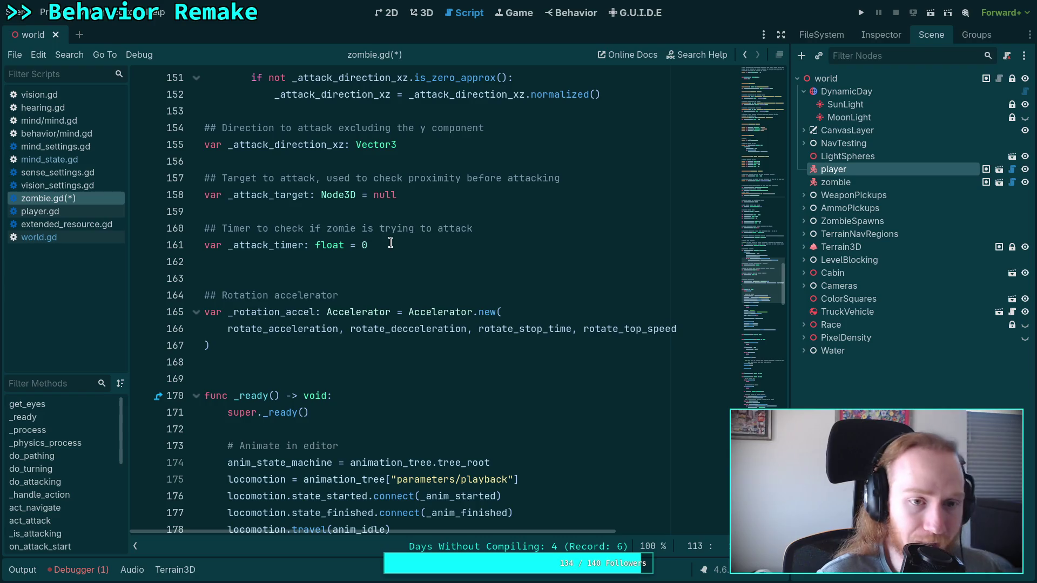
# - Select the attack-related variable declarations and scroll through zombie.gd to _physics_process
pyautogui.moveTo(387, 246); pyautogui.dragTo(220, 148)
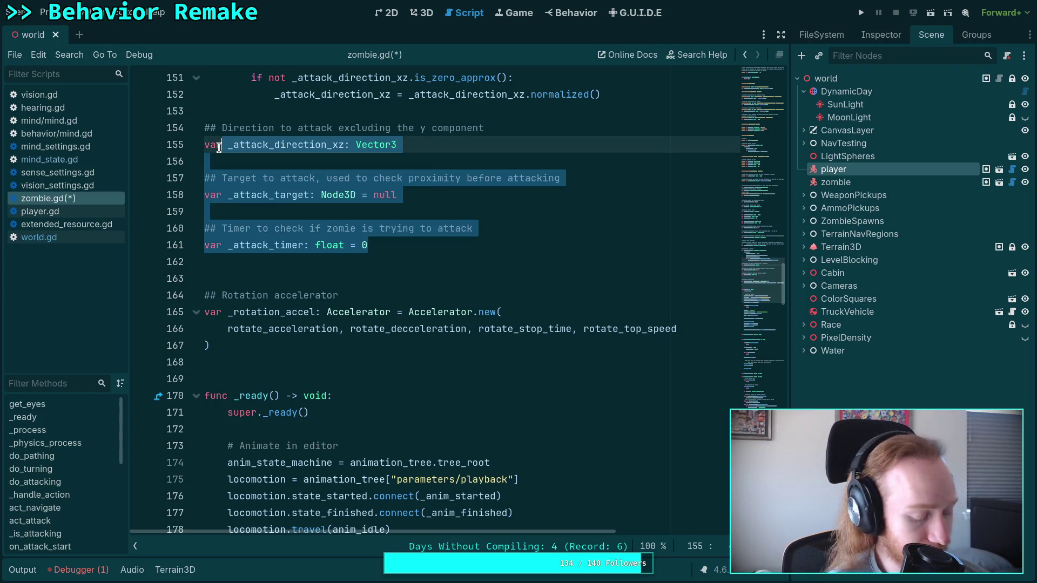
pyautogui.scroll(-6, 405, 302)
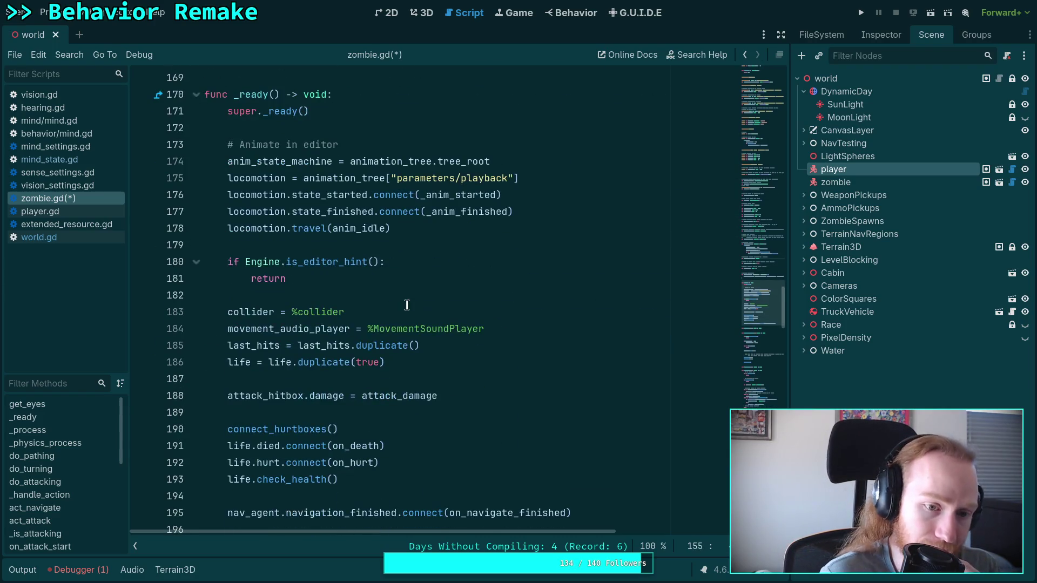
pyautogui.scroll(-2, 406, 305)
pyautogui.scroll(-4, 407, 305)
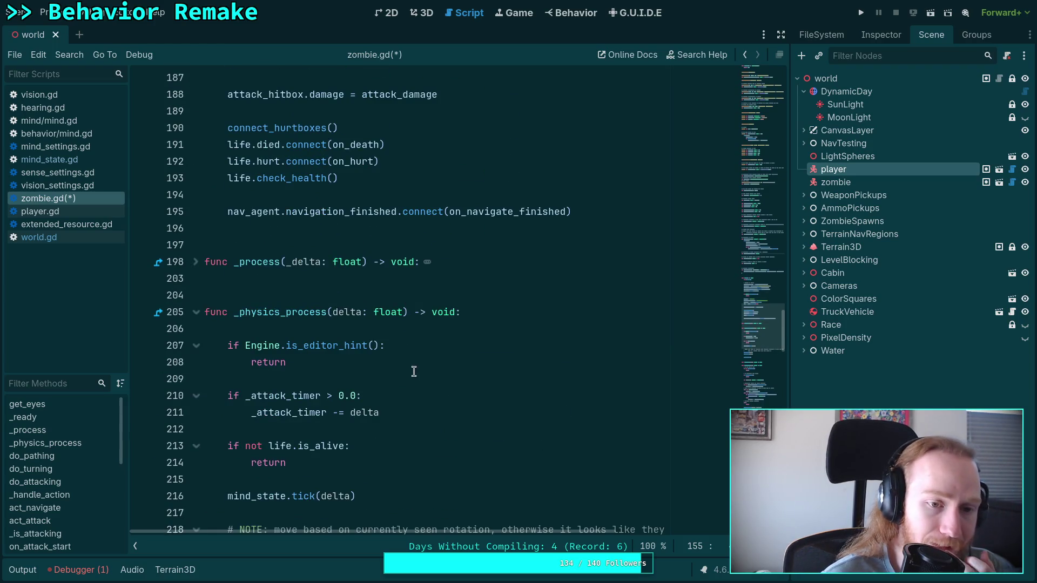
pyautogui.scroll(-3, 420, 366)
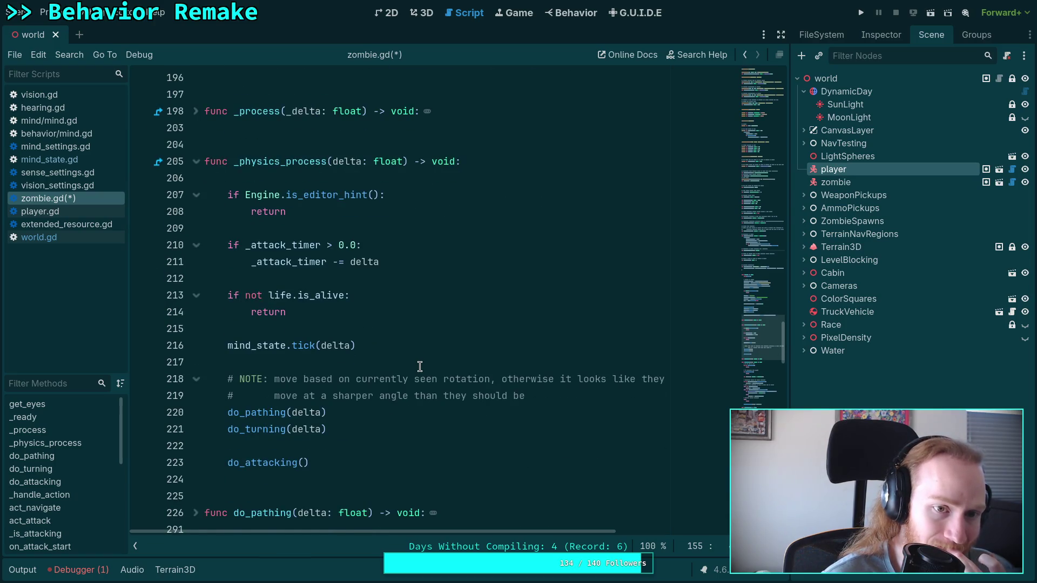
pyautogui.scroll(9, 419, 366)
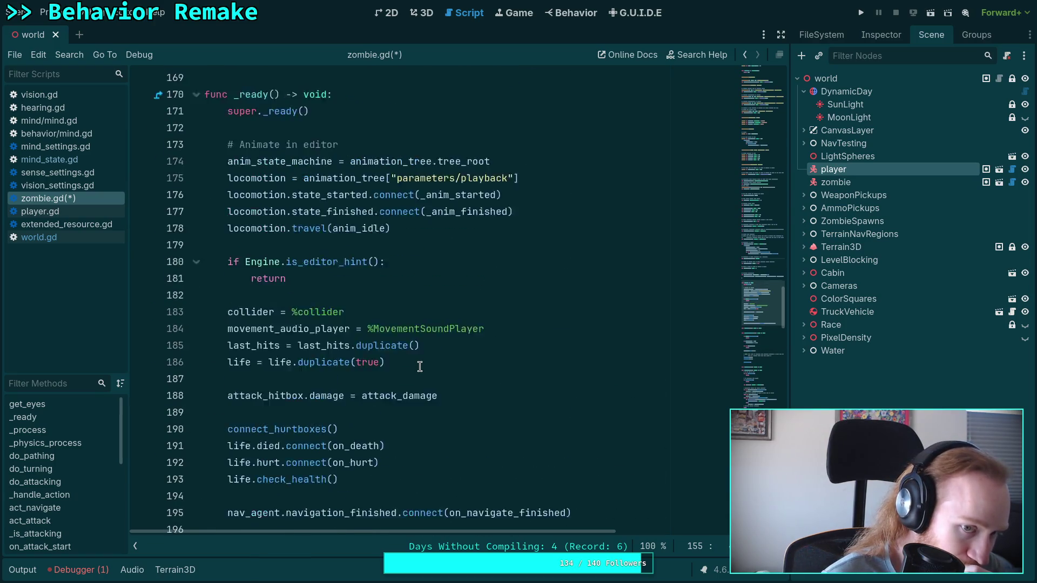
pyautogui.scroll(2, 419, 367)
pyautogui.scroll(-2, 419, 366)
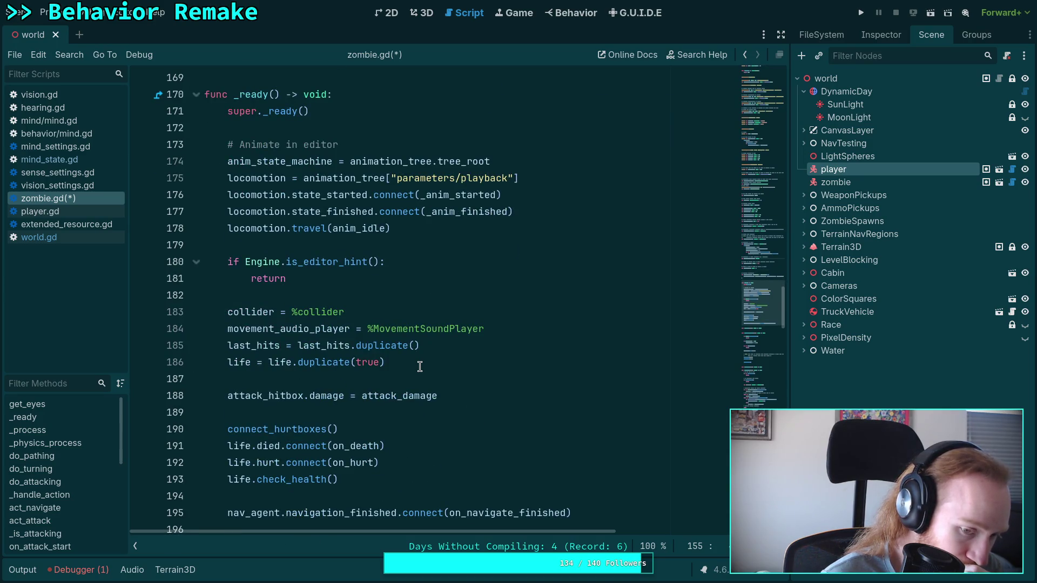
pyautogui.scroll(-10, 420, 367)
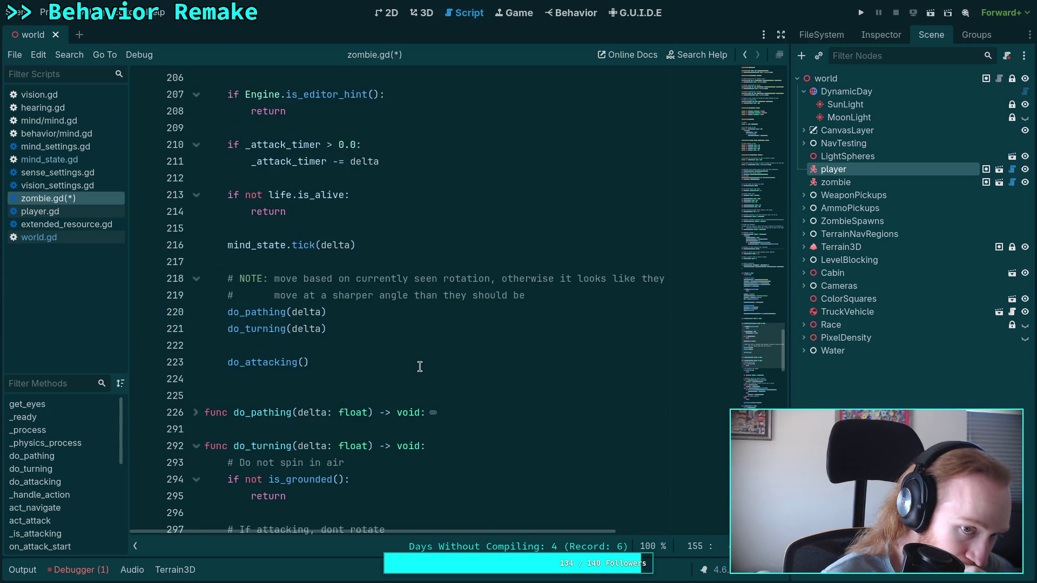
pyautogui.scroll(9, 420, 367)
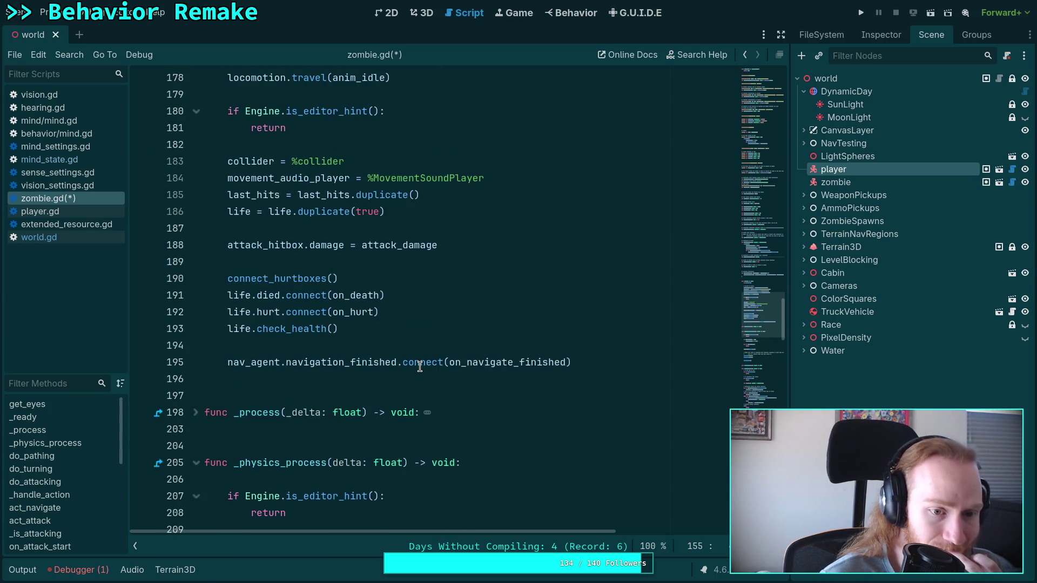
pyautogui.scroll(3, 420, 366)
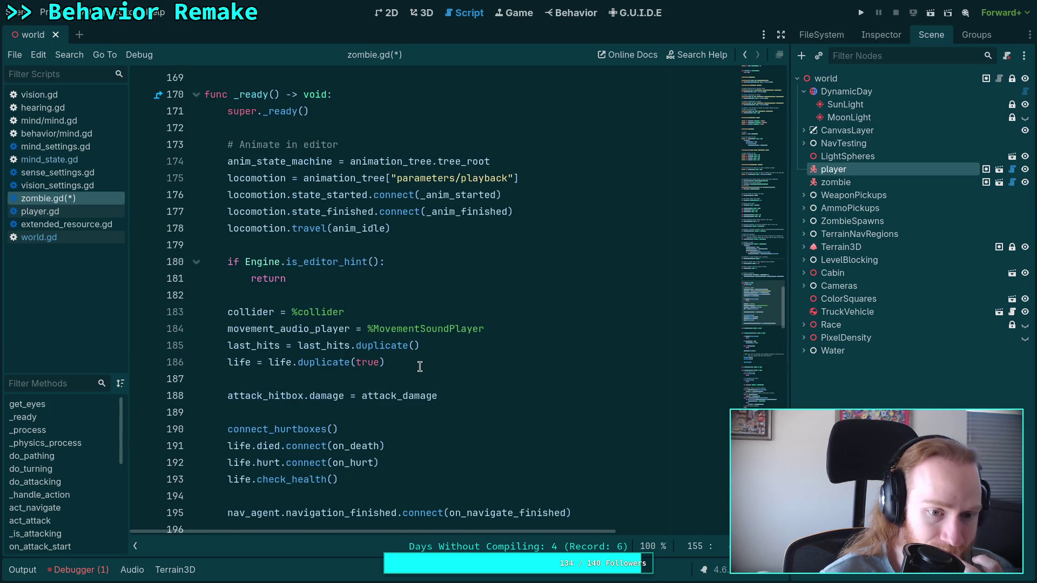
pyautogui.scroll(-1, 419, 367)
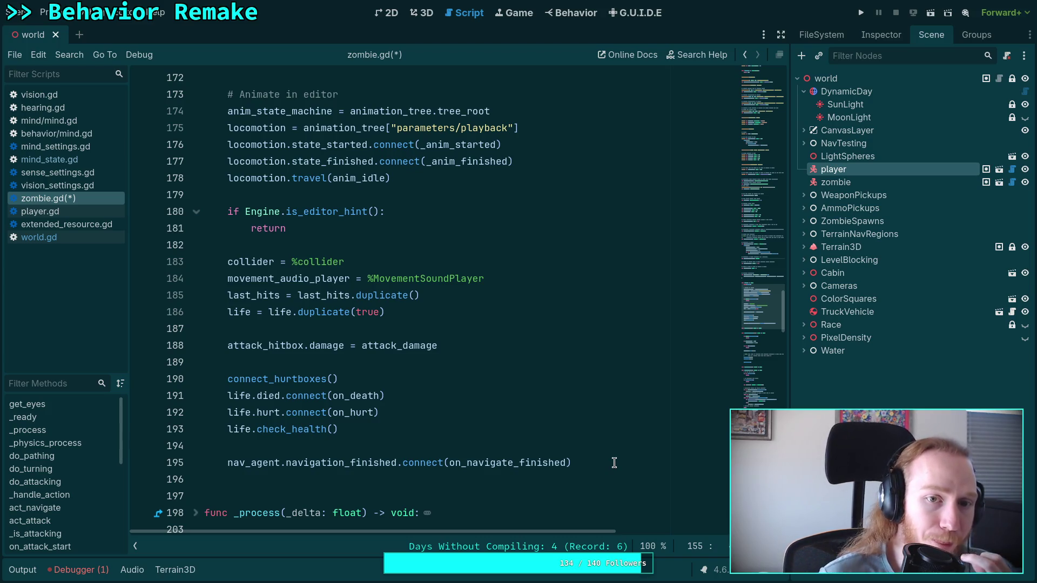
pyautogui.scroll(-10, 556, 400)
# - Wrap mind_state.tick(delta) under a new 'if mind_state:' line and save zombie.gd
pyautogui.click(365, 285)
pyautogui.press('Return')
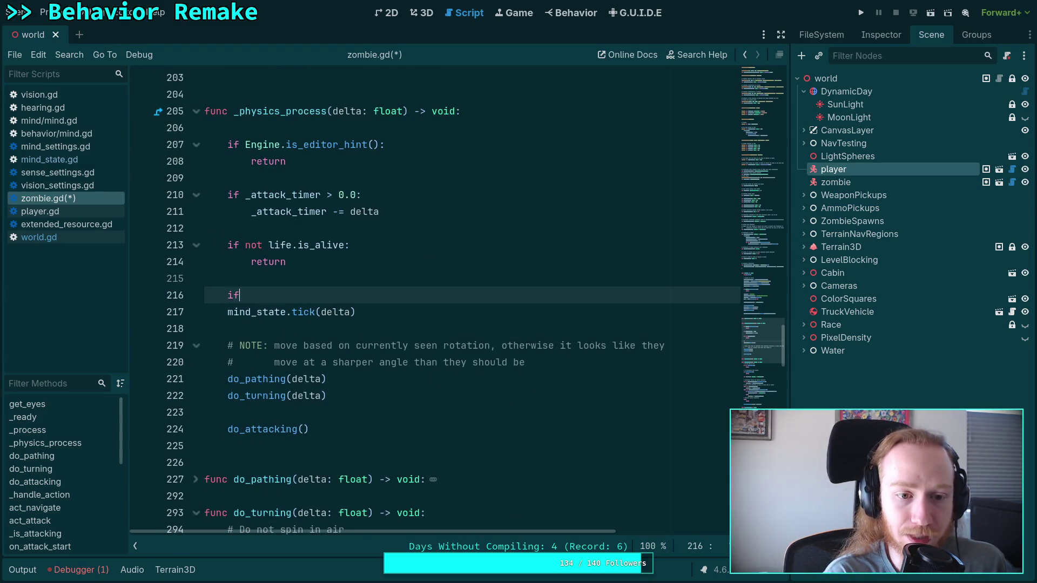
pyautogui.write('ind_state:')
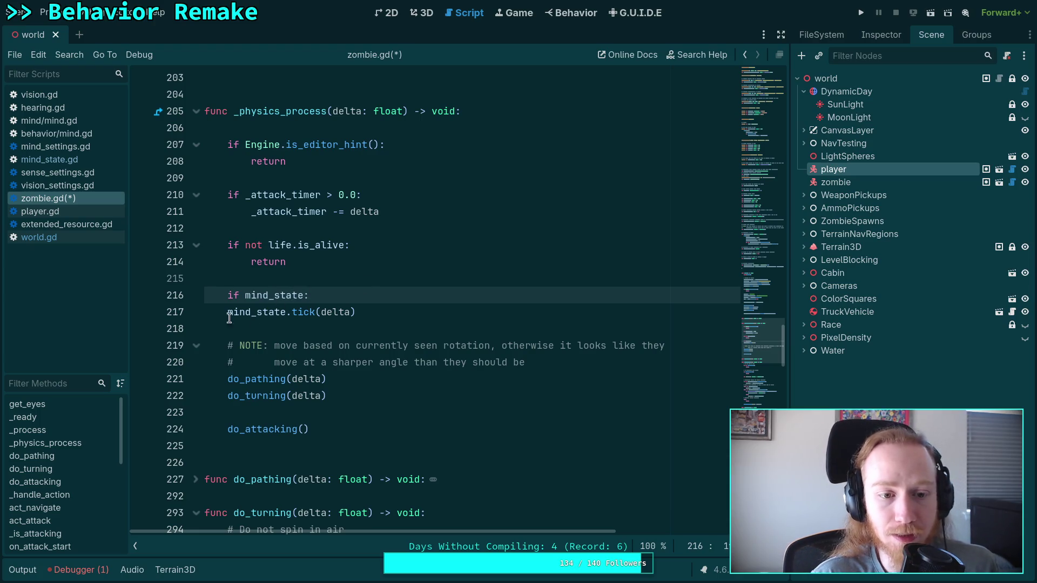
pyautogui.click(229, 313)
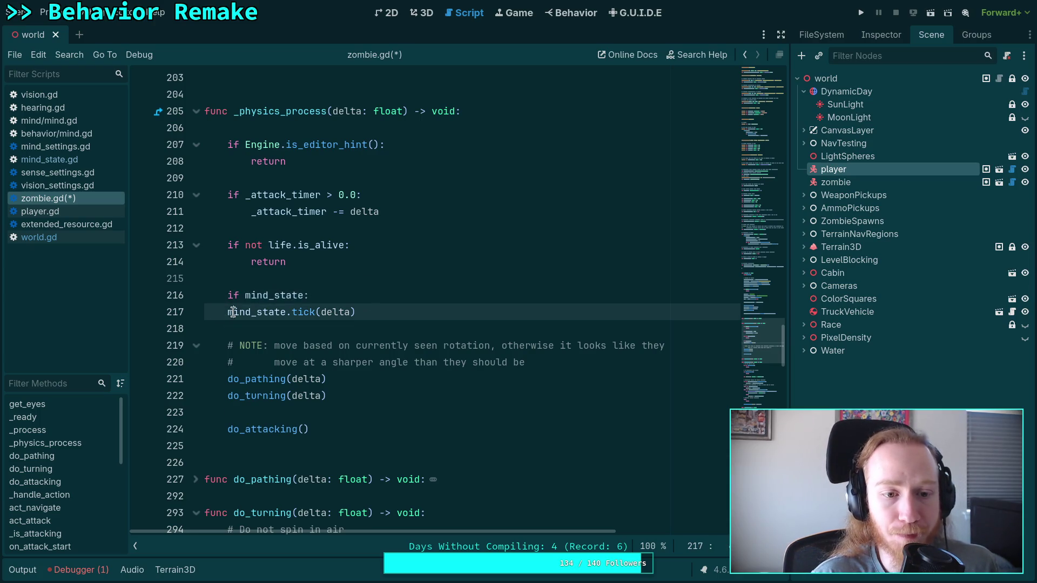
pyautogui.press('Tab')
pyautogui.hotkey('ctrl', 's')
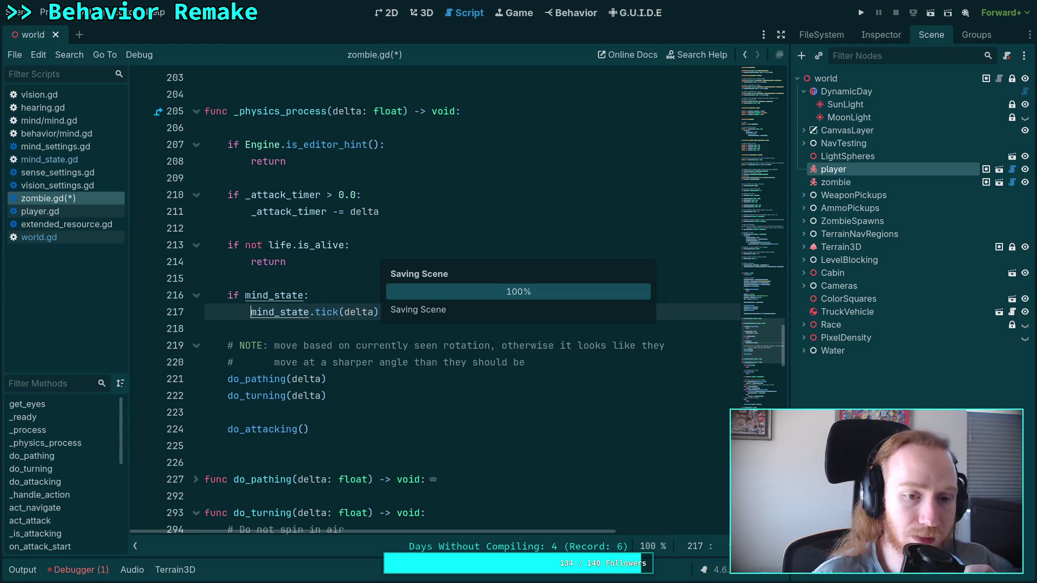
pyautogui.click(289, 332)
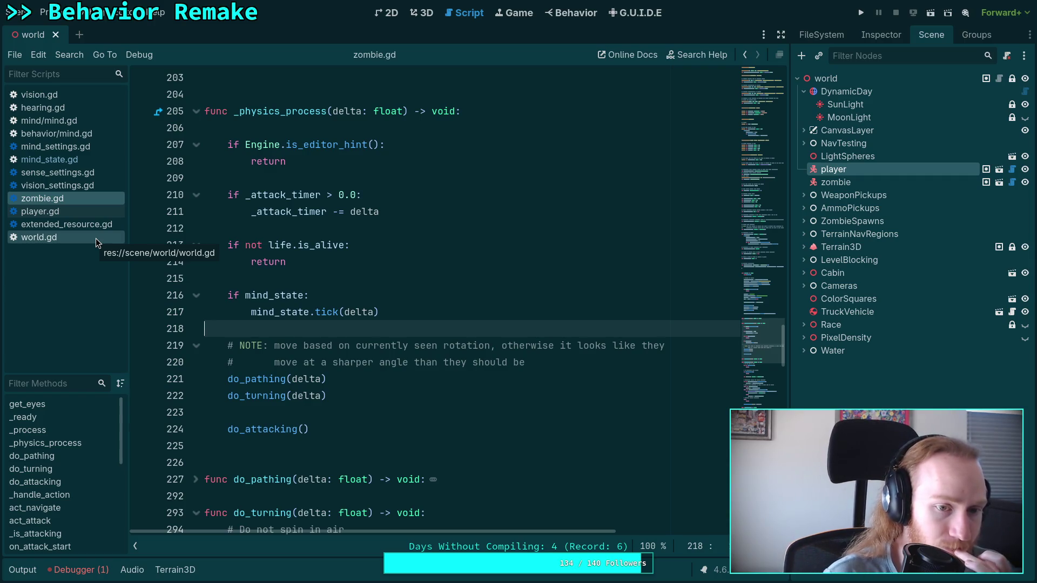
# - Glance at the world script, then return to zombie.gd's _ready function
pyautogui.scroll(9, 366, 323)
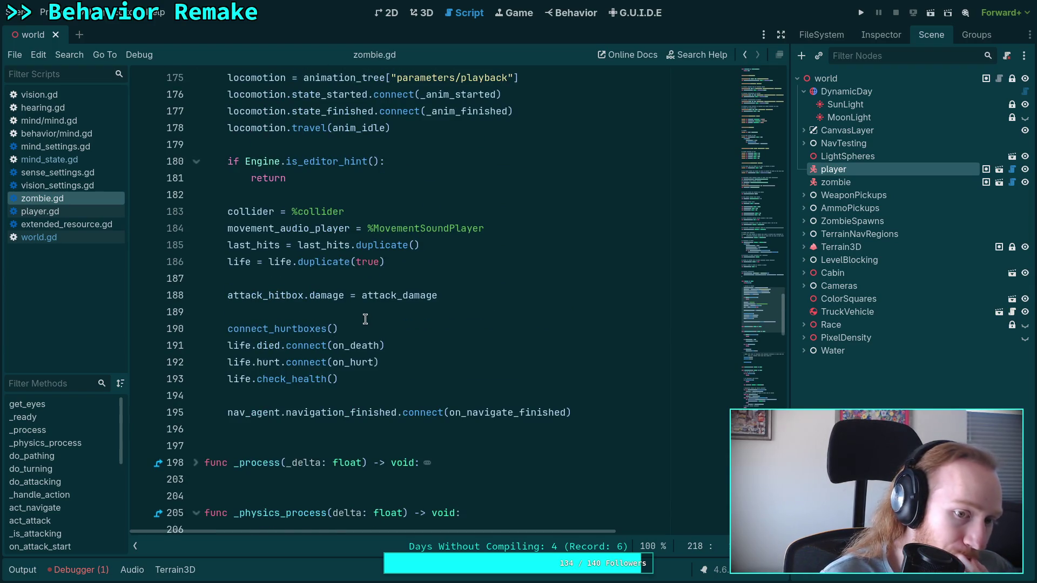
pyautogui.scroll(4, 366, 319)
pyautogui.click(83, 239)
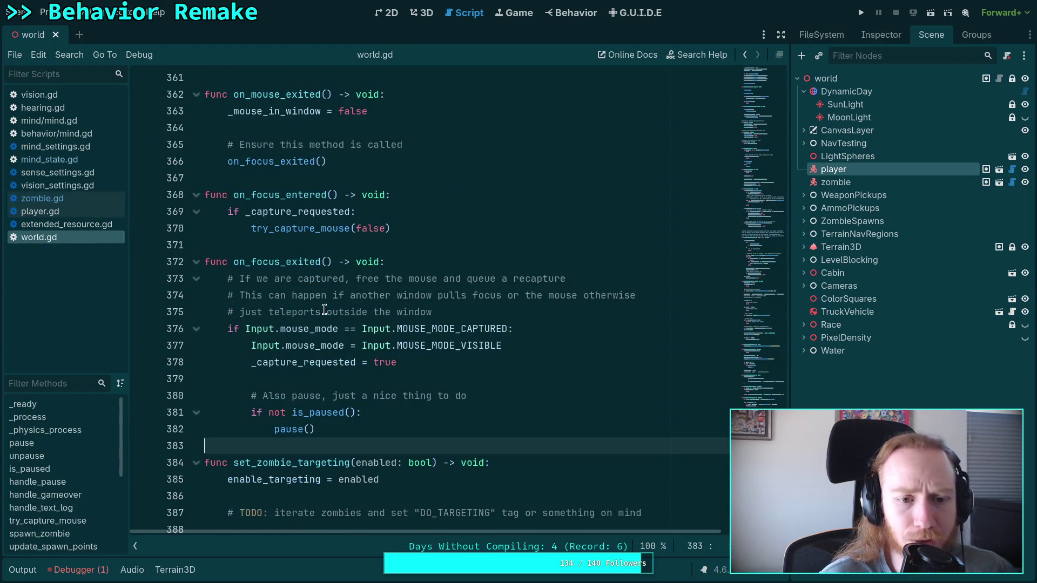
pyautogui.scroll(5, 349, 326)
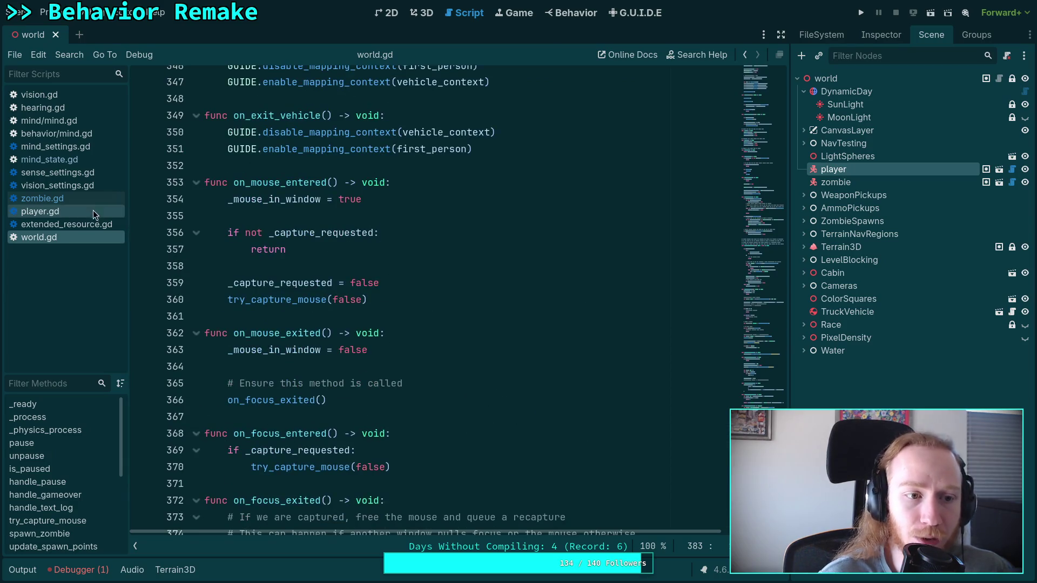
pyautogui.click(89, 200)
pyautogui.scroll(-3, 405, 306)
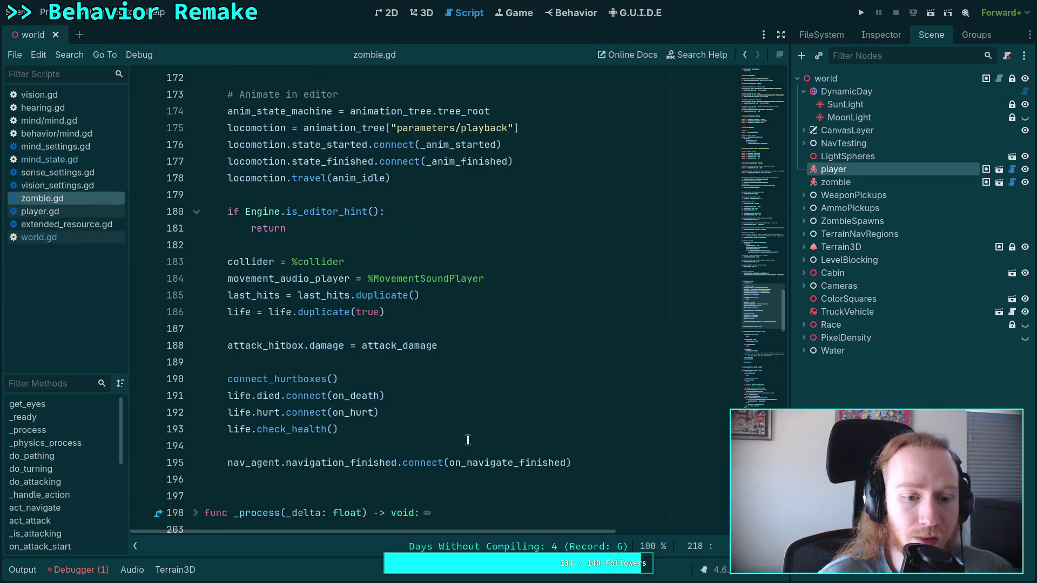
# - After line 195, add 'if not mind_state:' assigning mind_state = BehaviorMindState.new()
pyautogui.click(636, 461)
pyautogui.press('Return')
pyautogui.press('Return')
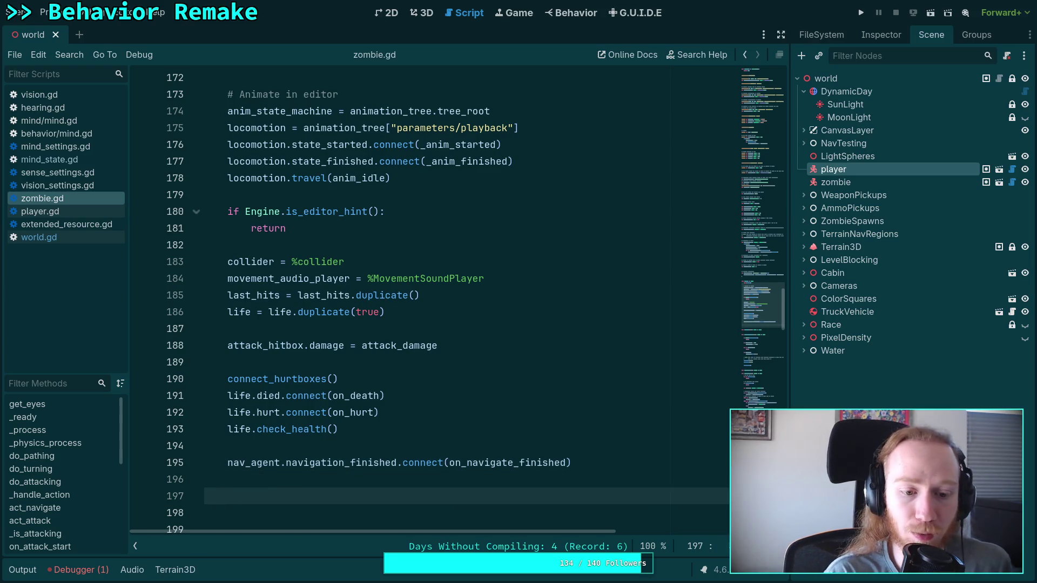
pyautogui.write('not mind_state:')
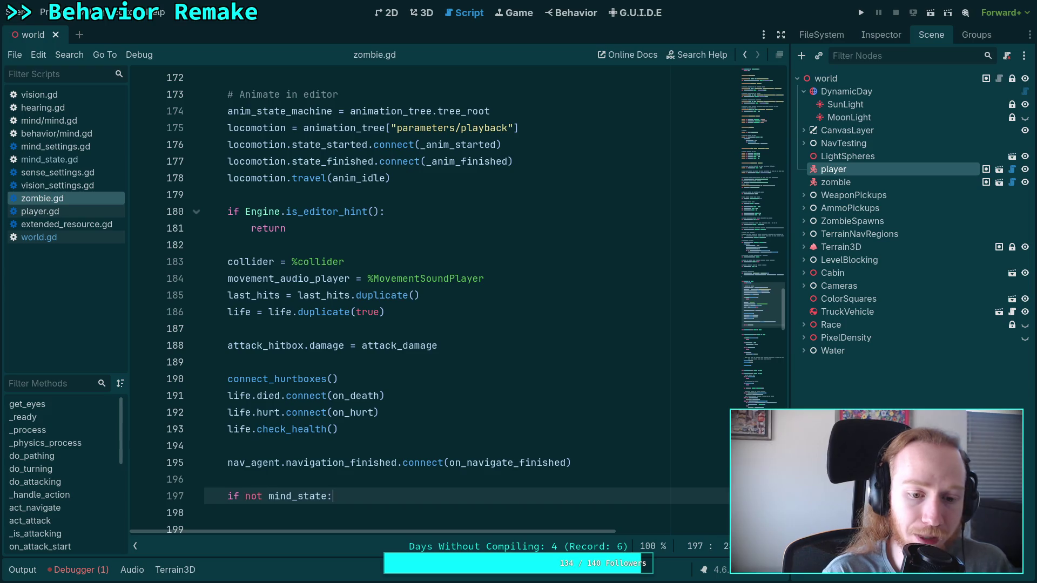
pyautogui.press('Return')
pyautogui.write('mind_state.')
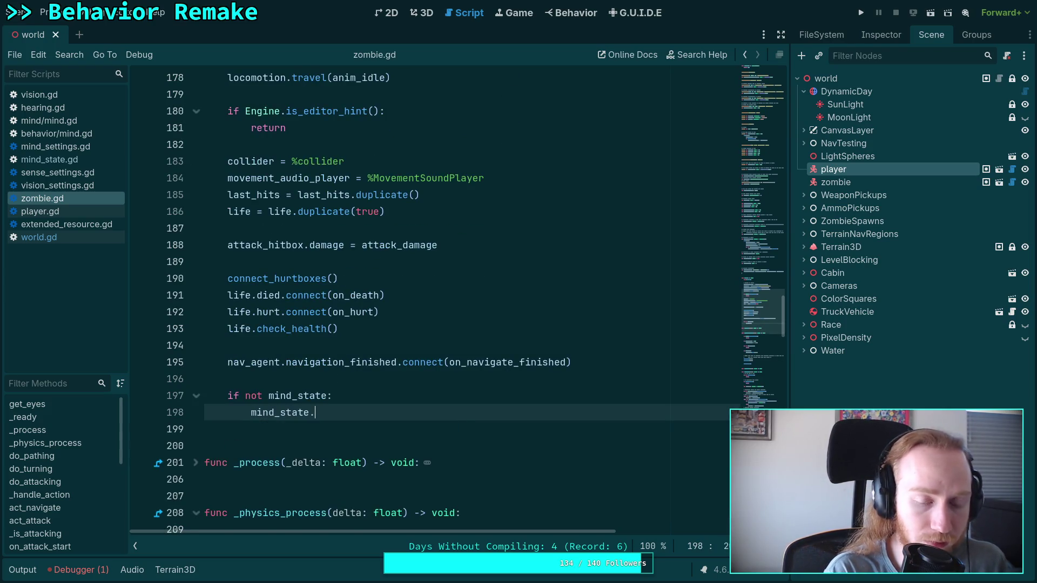
pyautogui.press('BackSpace')
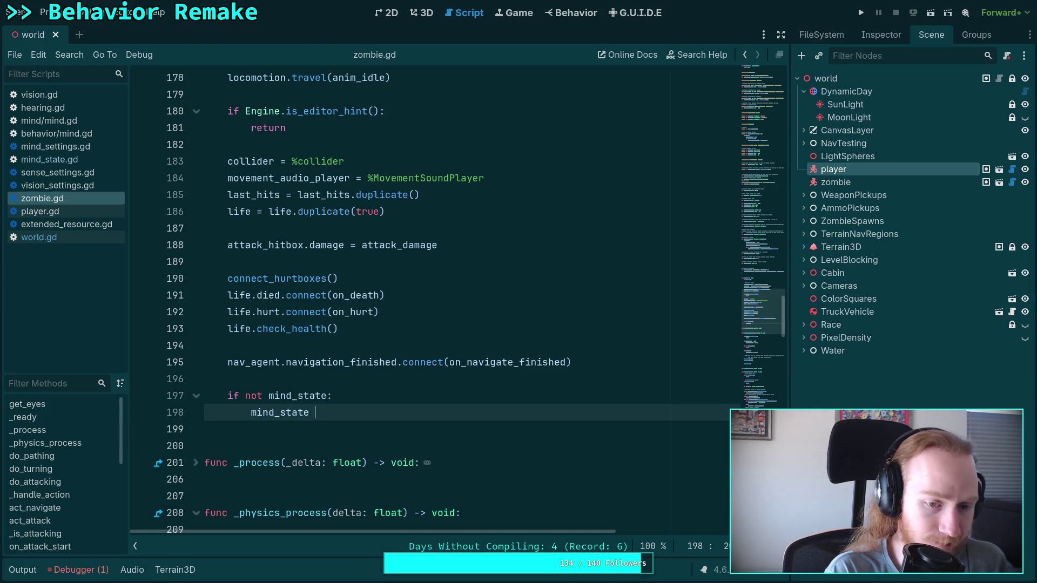
pyautogui.write('= BehaviorM')
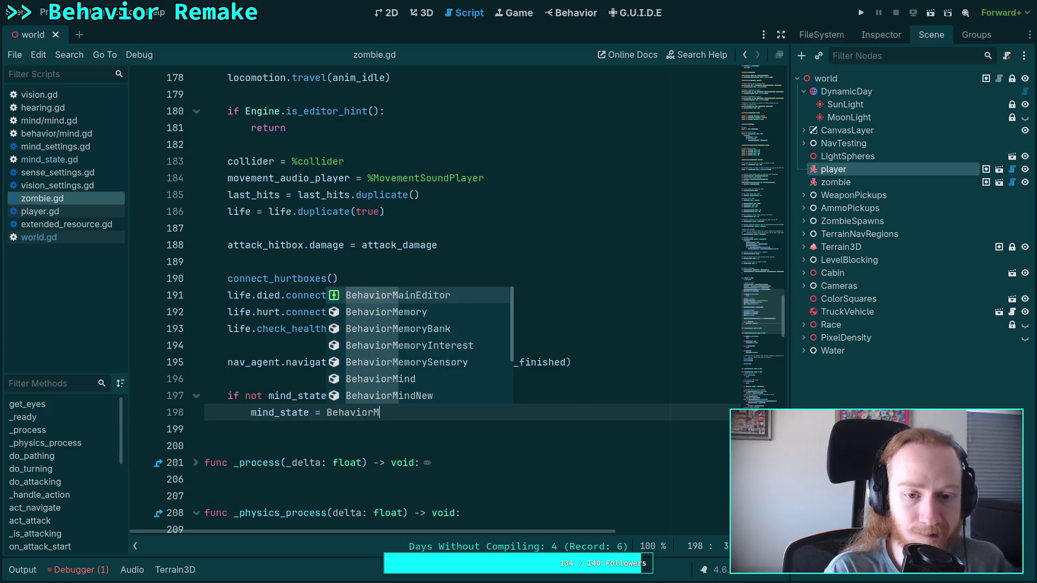
pyautogui.write('indState.')
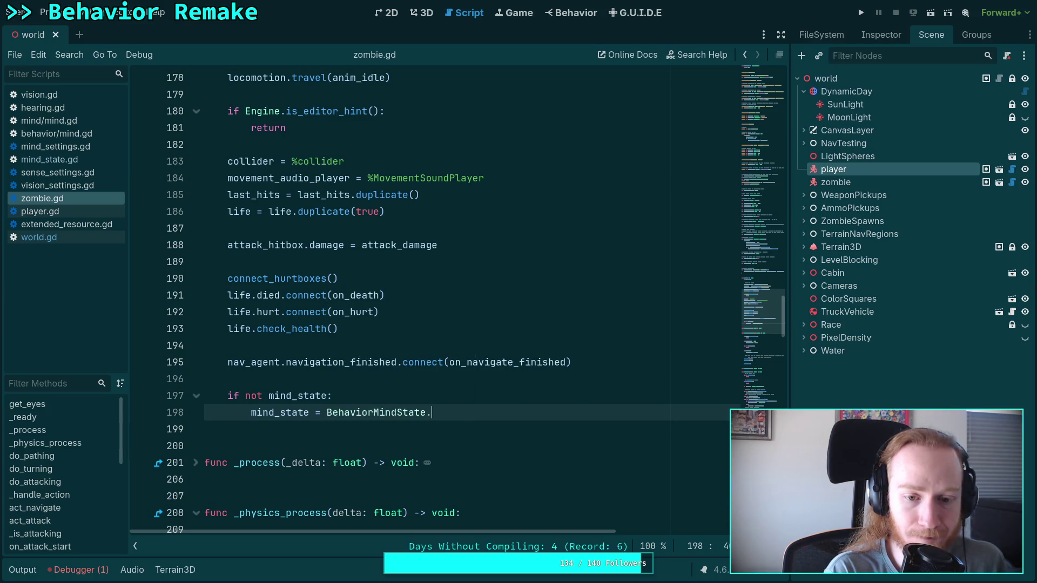
pyautogui.write('new(')
pyautogui.press('Return')
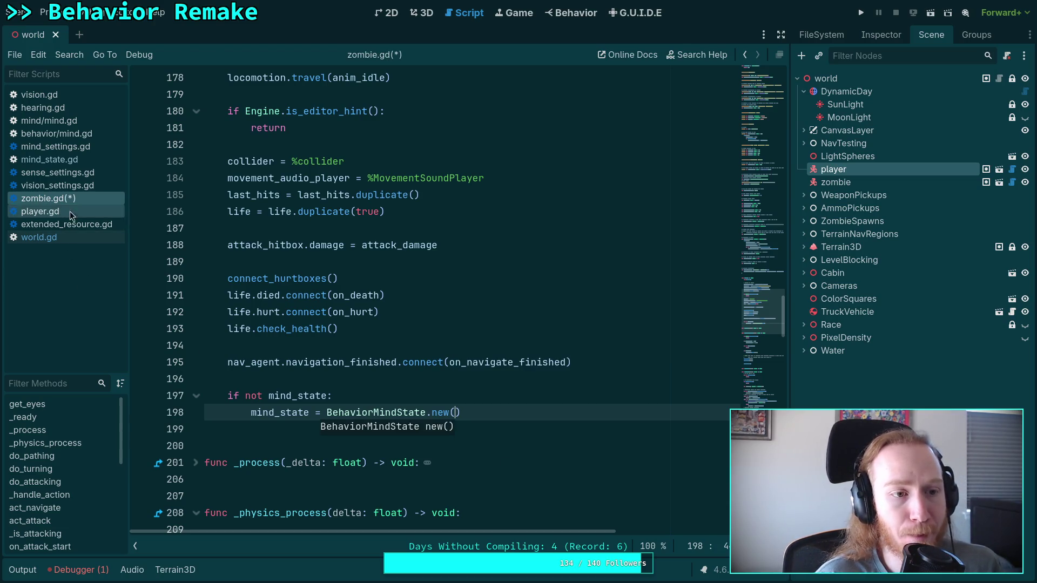
pyautogui.click(79, 161)
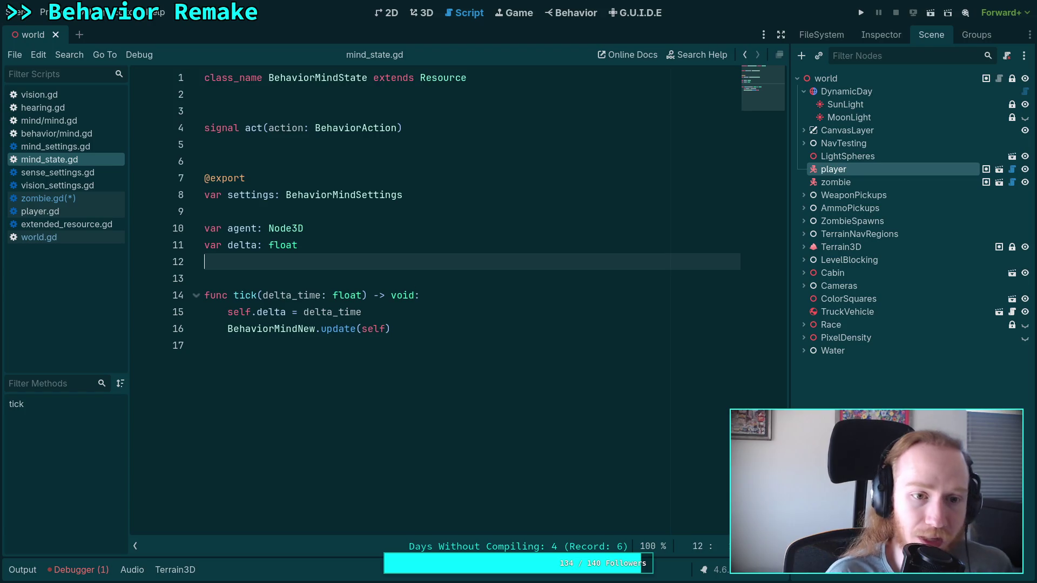
# - Rework mind_state.gd's top declarations, moving agent up and completing the BehaviorAction signal type
pyautogui.click(245, 178)
pyautogui.press('BackSpace')
pyautogui.press('BackSpace')
pyautogui.press('BackSpace')
pyautogui.click(304, 212)
pyautogui.hotkey('alt', 'Up')
pyautogui.hotkey('alt', 'Up')
pyautogui.write('func act(action: BehaviorAction) -> void: \tagent.on_behavior_action(action)')
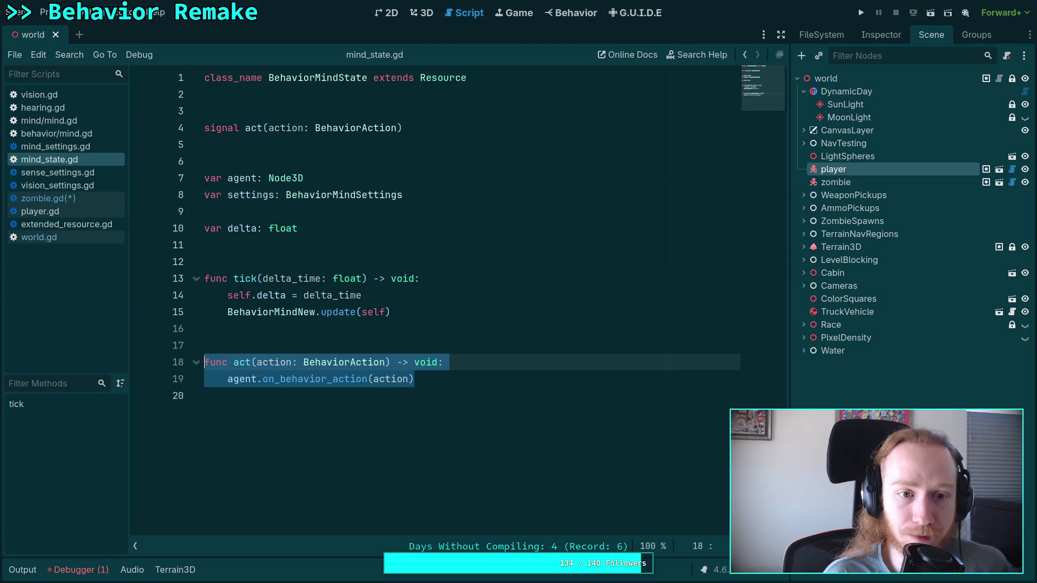
pyautogui.click(206, 144)
pyautogui.press('Up')
pyautogui.press('Up')
pyautogui.press('BackSpace')
pyautogui.click(375, 110)
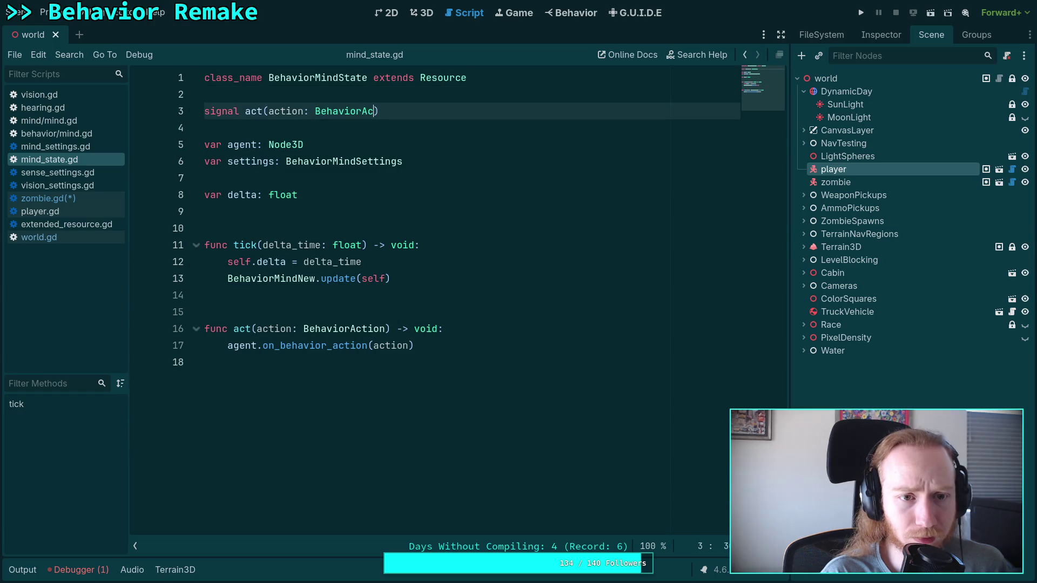
pyautogui.write('tion')
pyautogui.hotkey('ctrl', 'z')
pyautogui.hotkey('ctrl', 'z')
pyautogui.hotkey('ctrl', 'z')
pyautogui.press('Down')
pyautogui.hotkey('alt', 'Down')
pyautogui.press('Up')
pyautogui.press('Up')
pyautogui.hotkey('ctrl', 'shift', 'Return')
pyautogui.write('@export')
pyautogui.hotkey('ctrl', 's')
# - Copy lines 3–16, undo back to the newer version, and paste them at line 2
pyautogui.moveTo(389, 329); pyautogui.dragTo(254, 111)
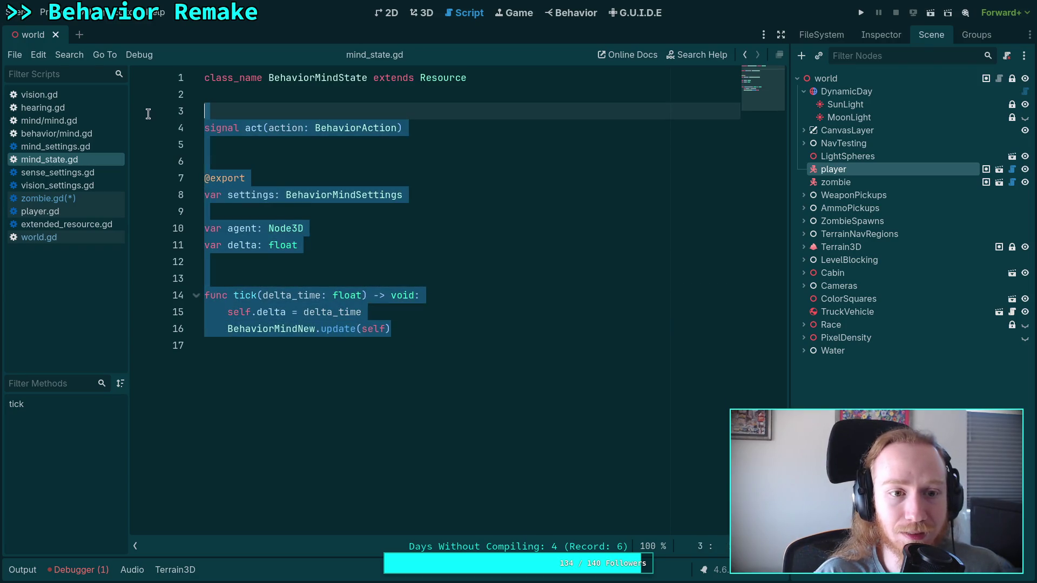
pyautogui.rightClick(252, 135)
pyautogui.click(280, 192)
pyautogui.hotkey('ctrl', 'z')
pyautogui.hotkey('ctrl', 'z')
pyautogui.hotkey('ctrl', 'z')
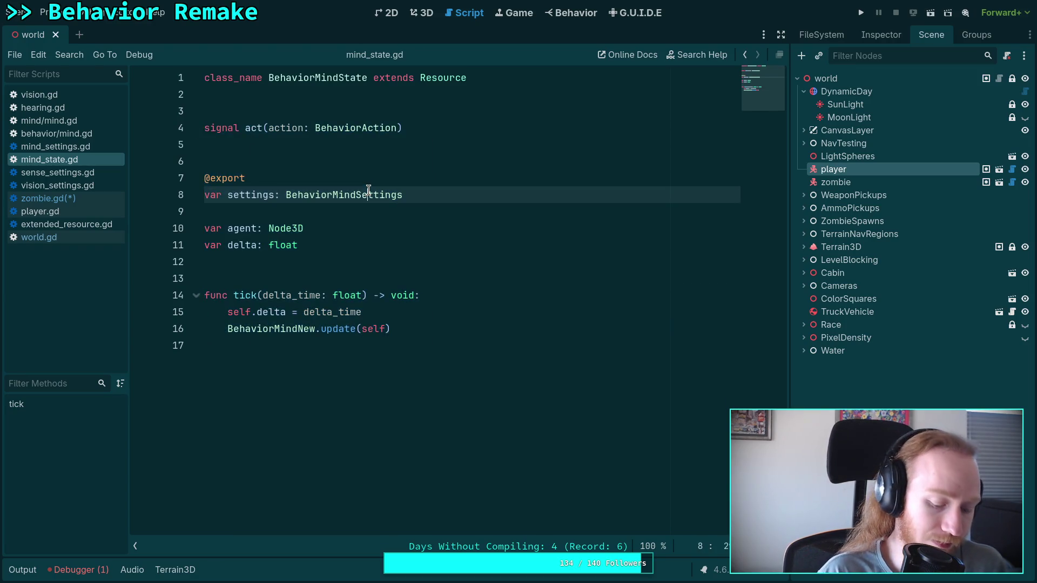
pyautogui.hotkey('ctrl', 'z')
pyautogui.hotkey('ctrl', 'z')
pyautogui.hotkey('ctrl', 'z')
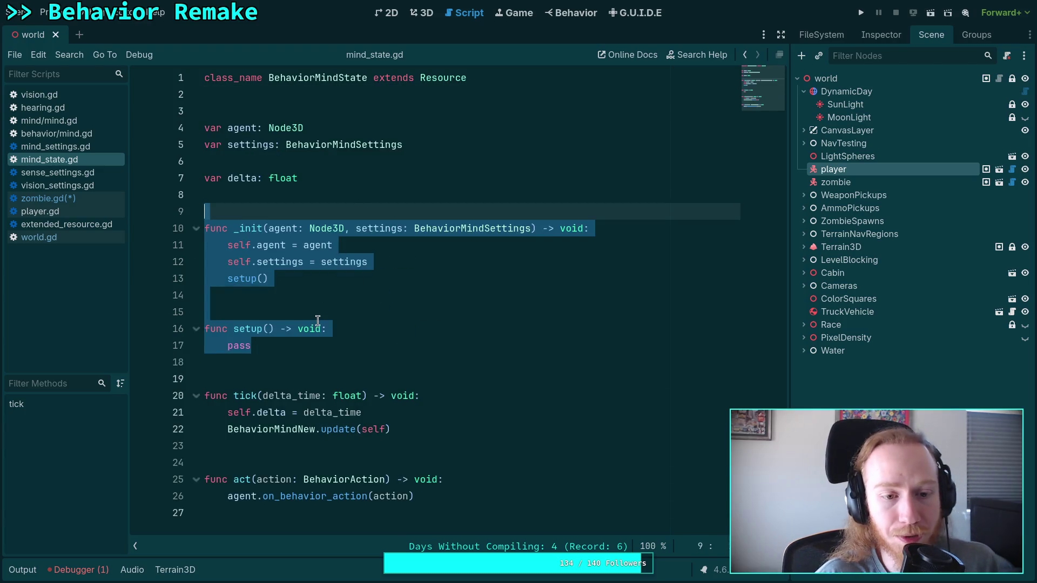
pyautogui.click(317, 329)
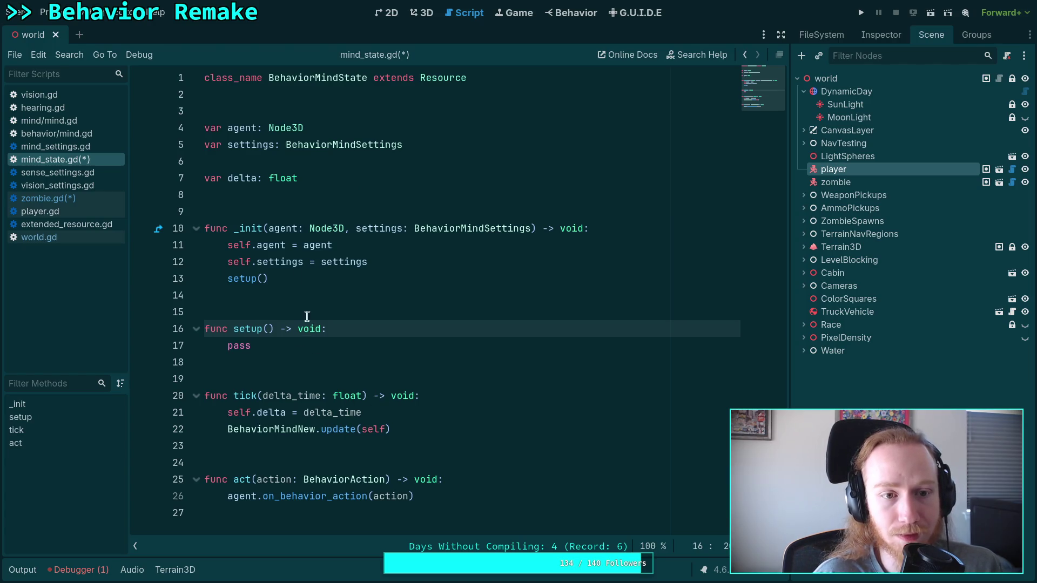
pyautogui.click(273, 104)
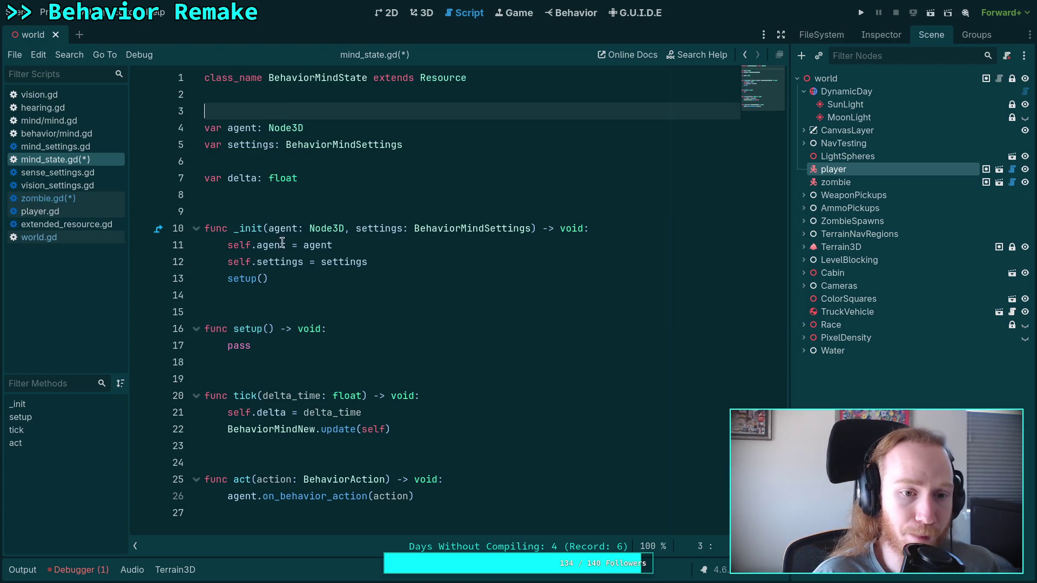
pyautogui.press('Up')
pyautogui.press('Down')
pyautogui.press('Up')
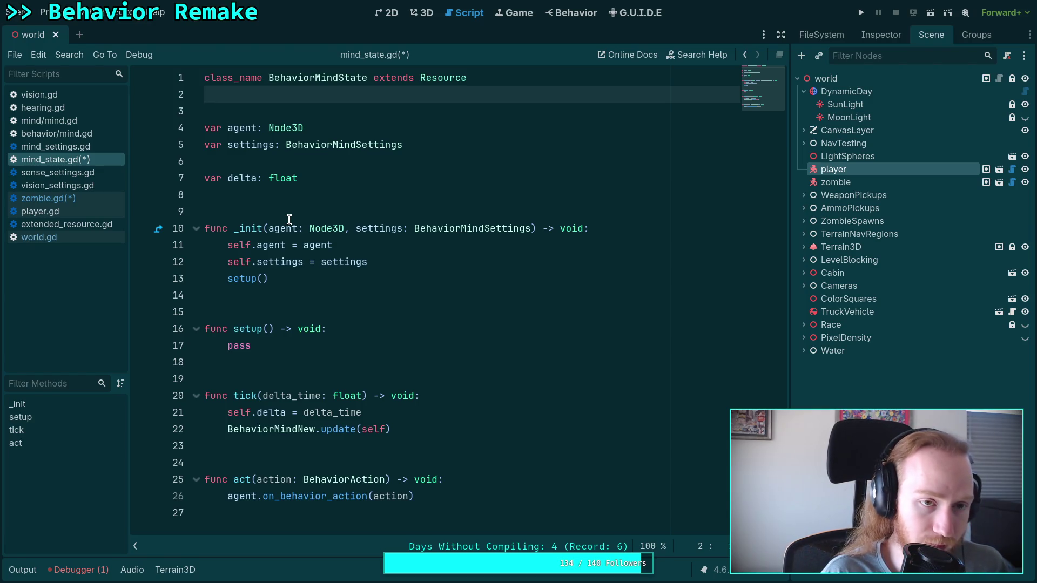
pyautogui.hotkey('ctrl', 'v')
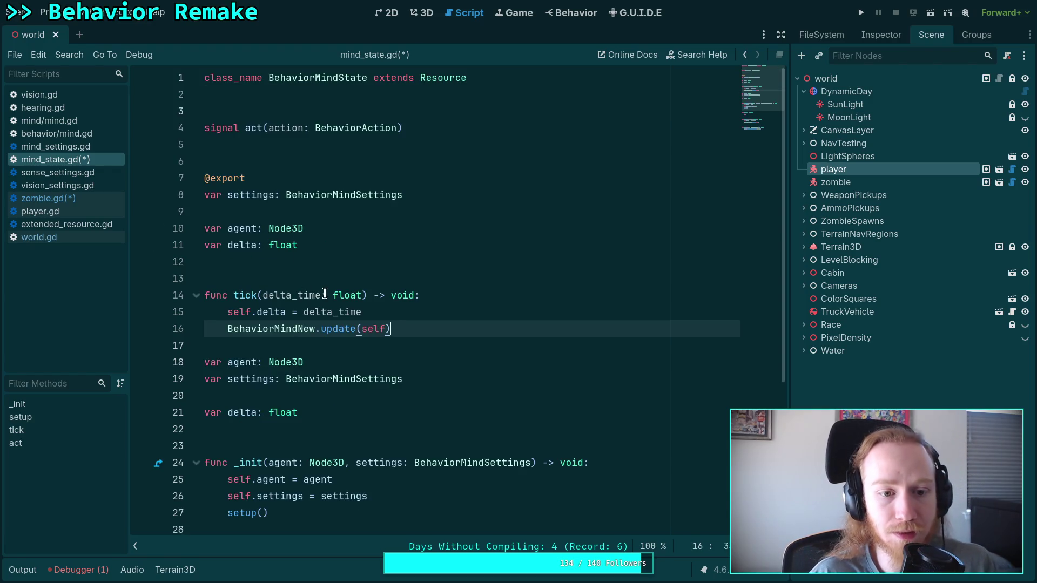
pyautogui.scroll(-2, 347, 295)
# - Delete the duplicate agent, settings and delta lines and the old act function
pyautogui.moveTo(324, 311); pyautogui.dragTo(144, 261)
pyautogui.press('BackSpace')
pyautogui.press('BackSpace')
pyautogui.press('BackSpace')
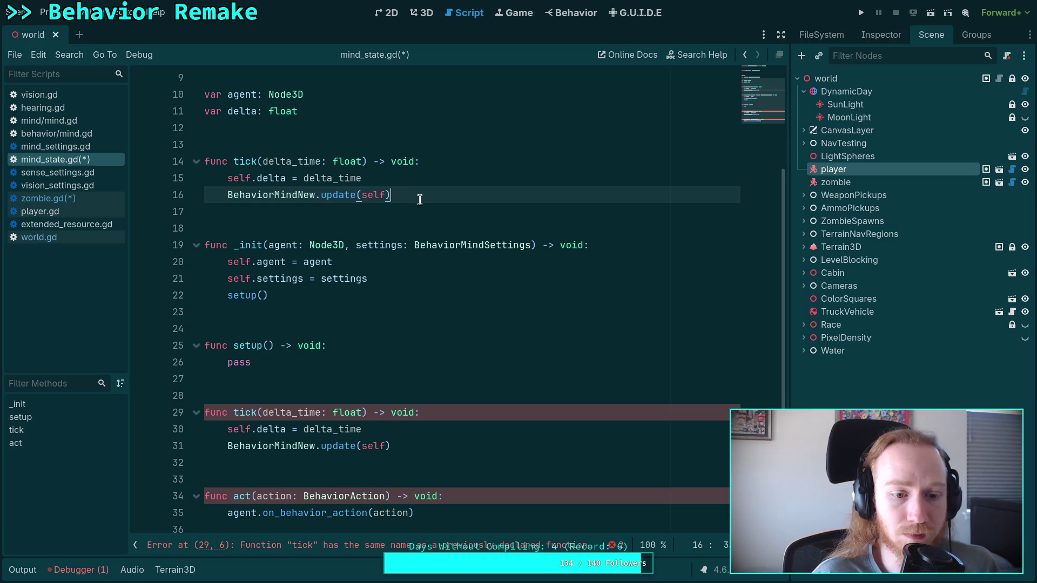
pyautogui.moveTo(424, 197); pyautogui.dragTo(151, 167)
pyautogui.scroll(3, 152, 167)
pyautogui.scroll(-3, 151, 168)
pyautogui.moveTo(416, 514)
pyautogui.mouseDown()
pyautogui.moveTo(457, 486)
pyautogui.moveTo(452, 479)
pyautogui.mouseUp()
pyautogui.scroll(3, 432, 465)
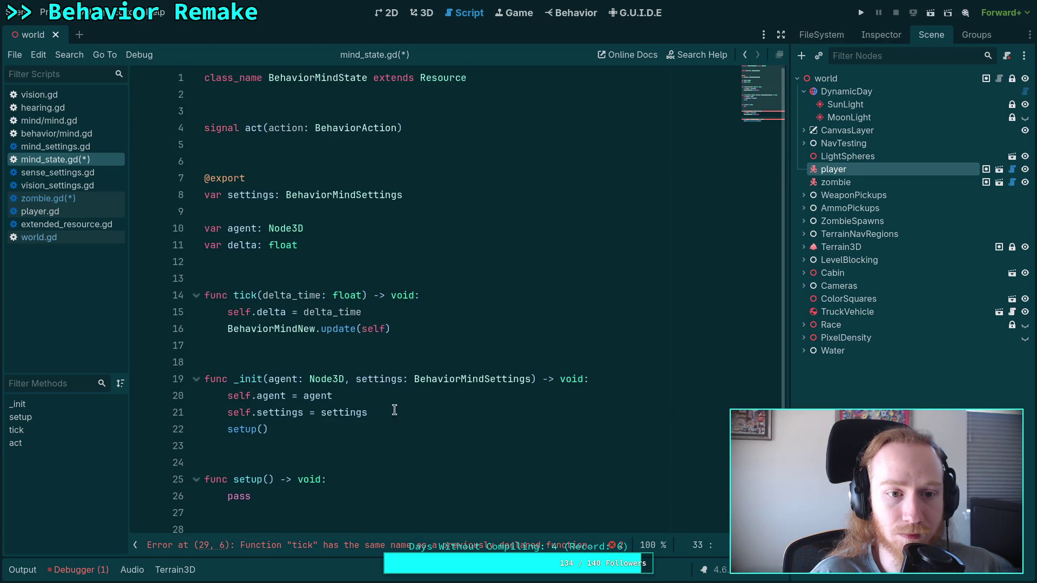
pyautogui.scroll(-3, 372, 303)
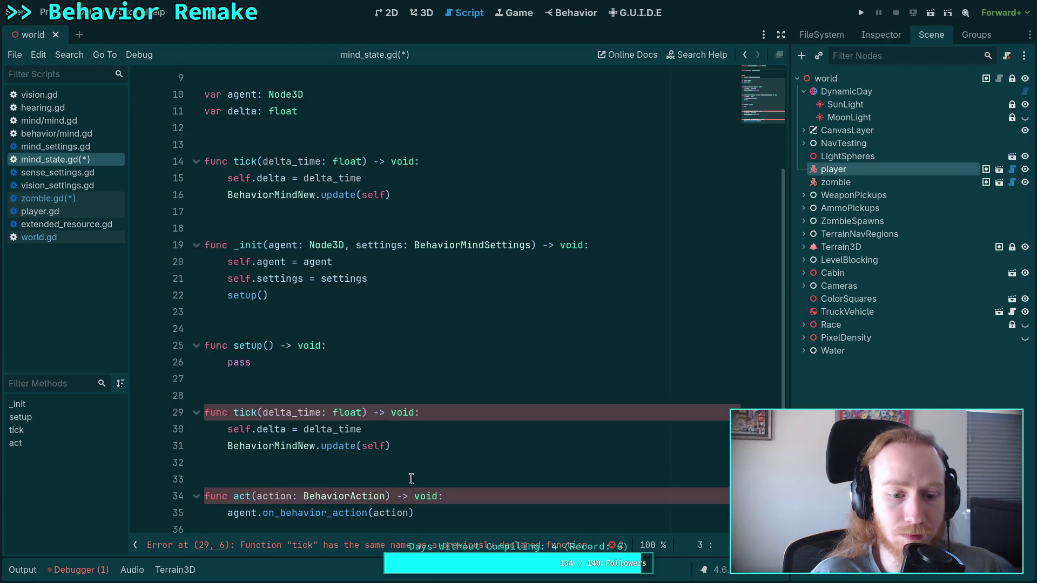
pyautogui.press('BackSpace')
pyautogui.press('BackSpace')
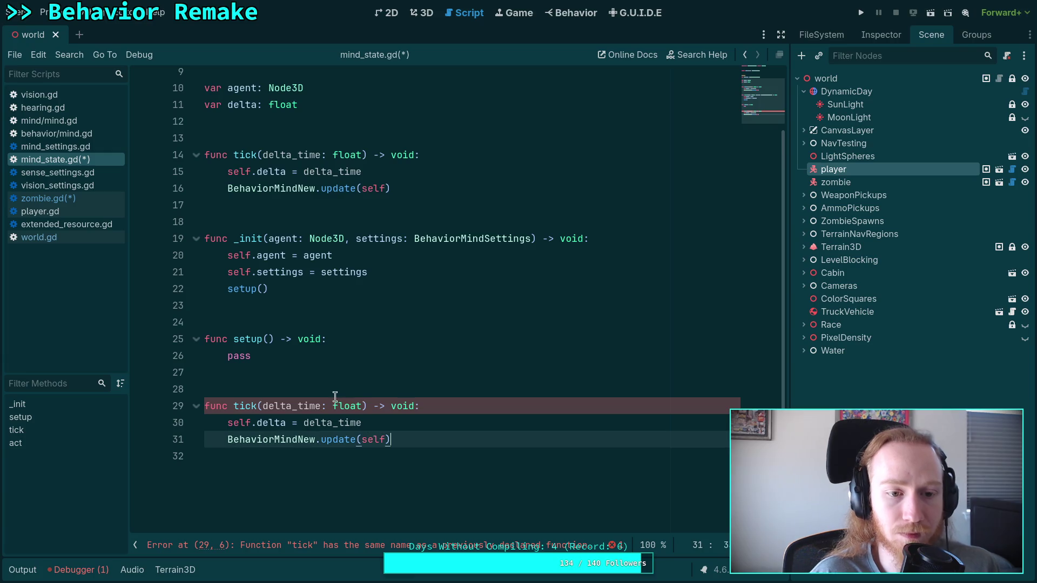
pyautogui.scroll(2, 335, 399)
pyautogui.scroll(-1, 417, 305)
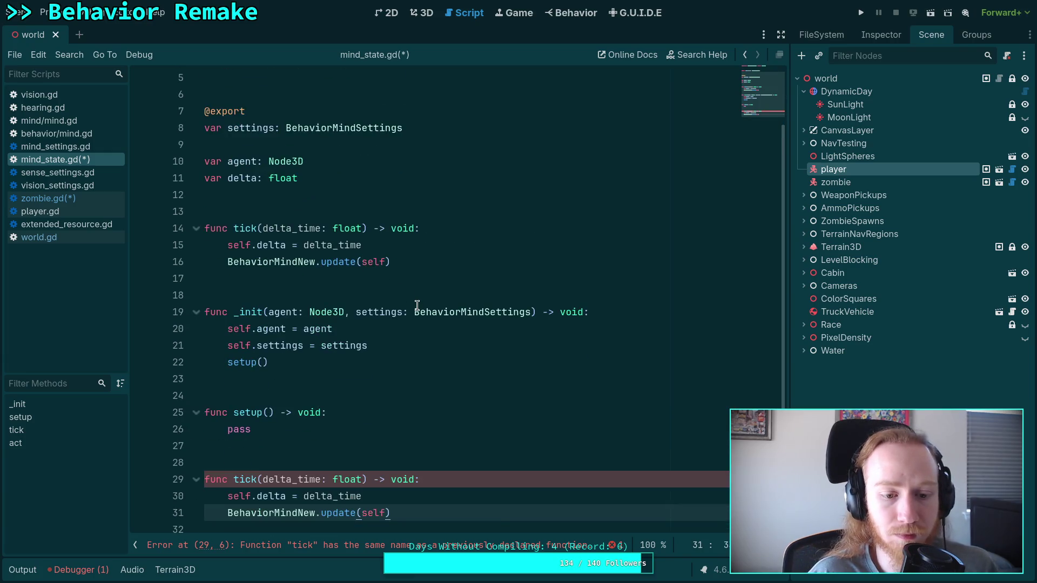
# - Remove the duplicate tick function and extra blank lines, then save mind_state.gd
pyautogui.click(392, 261)
pyautogui.keyDown('shift'); pyautogui.click(393, 207); pyautogui.keyUp('shift')
pyautogui.press('BackSpace')
pyautogui.press('BackSpace')
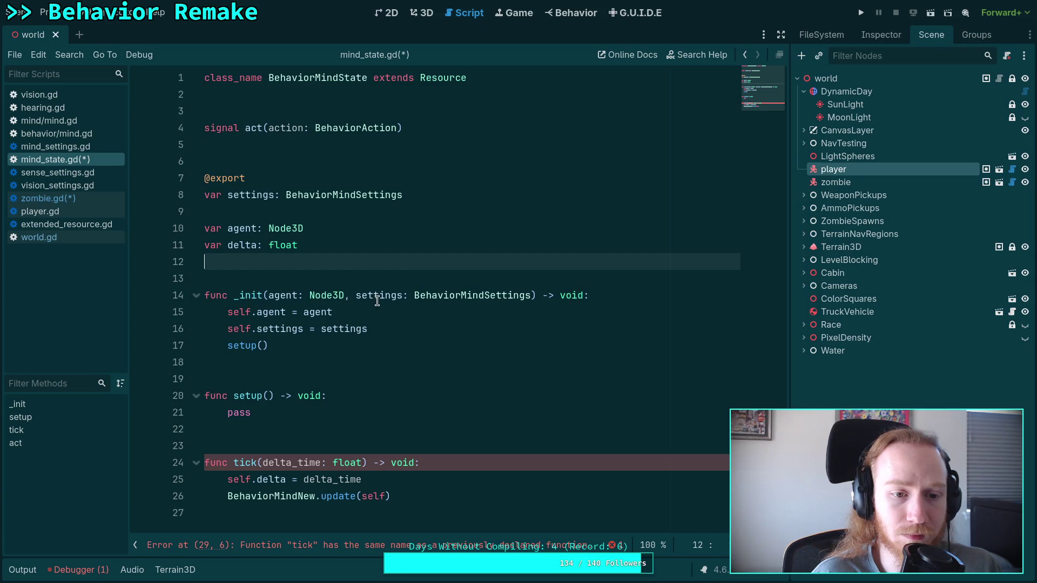
pyautogui.click(333, 442)
pyautogui.press('BackSpace')
pyautogui.click(323, 363)
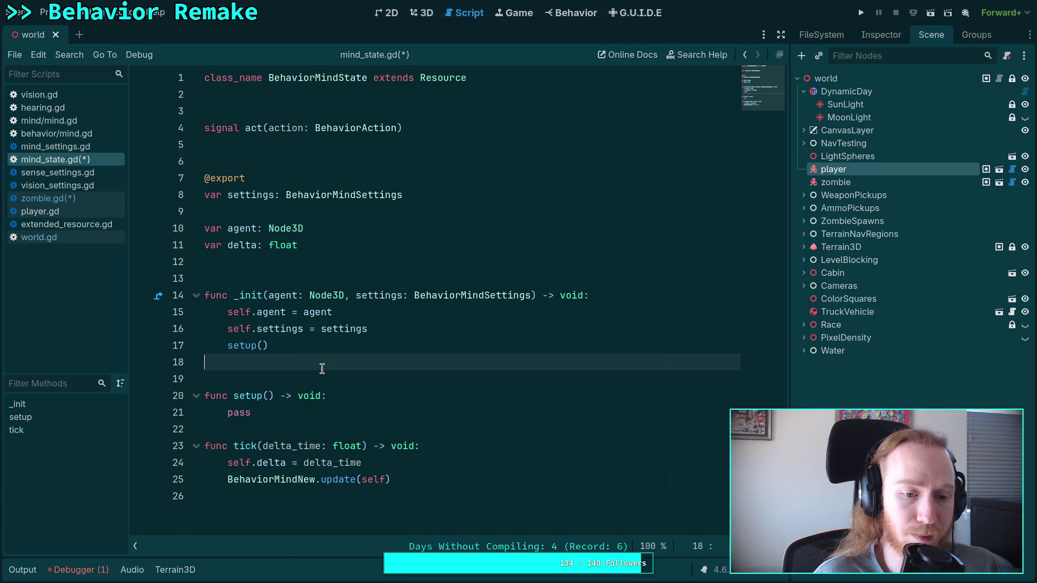
pyautogui.press('BackSpace')
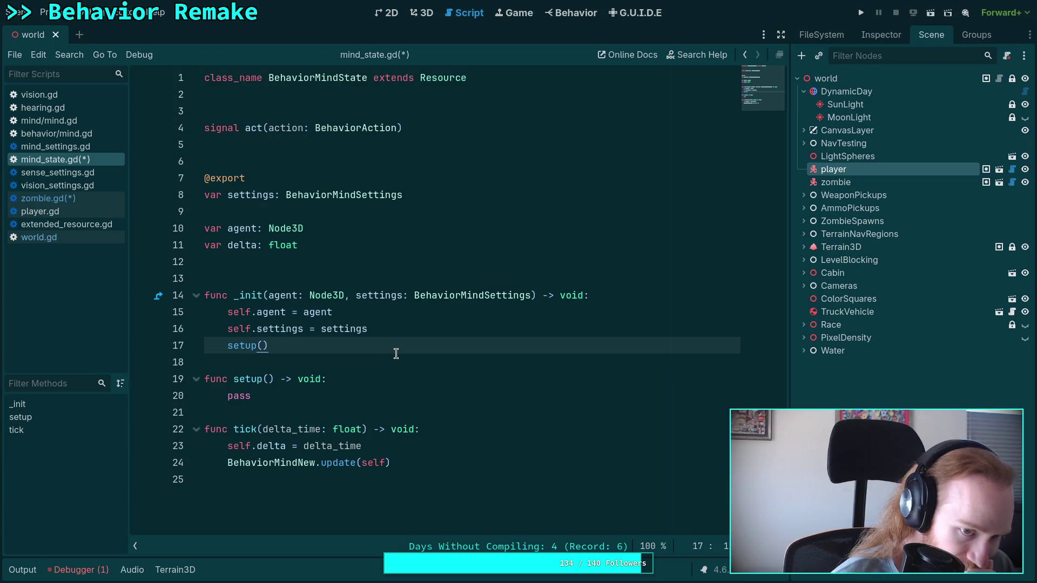
pyautogui.hotkey('ctrl', 's')
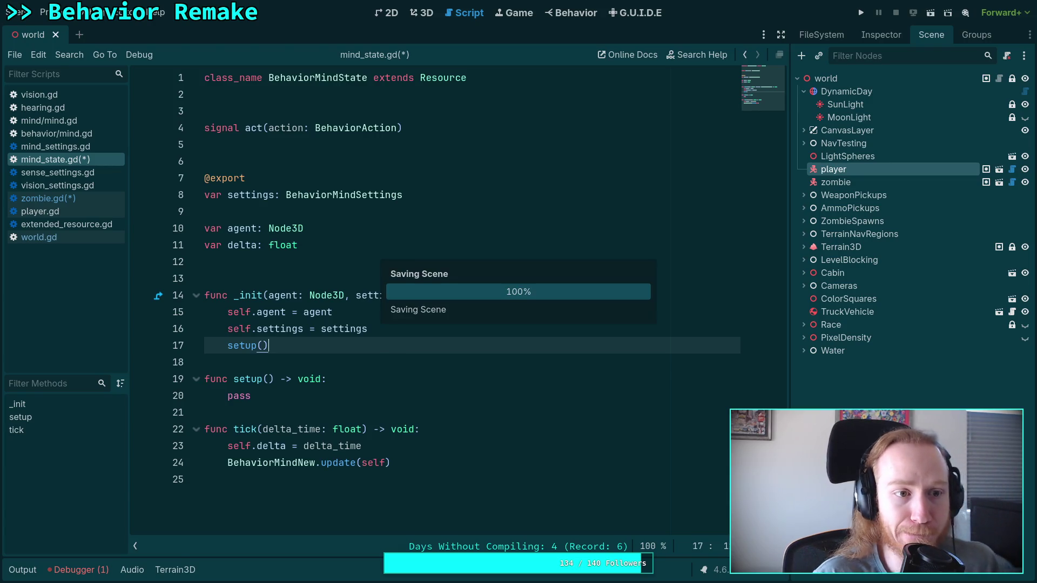
# - In zombie.gd, remove the empty parentheses after new on line 198
pyautogui.click(79, 200)
pyautogui.click(487, 412)
pyautogui.press('BackSpace')
pyautogui.press('BackSpace')
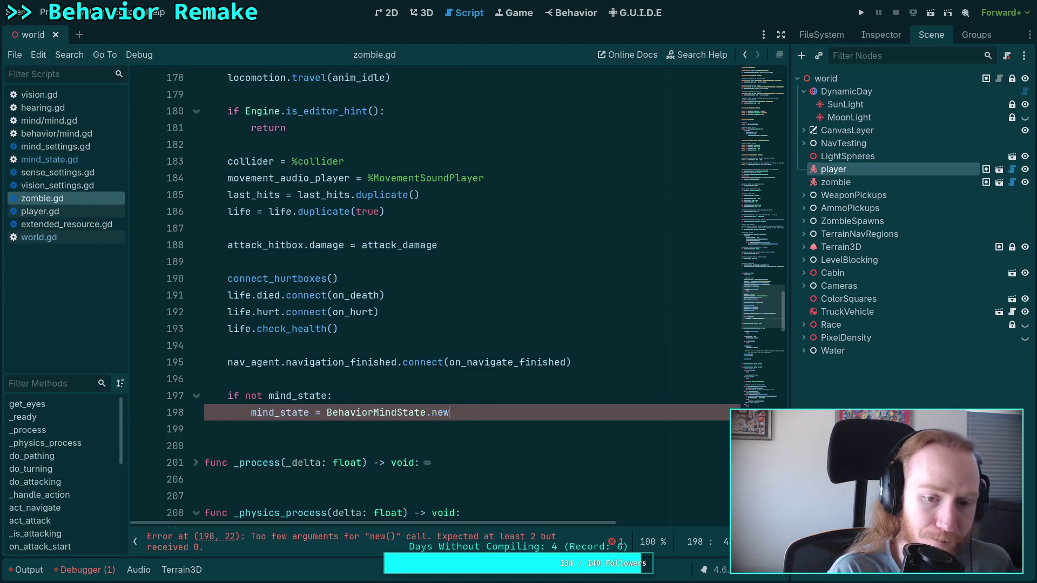
# - Pass self into BehaviorMindState.new(self, ), save, and select zombie_basic_mind.tres in data/zombie
pyautogui.write('(self,')
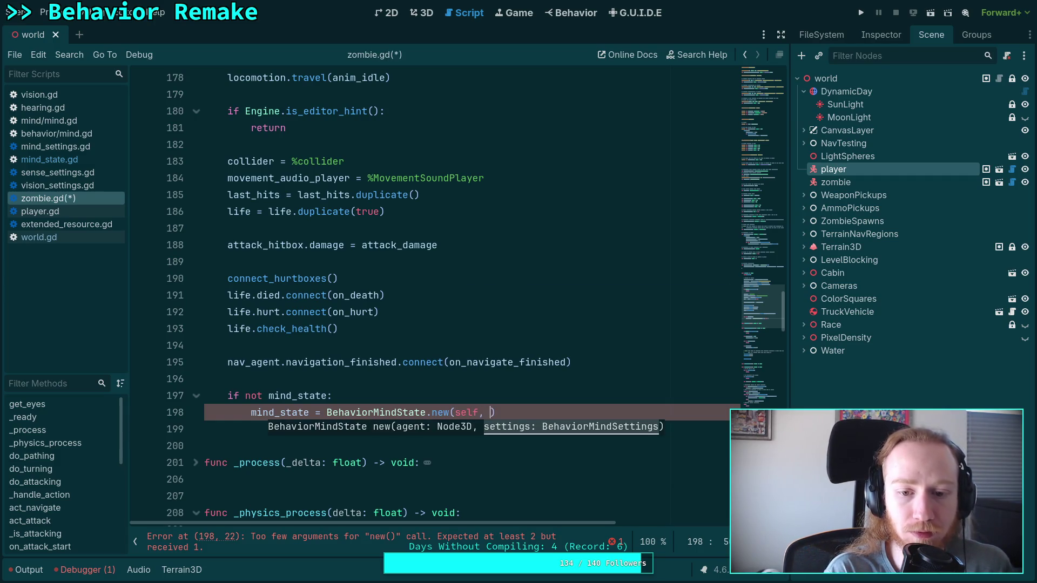
pyautogui.click(832, 35)
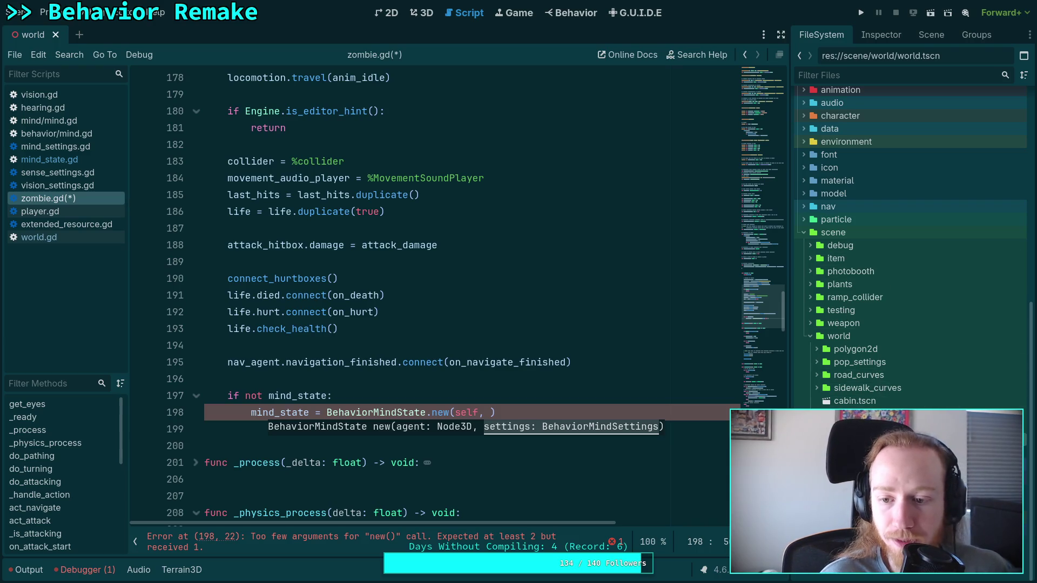
pyautogui.scroll(3, 815, 391)
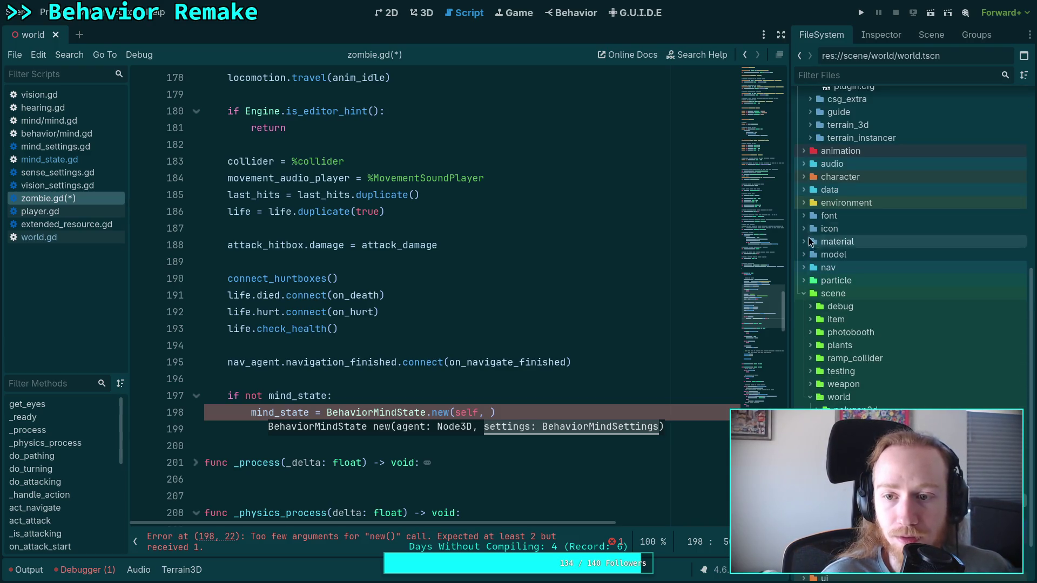
pyautogui.click(804, 191)
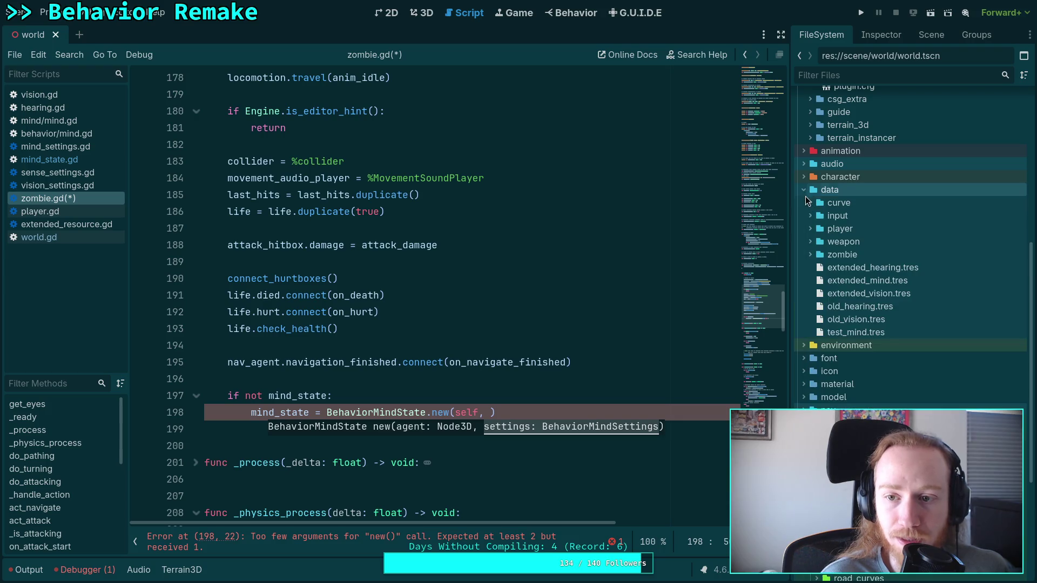
pyautogui.click(809, 256)
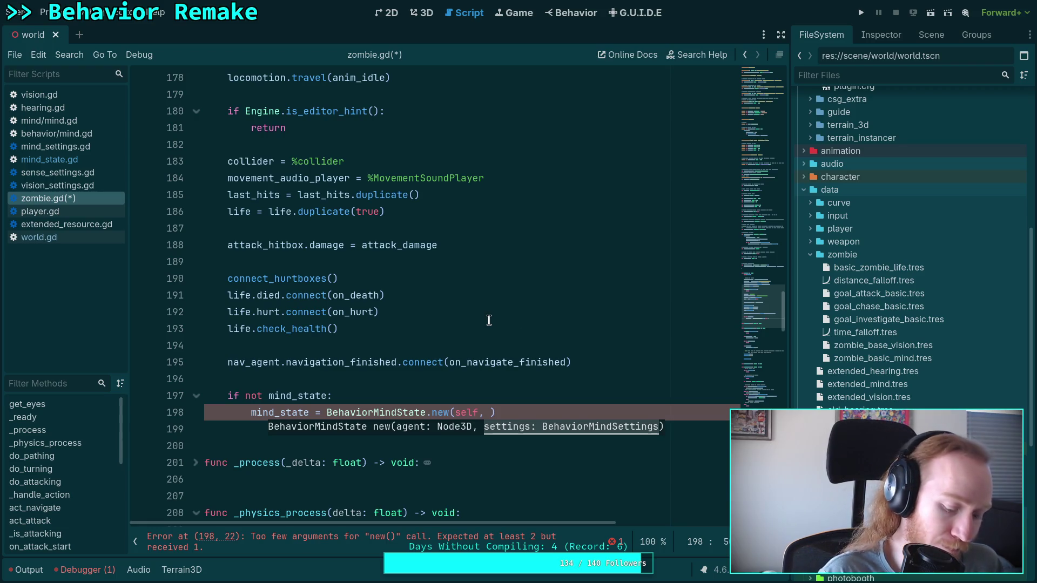
pyautogui.hotkey('ctrl', 's')
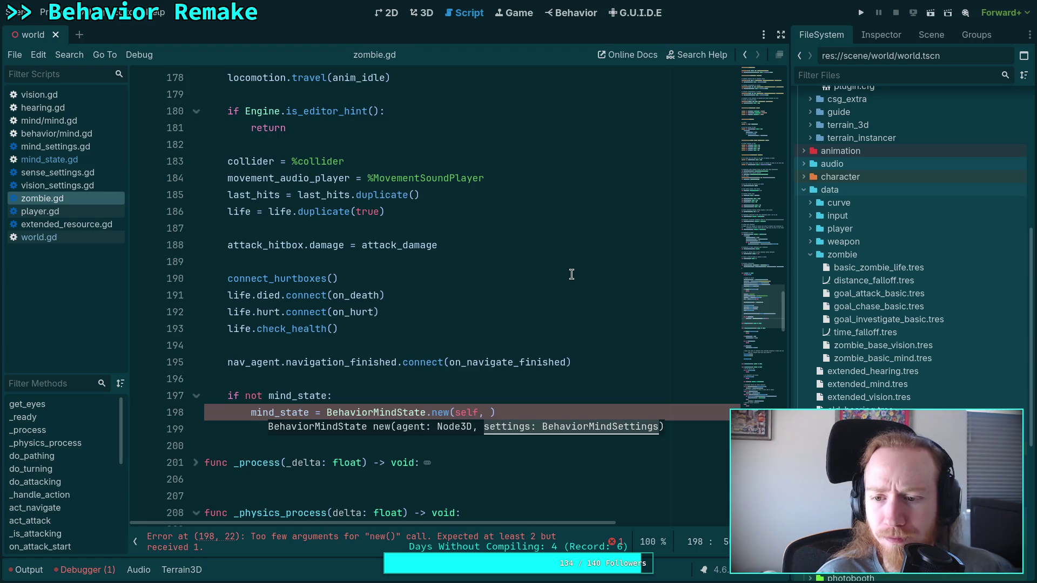
pyautogui.click(864, 358)
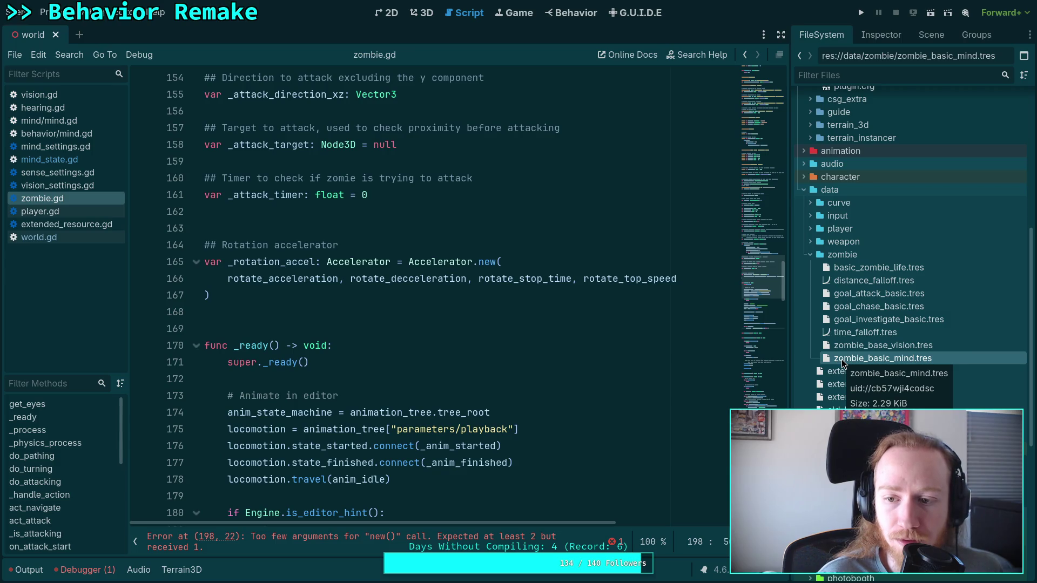
# - Inspect zombie_basic_mind.tres Memory settings and mind_settings.gd, then open the Behavior editor on extended_mind
pyautogui.click(866, 34)
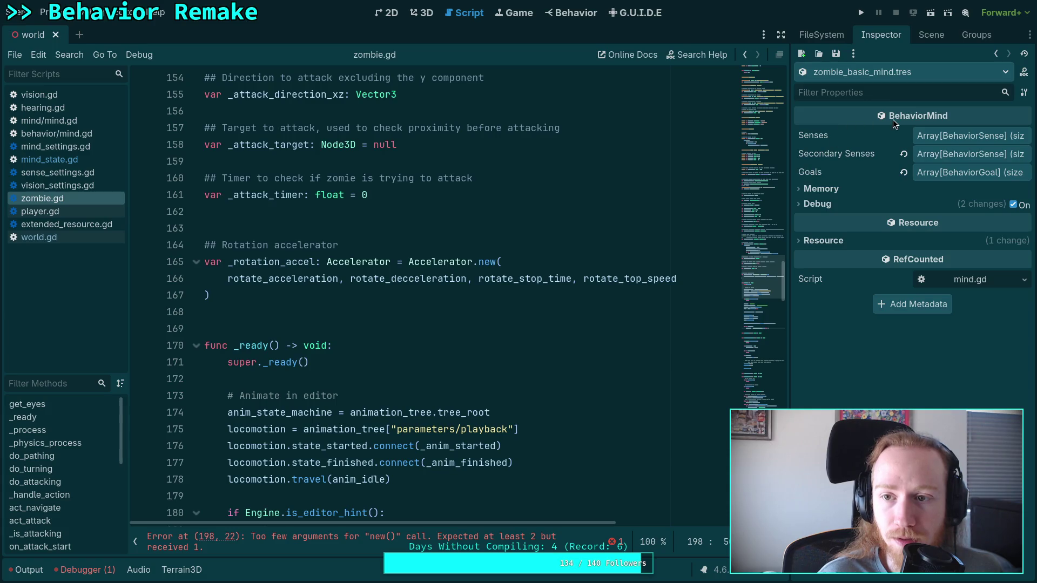
pyautogui.moveTo(892, 122)
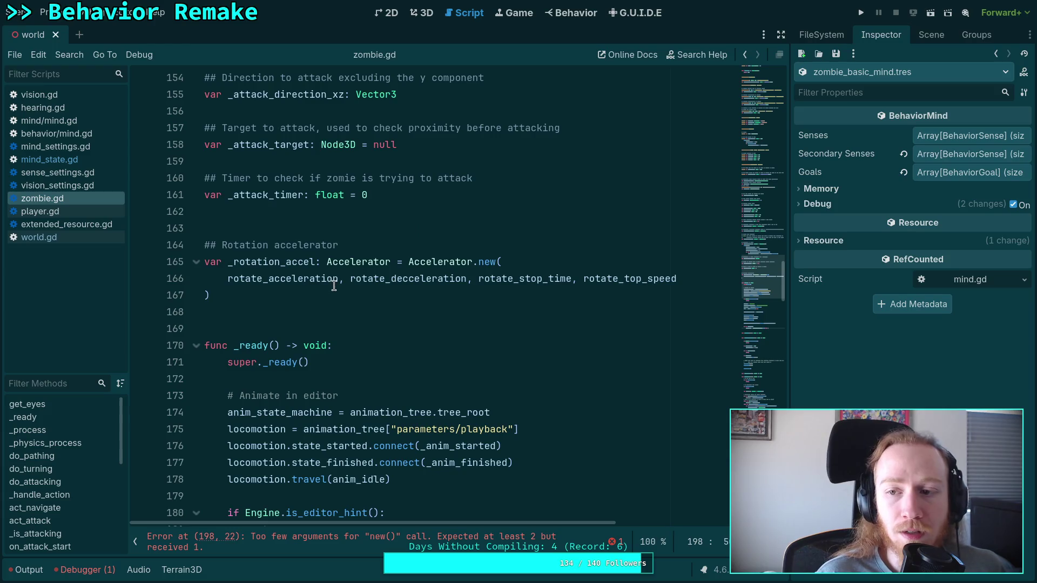
pyautogui.click(811, 189)
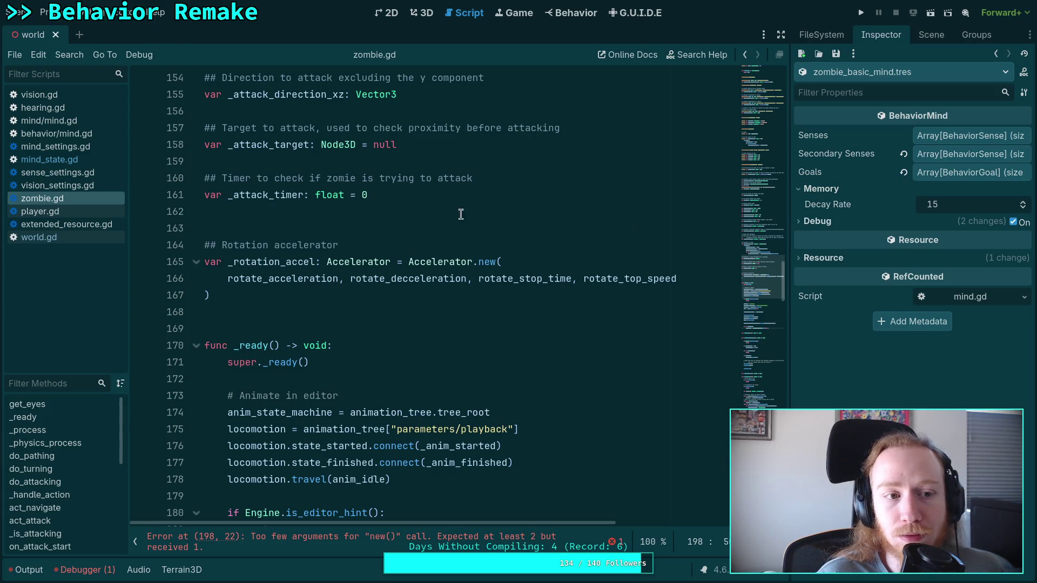
pyautogui.click(81, 148)
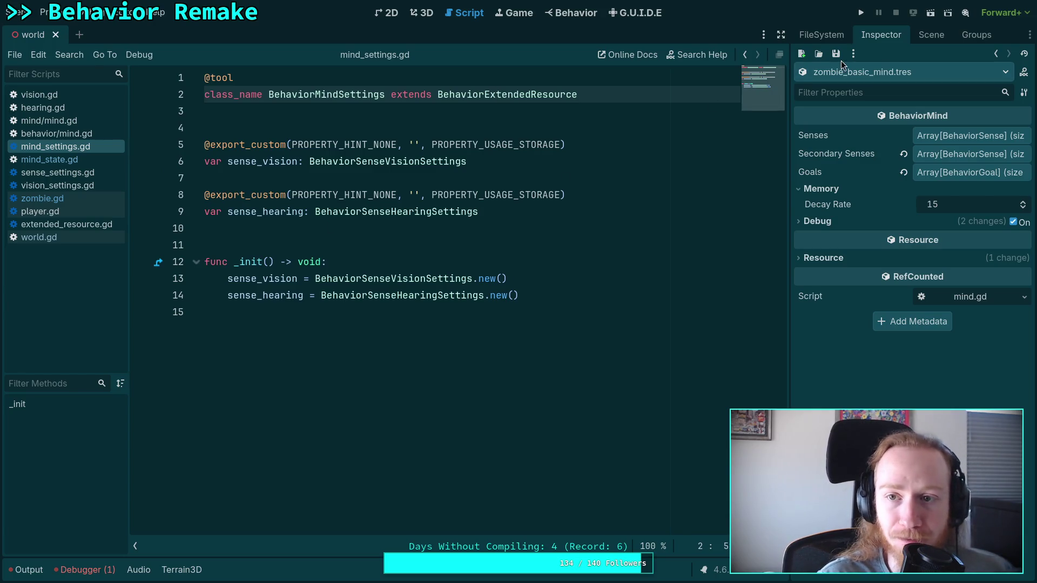
pyautogui.click(823, 32)
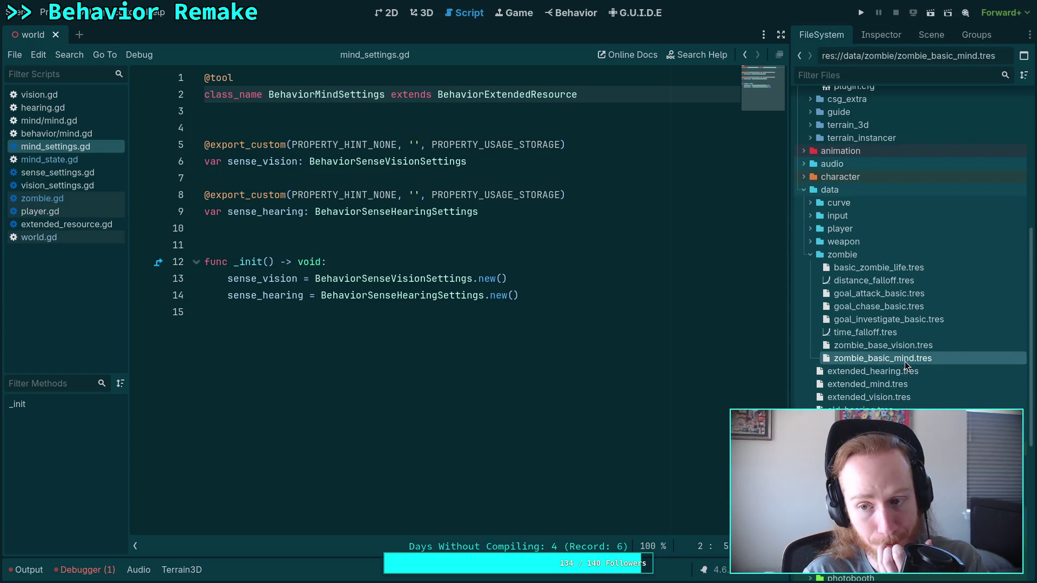
pyautogui.click(571, 13)
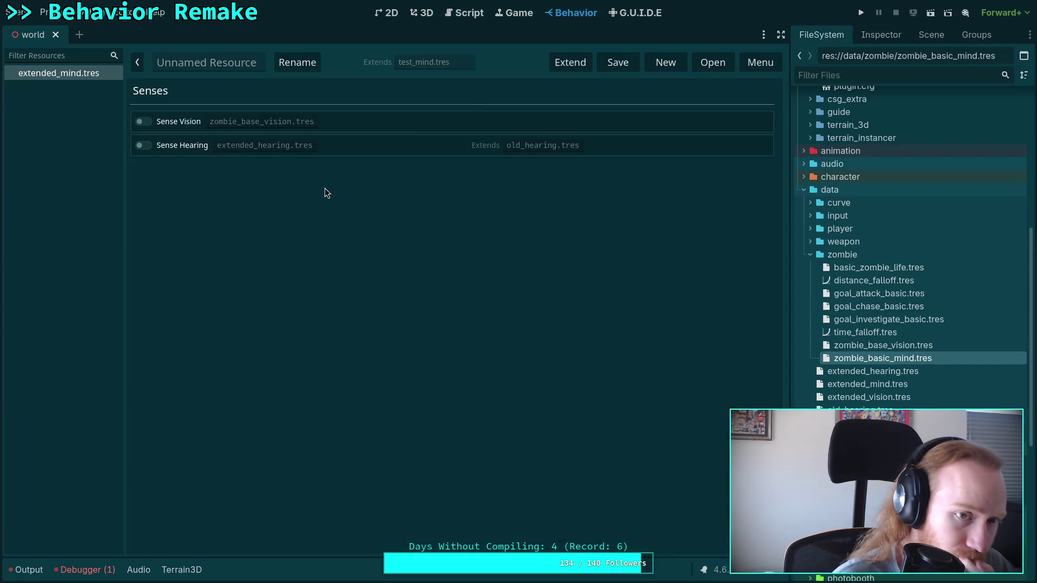
# - Close extended_mind and create an empty Mind resource named basic_zombie_mind_settings
pyautogui.rightClick(100, 76)
pyautogui.click(119, 85)
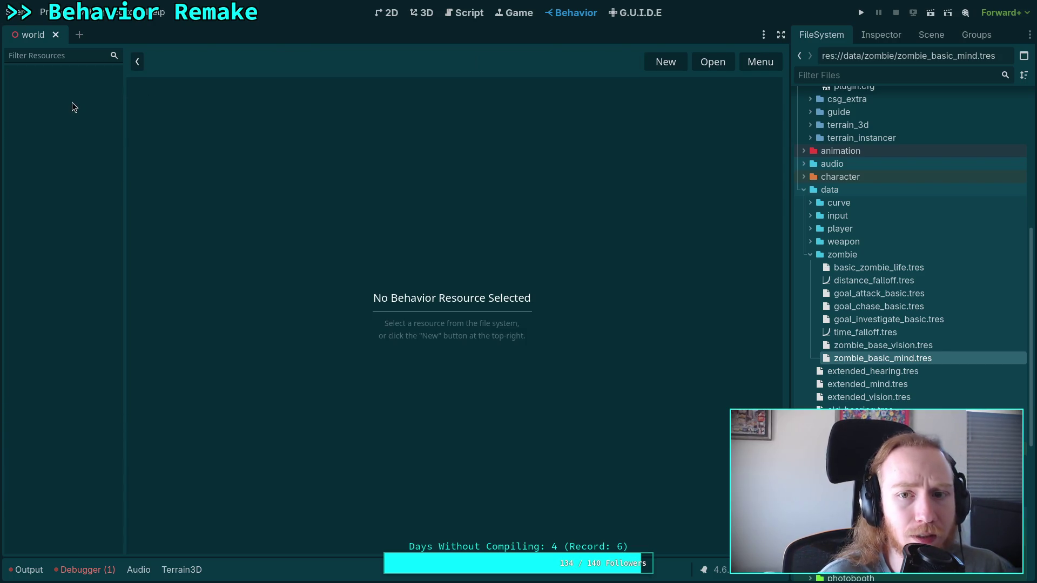
pyautogui.click(663, 63)
pyautogui.click(472, 259)
pyautogui.click(460, 287)
pyautogui.click(466, 279)
pyautogui.click(466, 312)
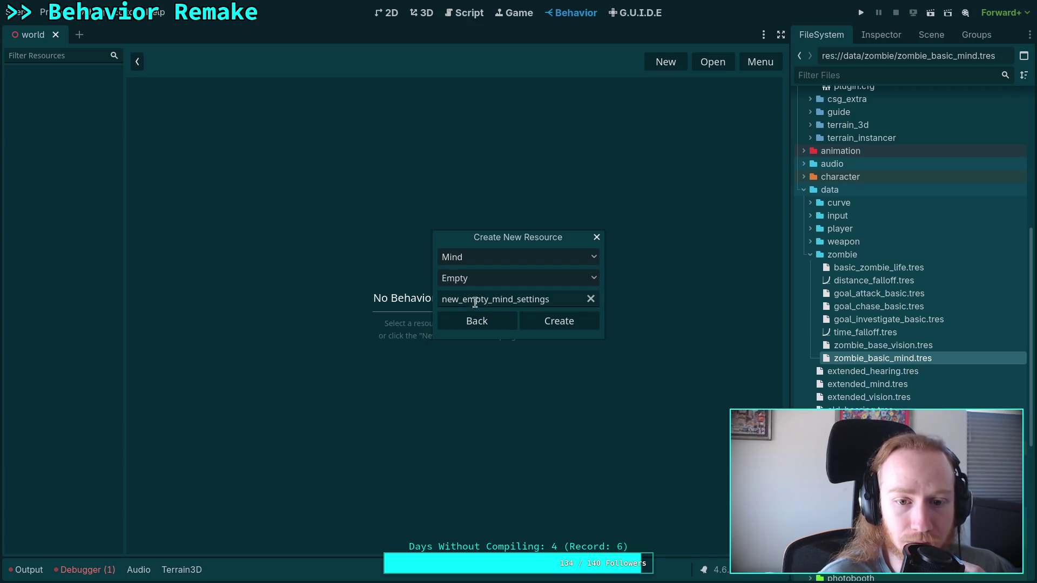
pyautogui.click(513, 281)
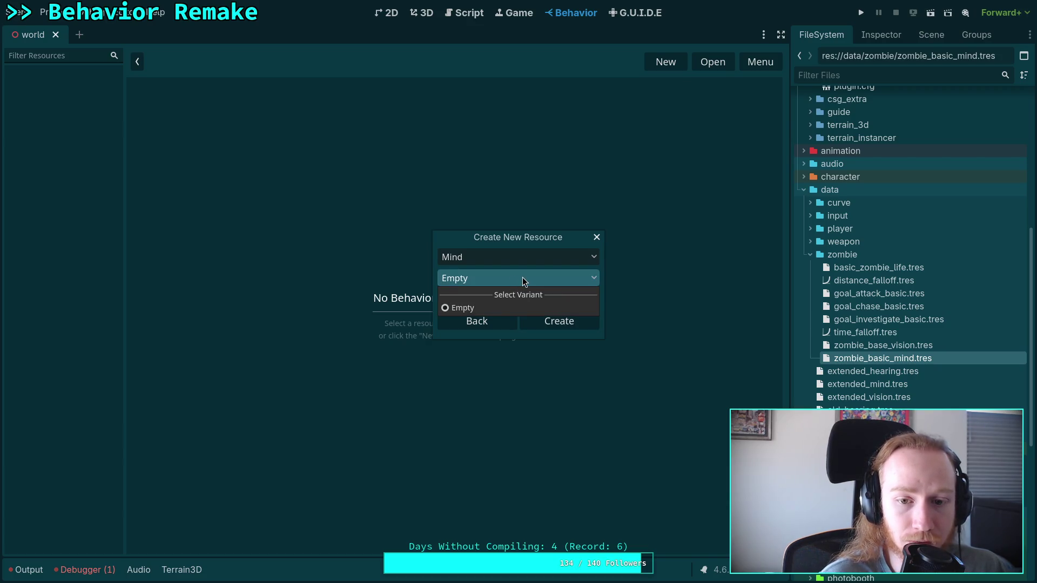
pyautogui.click(519, 307)
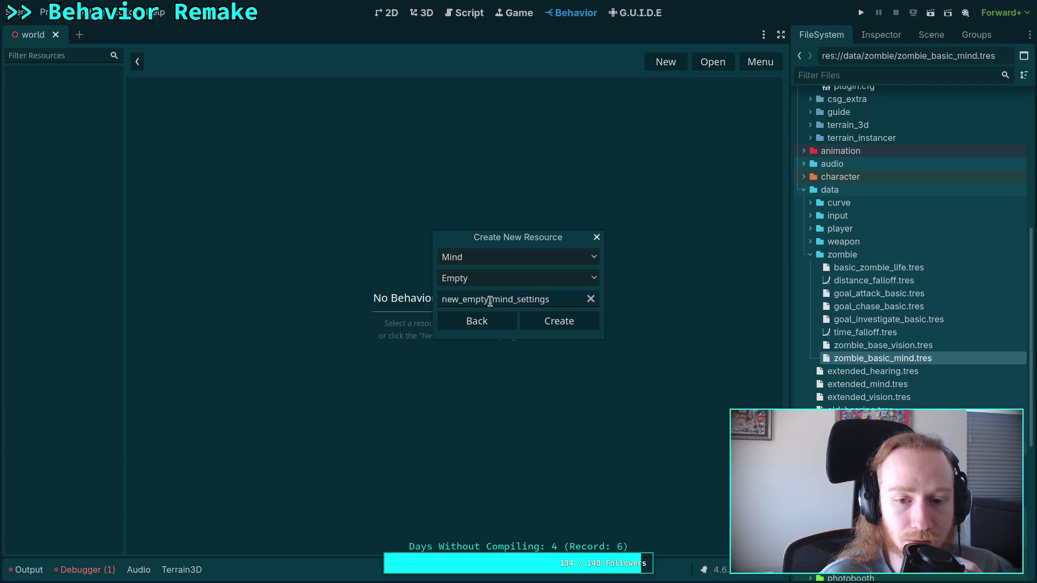
pyautogui.moveTo(489, 300); pyautogui.dragTo(441, 300)
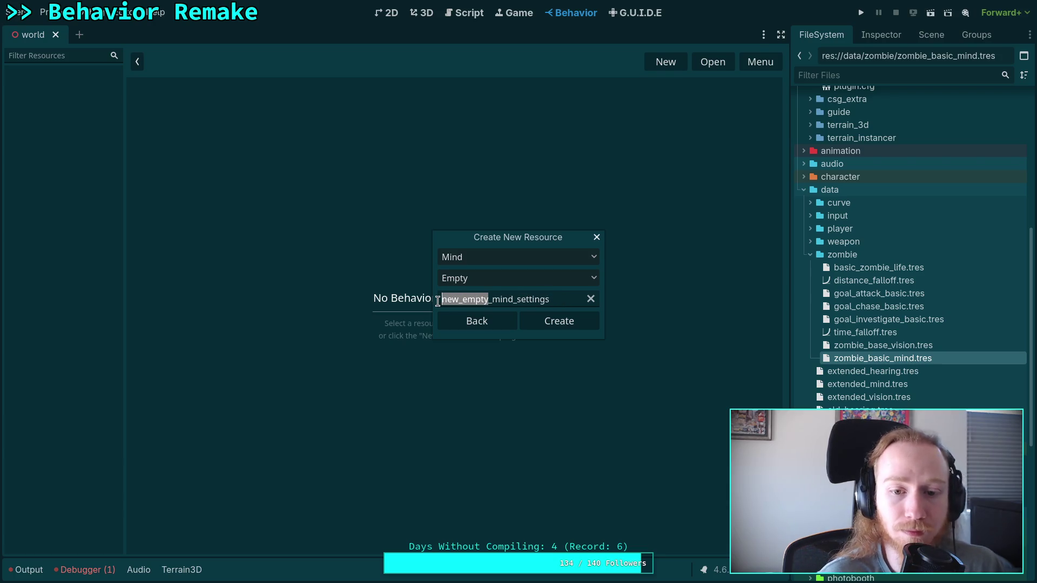
pyautogui.write('basic')
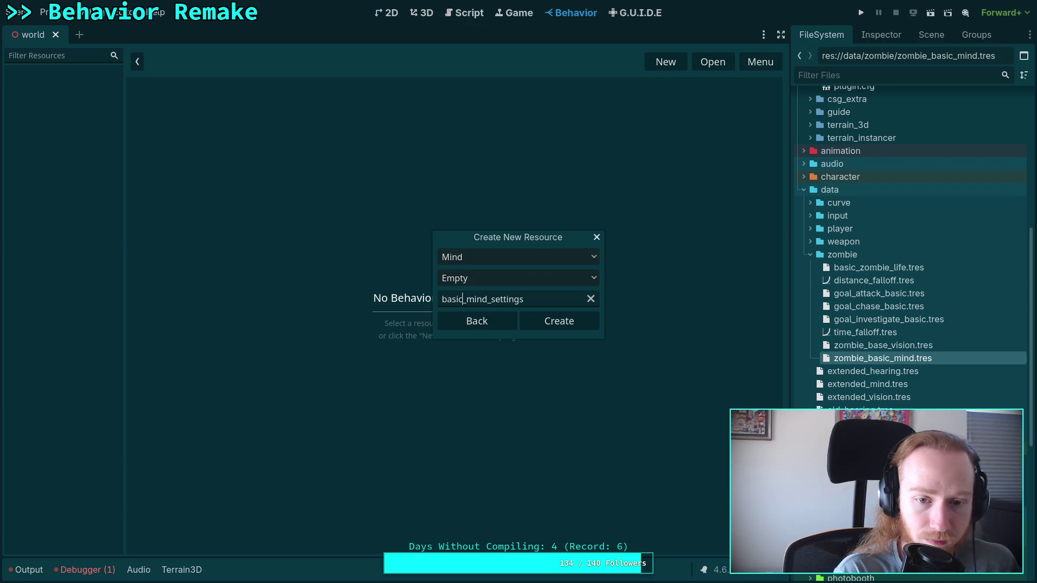
pyautogui.write('_')
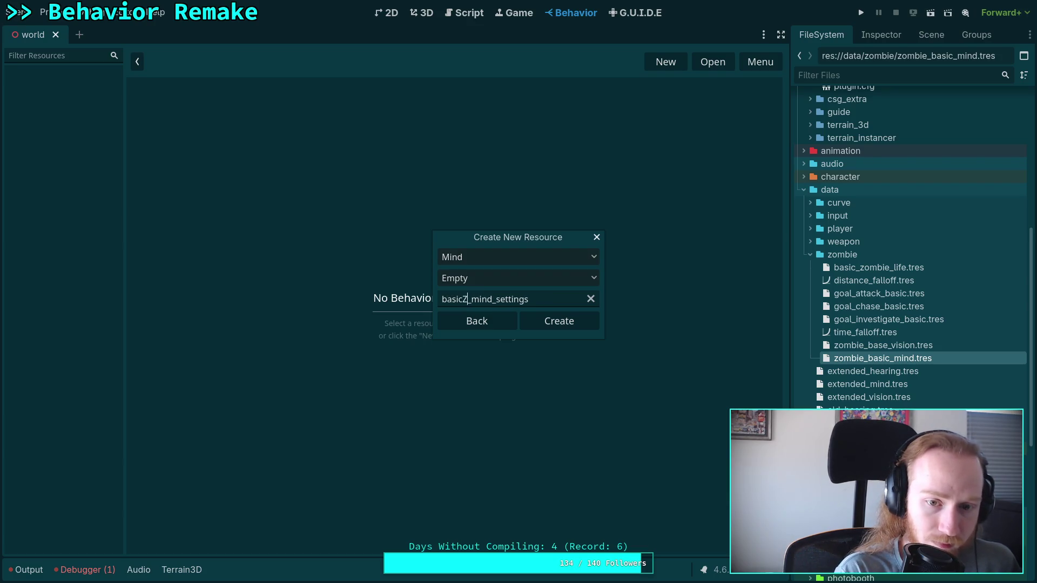
pyautogui.write('zombie_')
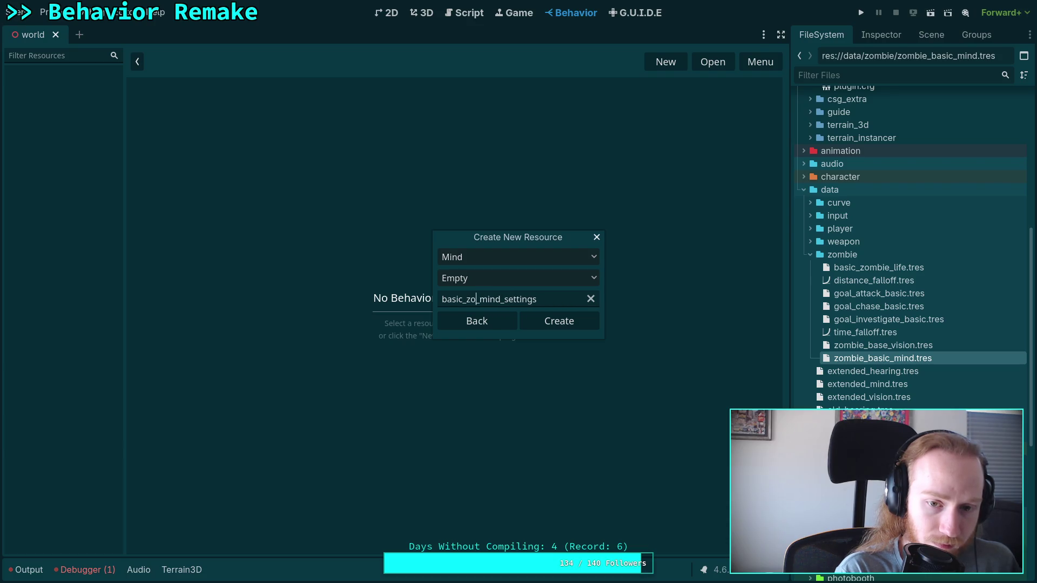
pyautogui.click(548, 322)
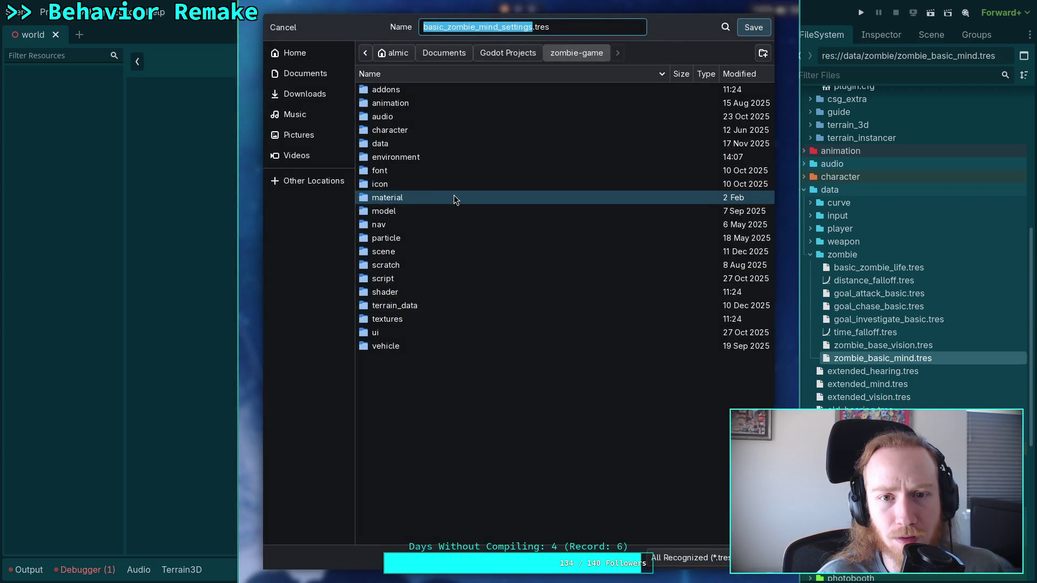
# - Save the new basic_zombie_mind_settings resource into the data/zombie folder
pyautogui.doubleClick(402, 143)
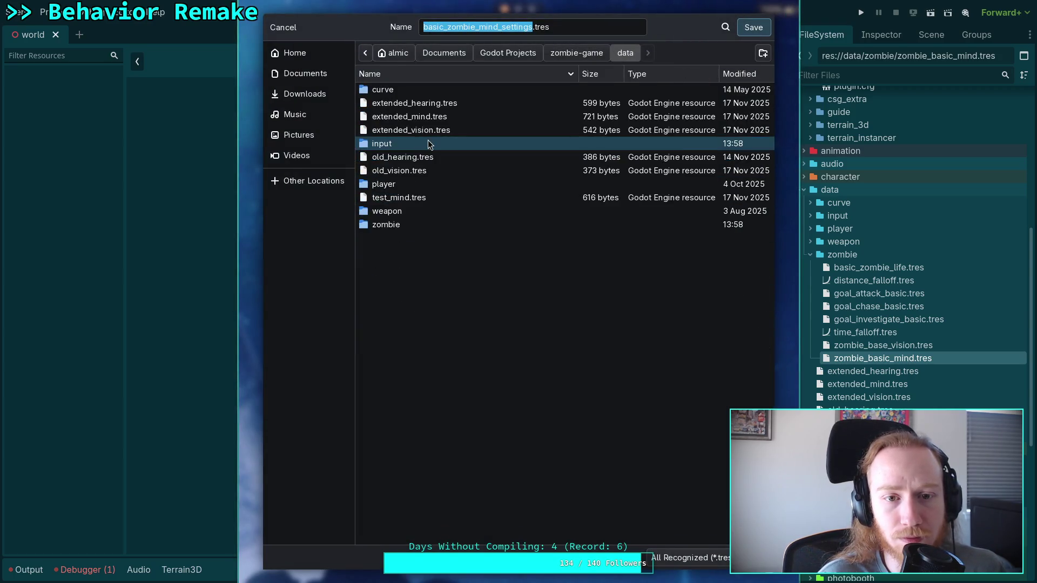
pyautogui.doubleClick(409, 228)
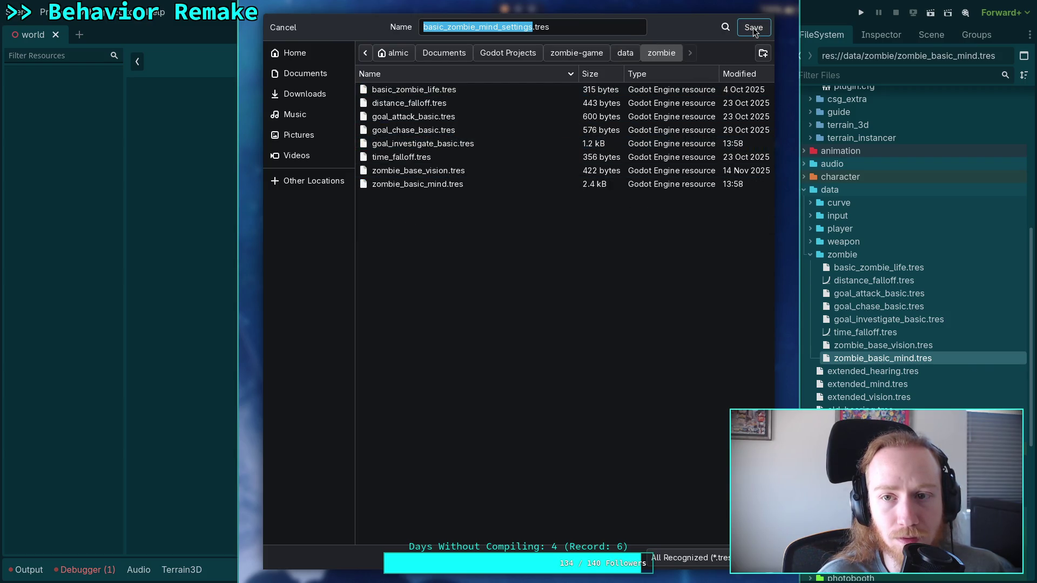
pyautogui.click(630, 57)
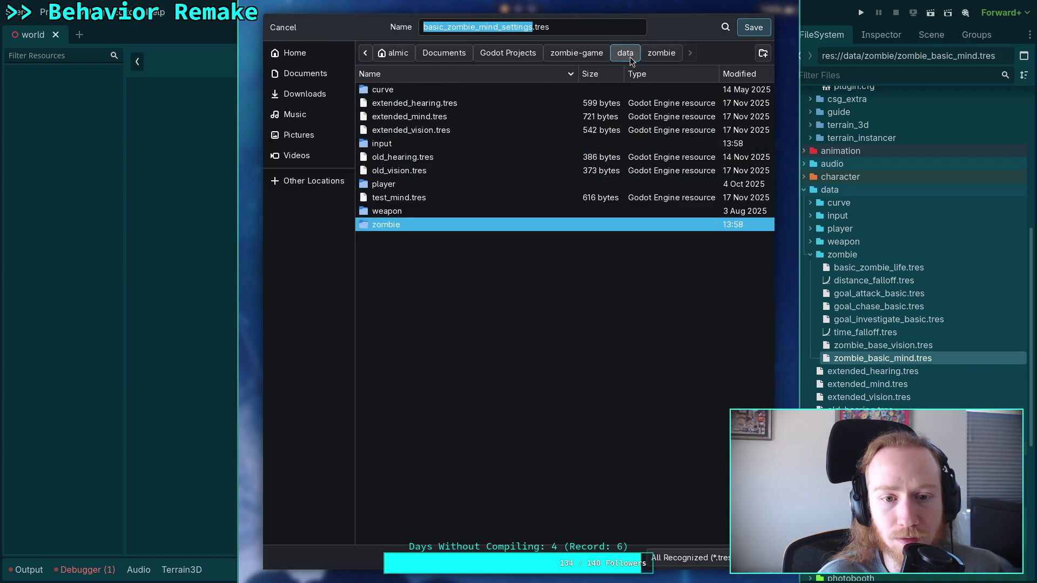
pyautogui.doubleClick(387, 225)
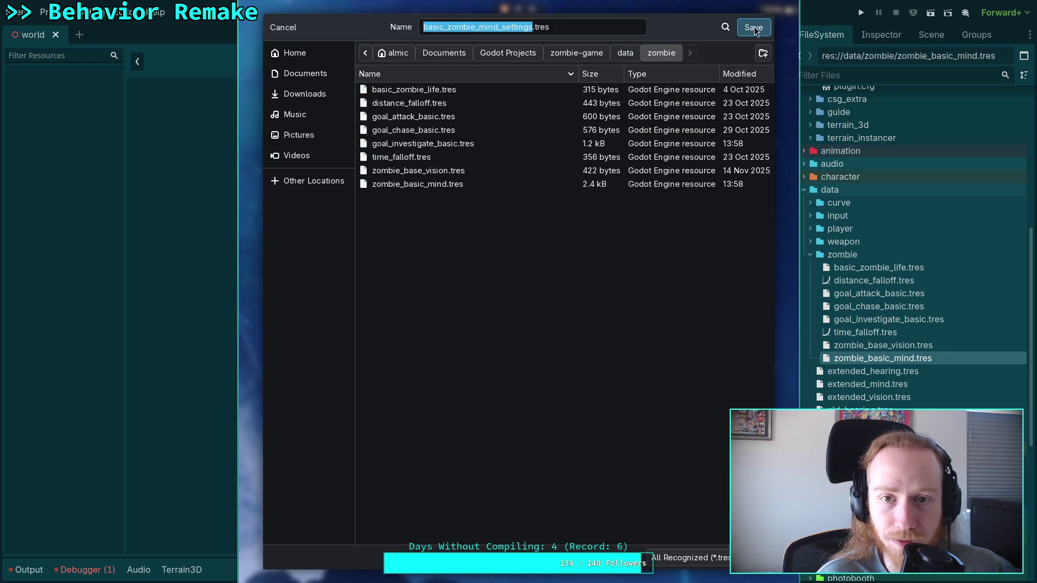
pyautogui.click(753, 27)
pyautogui.press('Return')
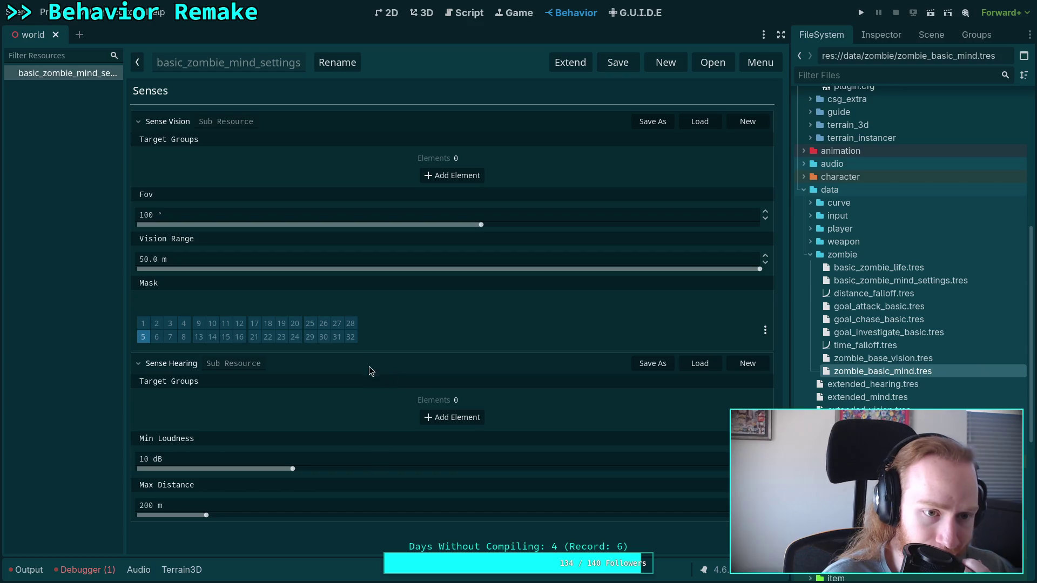
# - Add 'zombie_target' to the vision sense's target groups, save, and check the Output log
pyautogui.click(433, 177)
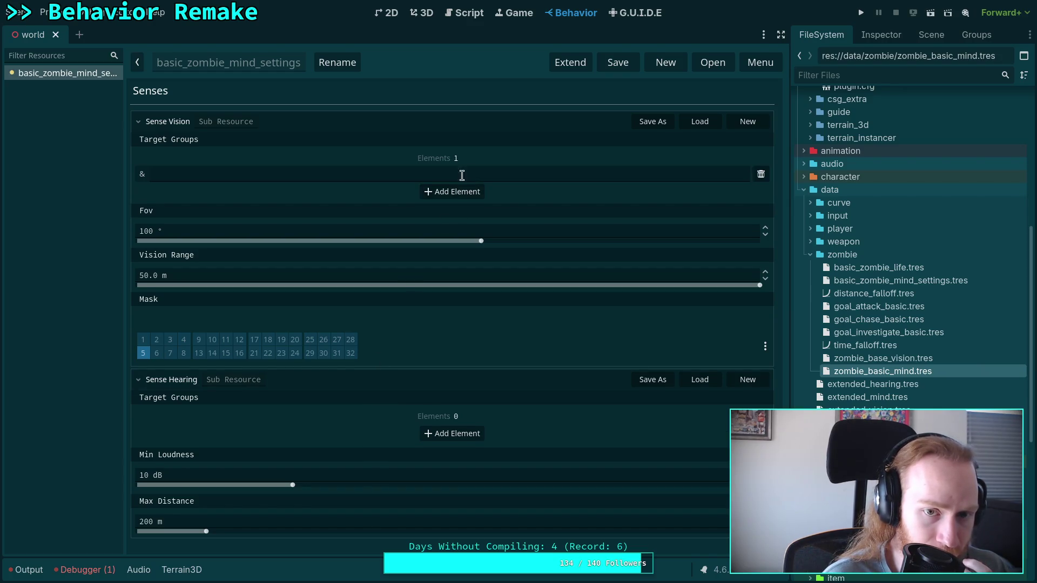
pyautogui.write('zombie')
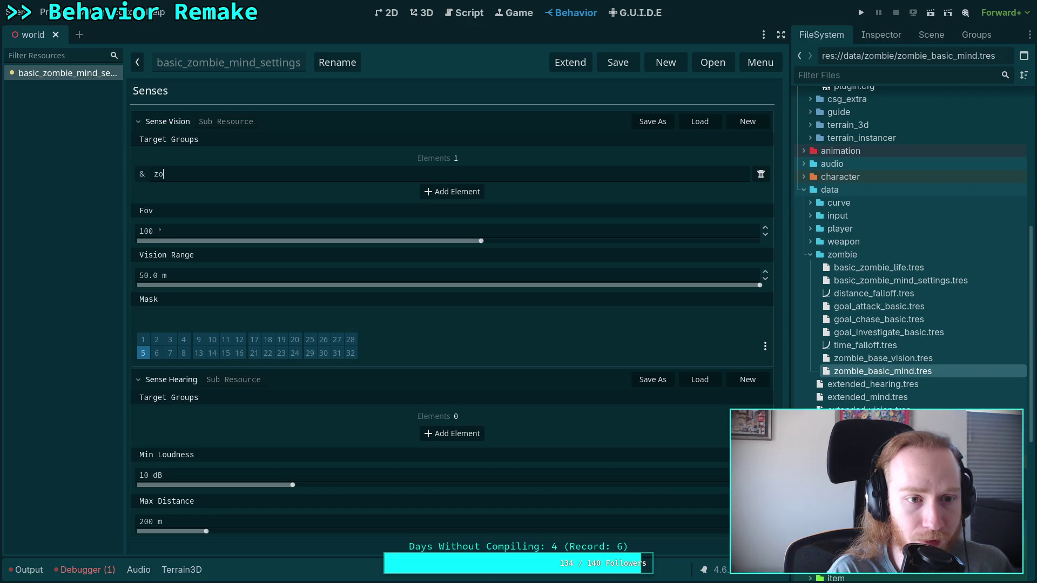
pyautogui.write('_target')
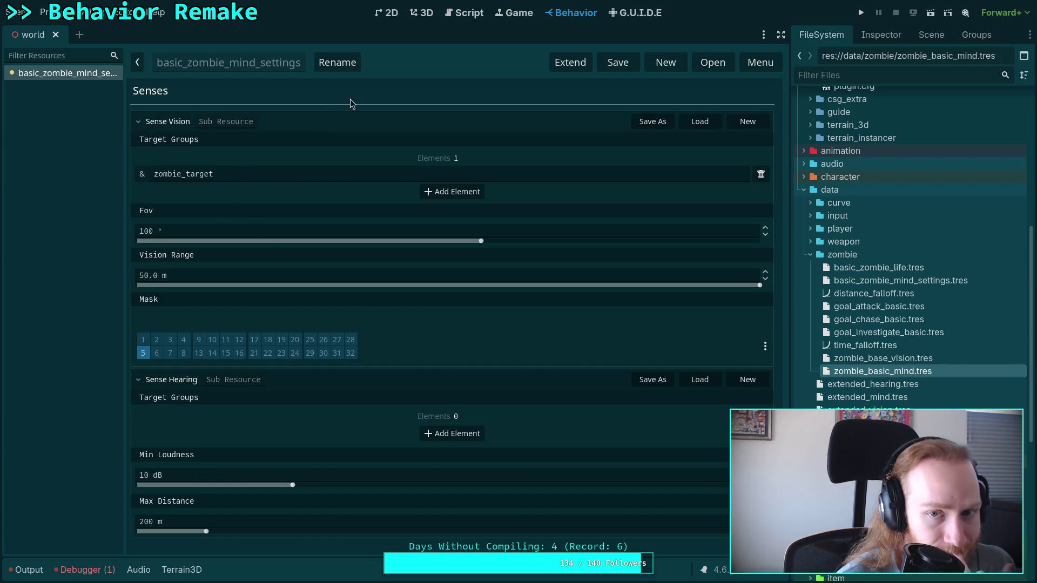
pyautogui.click(616, 65)
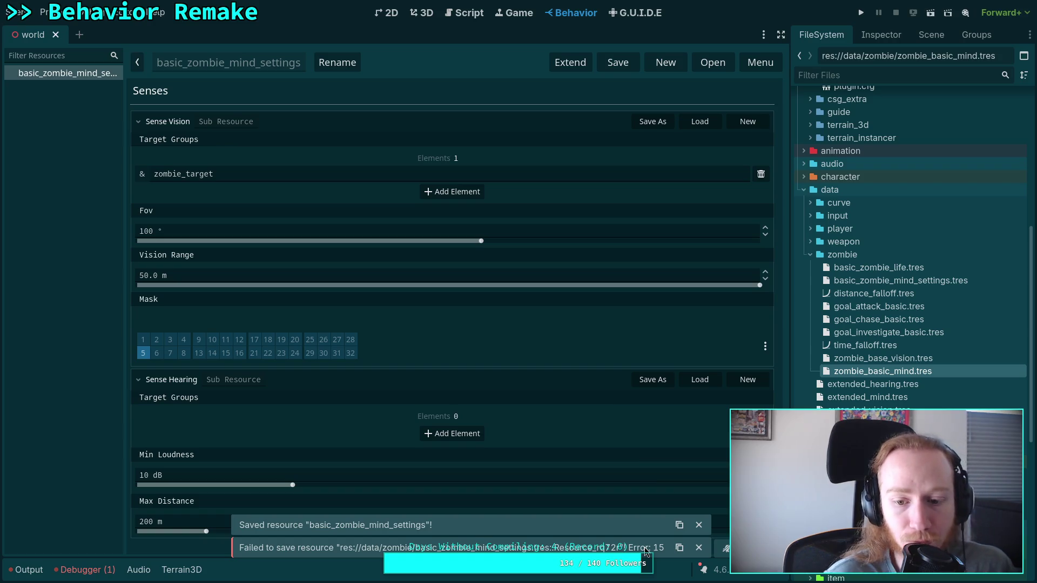
pyautogui.click(18, 570)
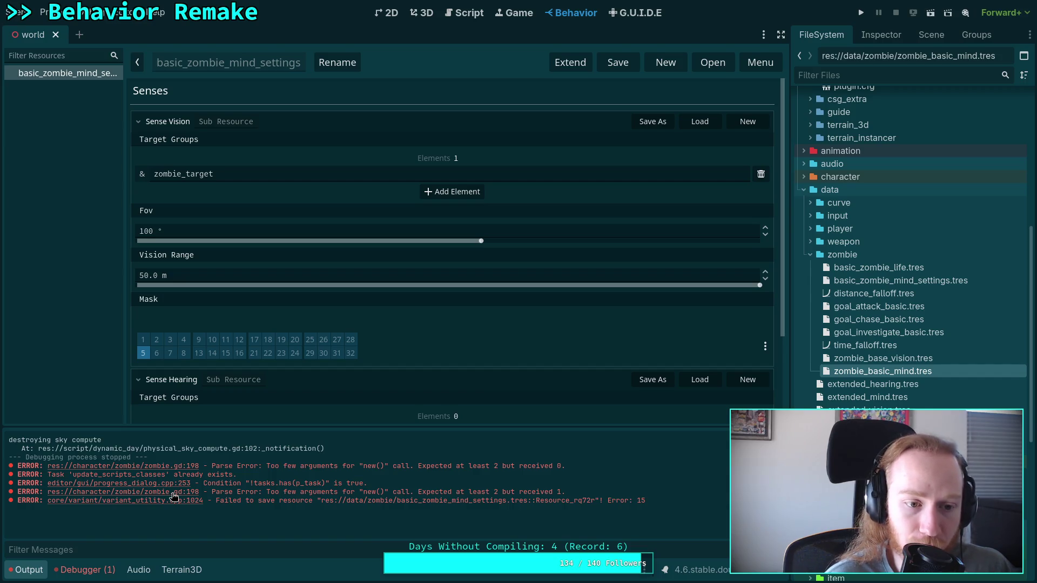
pyautogui.click(27, 570)
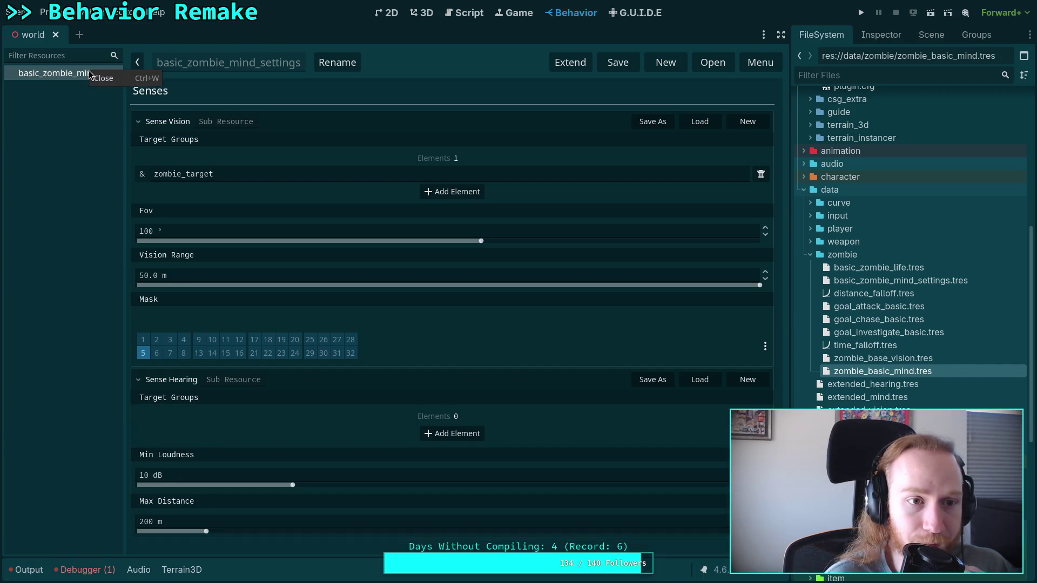
# - Close and reopen basic_zombie_mind_settings.tres, close it again, and return to the 3D view
pyautogui.click(90, 74)
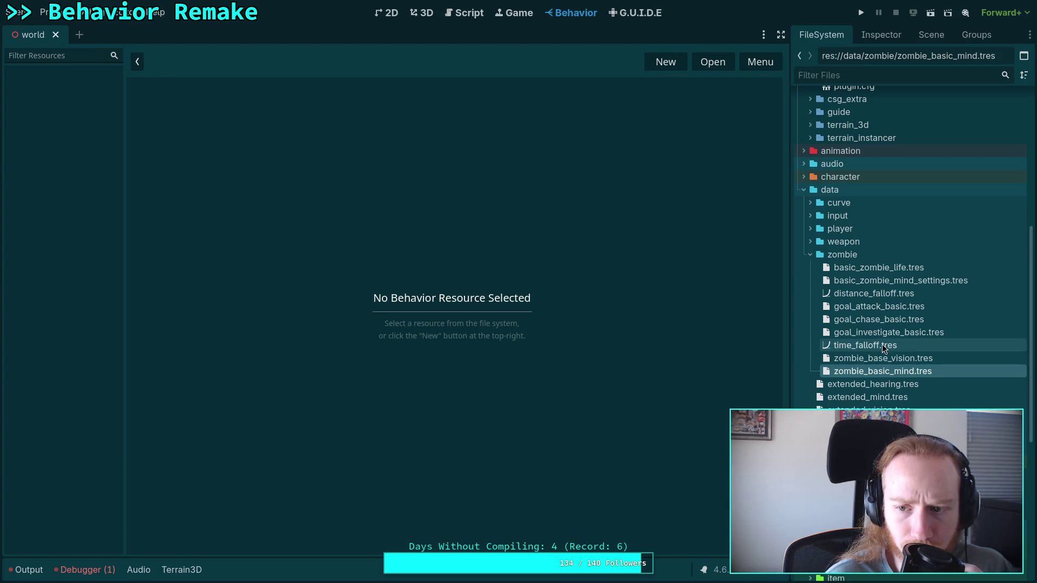
pyautogui.click(907, 286)
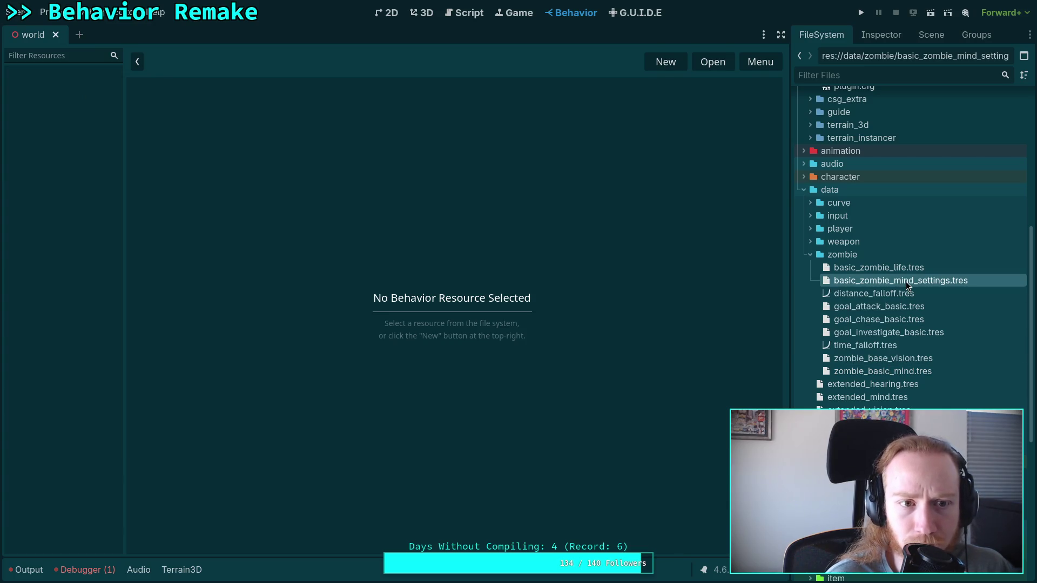
pyautogui.doubleClick(907, 286)
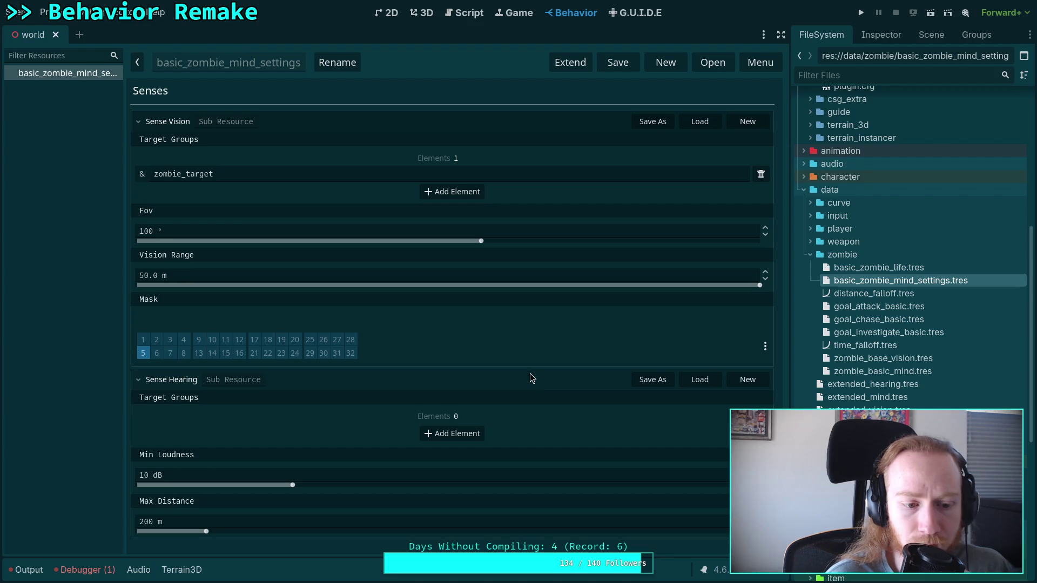
pyautogui.rightClick(76, 75)
pyautogui.click(87, 86)
pyautogui.click(422, 13)
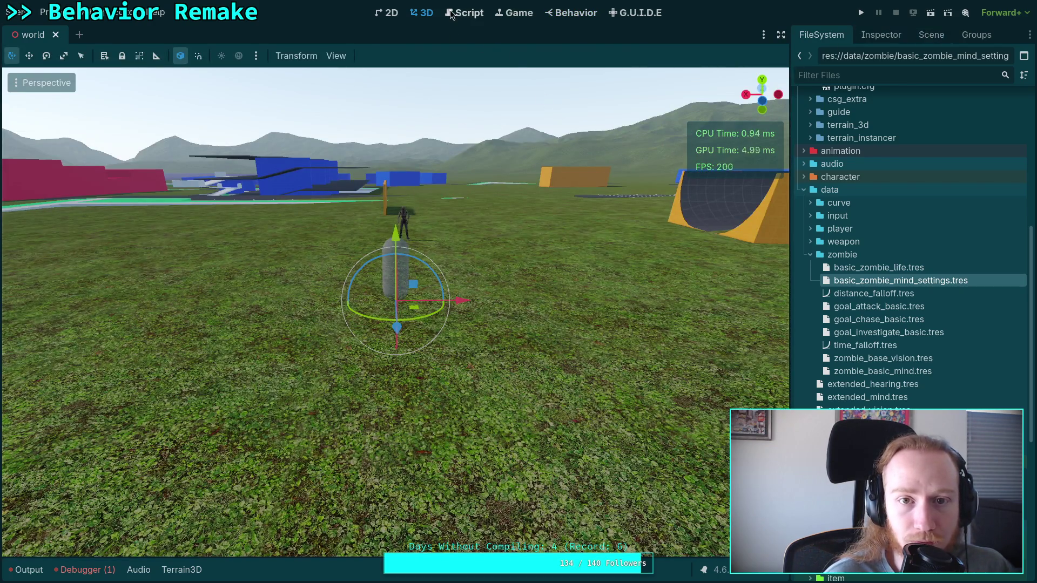
# - Open zombie.gd and insert a preload of the mind settings file after the class_name line
pyautogui.click(465, 12)
pyautogui.click(42, 198)
pyautogui.scroll(6, 407, 358)
pyautogui.scroll(20, 407, 358)
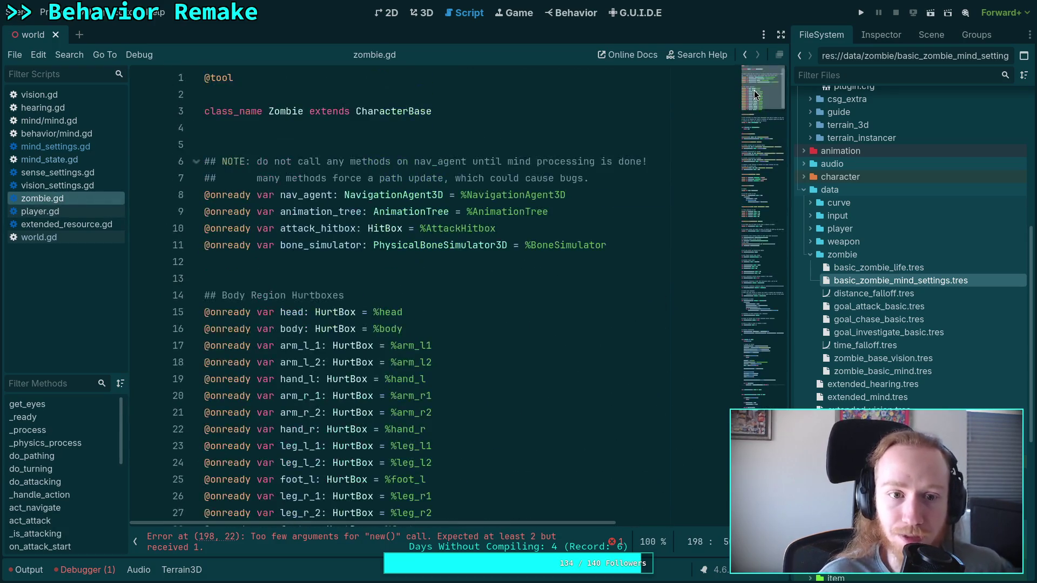
pyautogui.scroll(-1, 588, 258)
pyautogui.scroll(2, 588, 257)
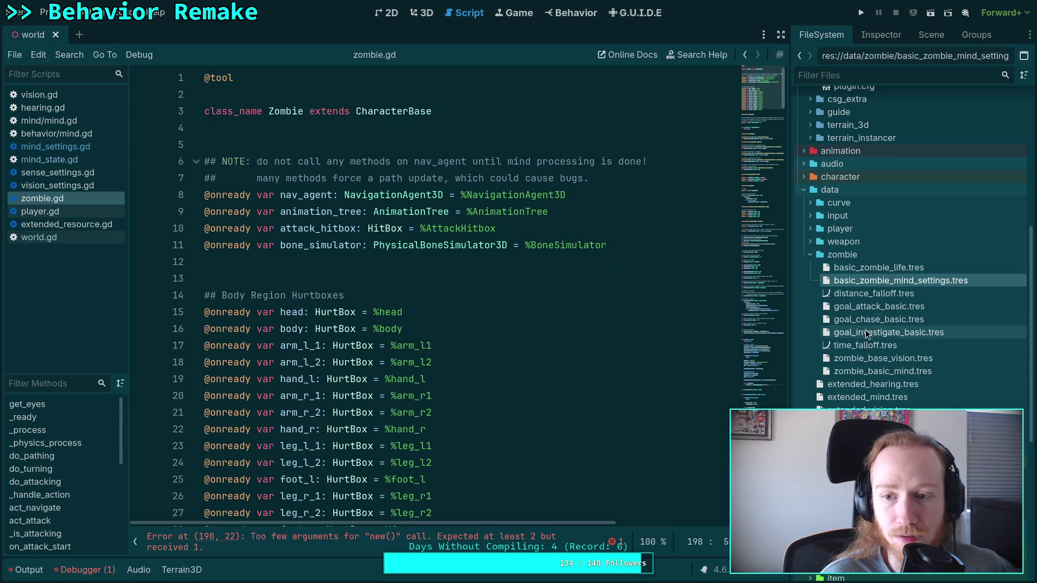
pyautogui.moveTo(895, 285)
pyautogui.mouseDown()
pyautogui.moveTo(702, 265)
pyautogui.moveTo(243, 132)
pyautogui.mouseUp()
pyautogui.click(479, 110)
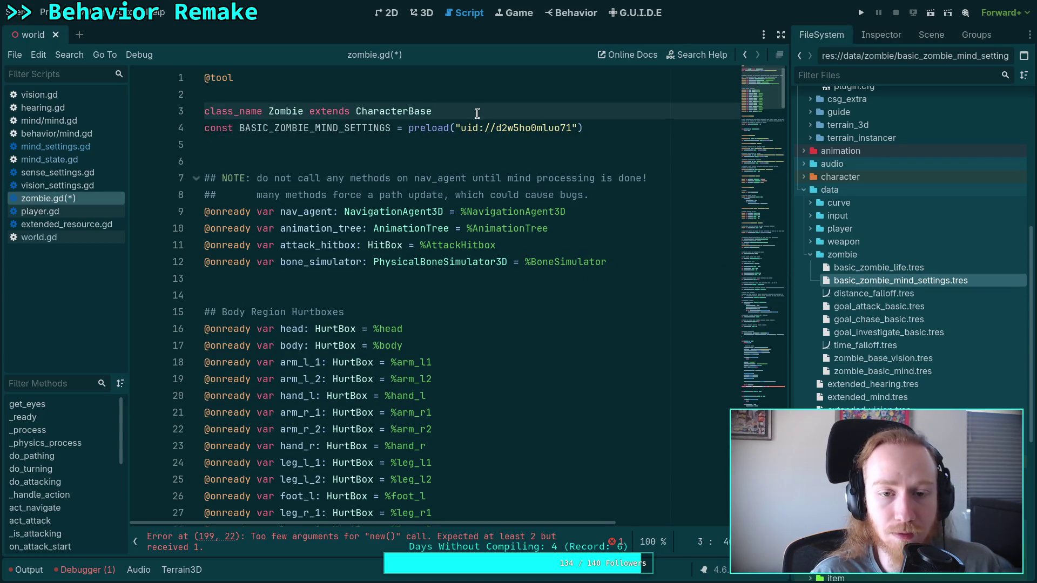
pyautogui.press('Return')
# - Rename the BASIC_ZOMBIE_MIND_SETTINGS constant to DEFAULT_MIND_SETTINGS
pyautogui.click(776, 287)
pyautogui.moveTo(776, 287)
pyautogui.mouseDown()
pyautogui.moveTo(776, 340)
pyautogui.moveTo(751, 63)
pyautogui.mouseUp()
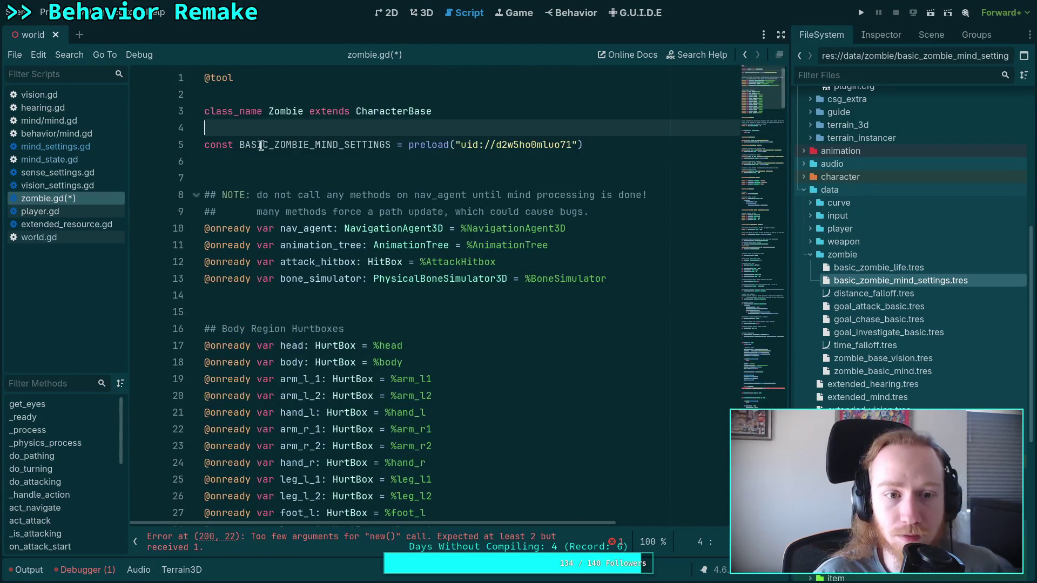
pyautogui.moveTo(240, 145); pyautogui.dragTo(391, 146)
pyautogui.moveTo(239, 145); pyautogui.dragTo(310, 145)
pyautogui.write('DEFAI')
pyautogui.write('LT')
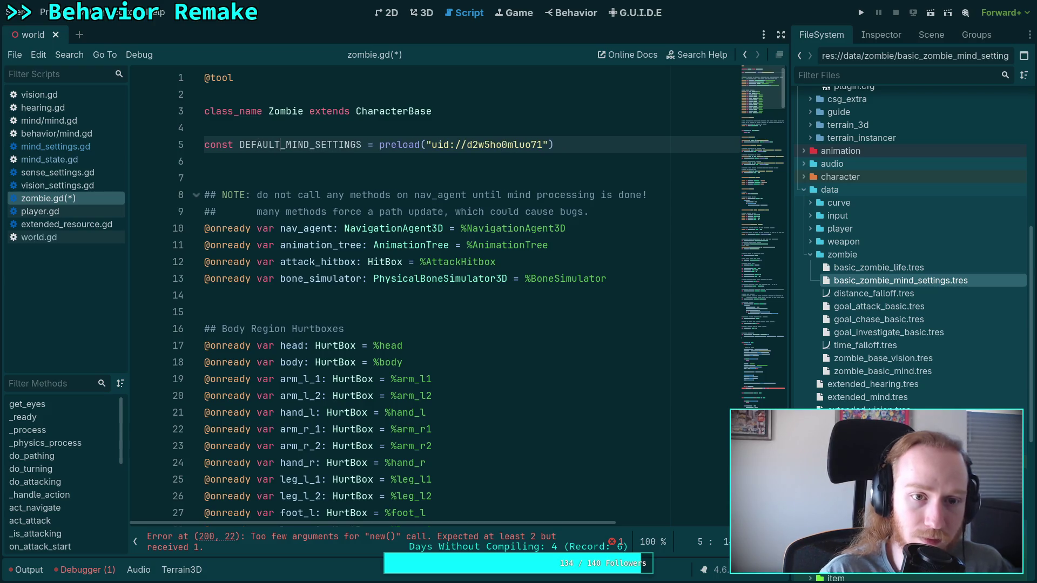
# - Pass DEFAULT_MIND_SETTINGS after self into BehaviorMindState.new on line 200 and save zombie.gd
pyautogui.moveTo(778, 103); pyautogui.dragTo(778, 315)
pyautogui.click(489, 378)
pyautogui.write('D')
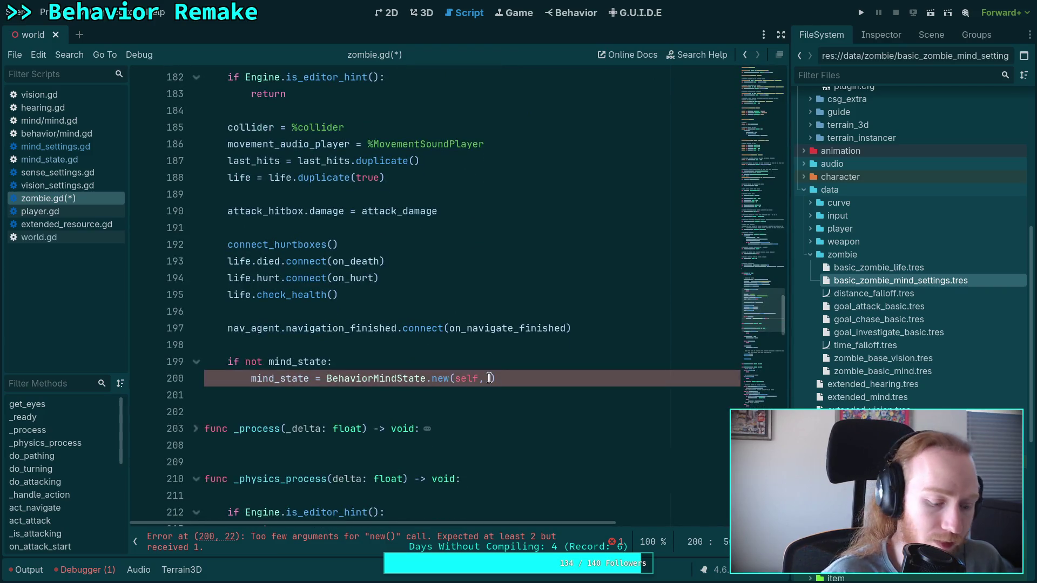
pyautogui.write('EF')
pyautogui.press('Return')
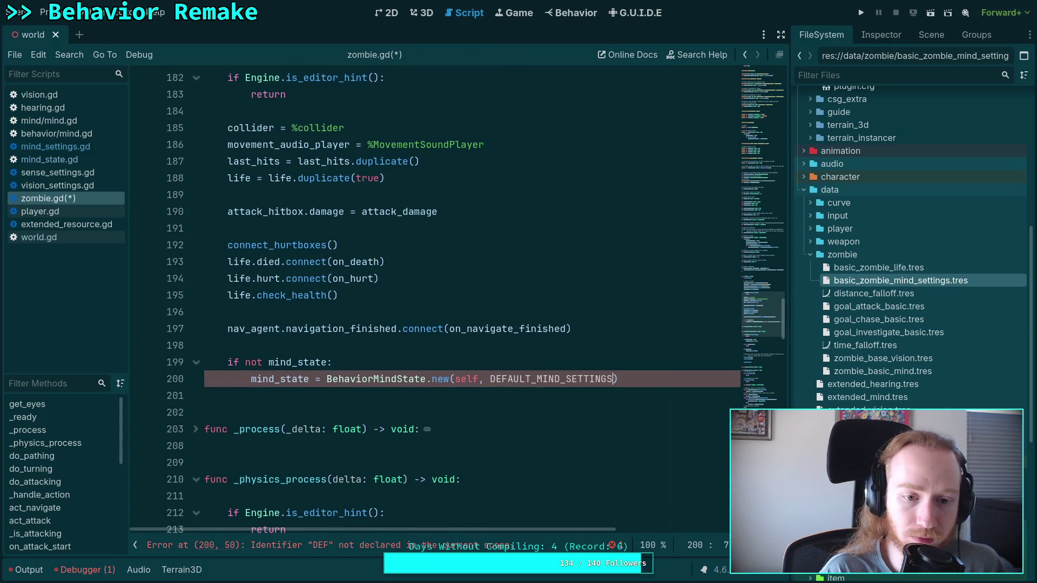
pyautogui.hotkey('ctrl', 's')
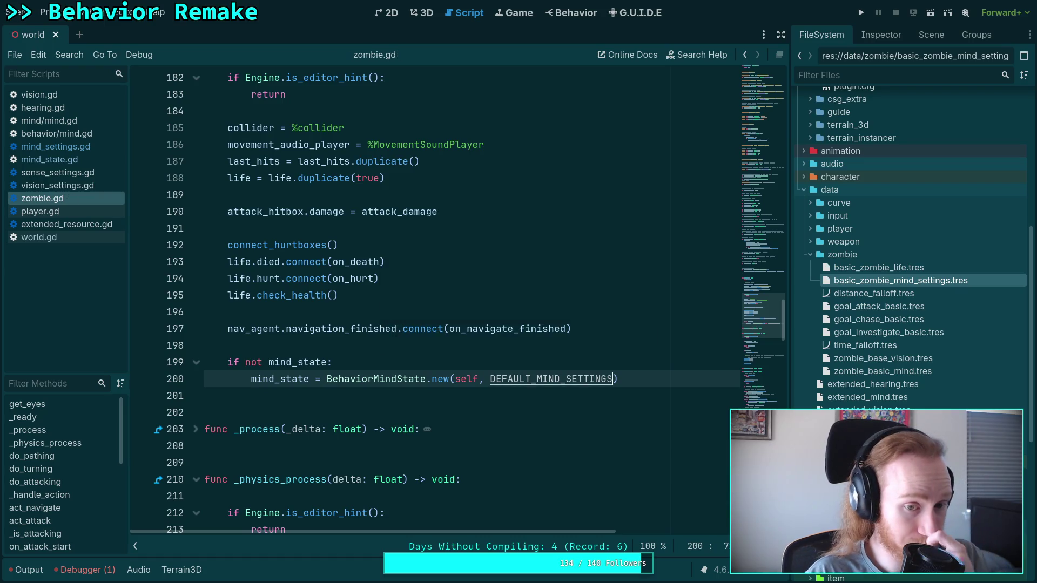
pyautogui.scroll(-2, 452, 332)
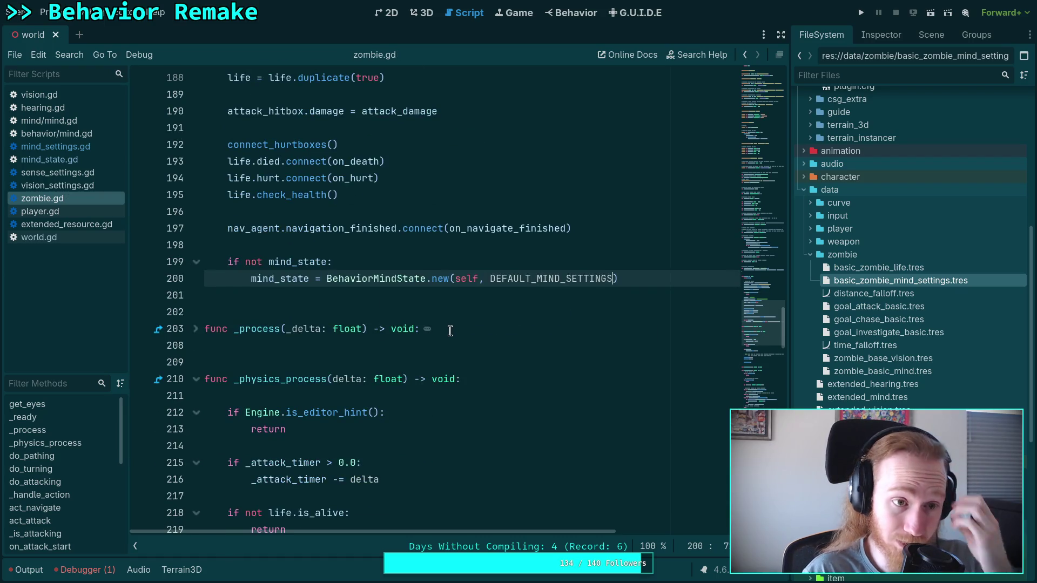
# - Run the game with F5, then reopen the Zombie Game project from the Project Manager
pyautogui.press('F5')
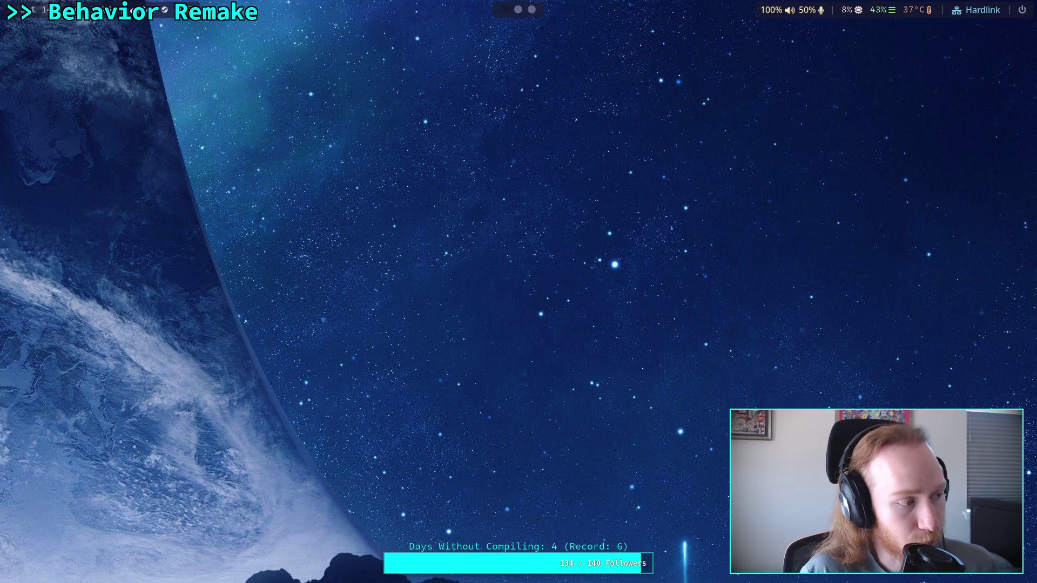
pyautogui.click(630, 149)
pyautogui.click(763, 149)
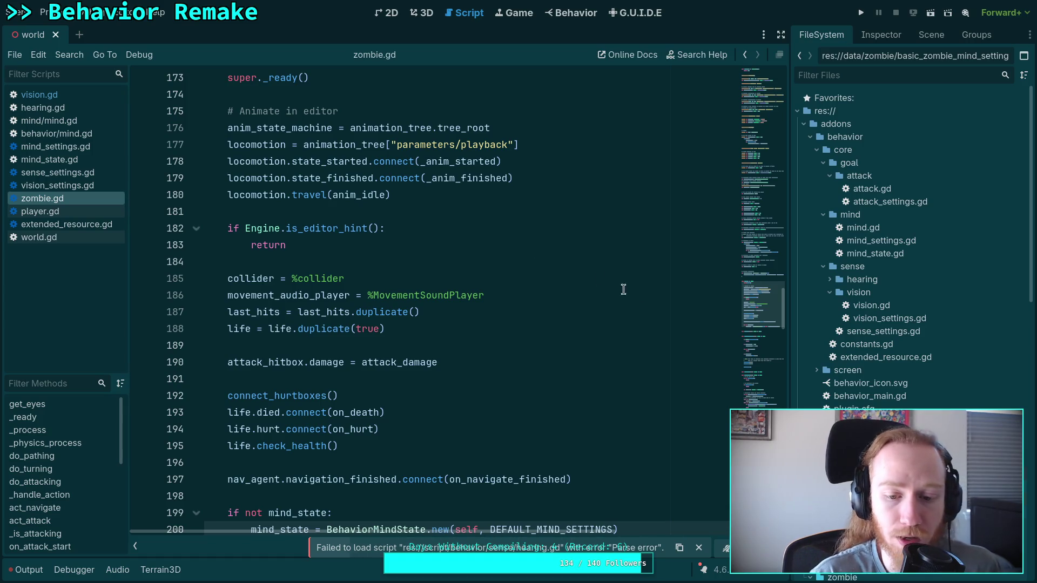
# - Show the Output log and jump to the hearing.gd line 2 parse error
pyautogui.click(27, 570)
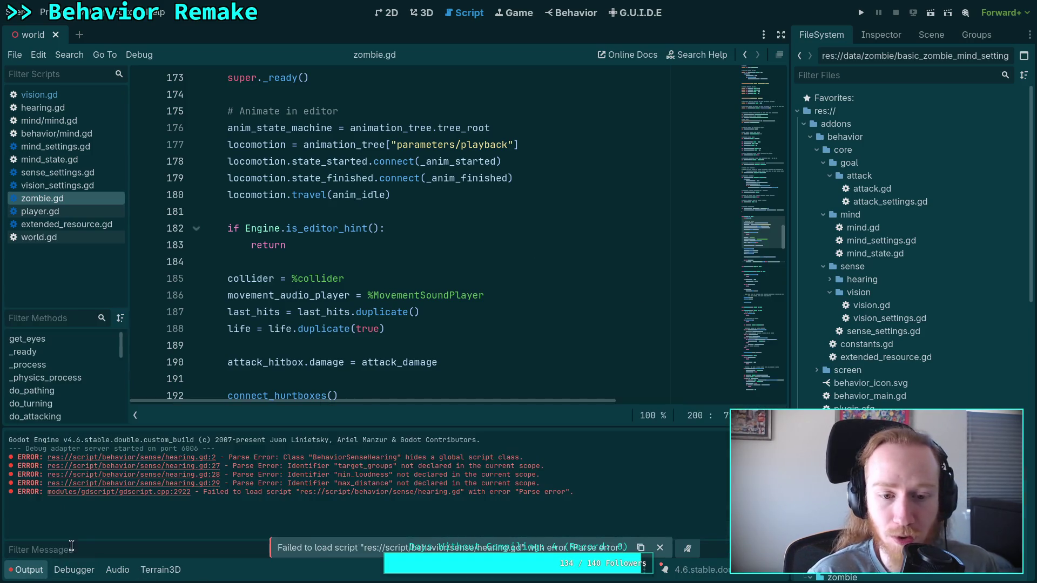
pyautogui.click(166, 458)
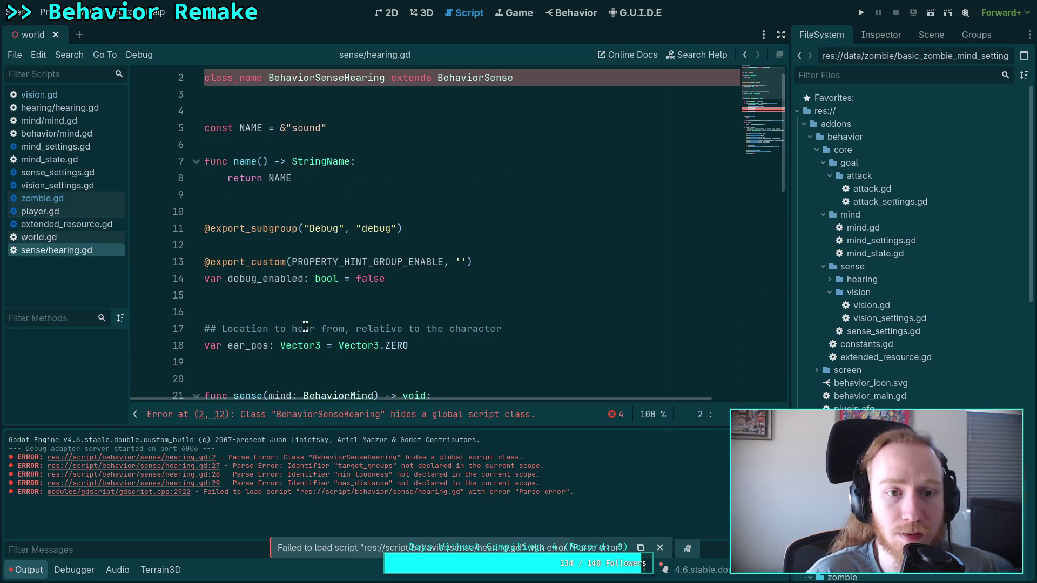
pyautogui.scroll(-10, 578, 269)
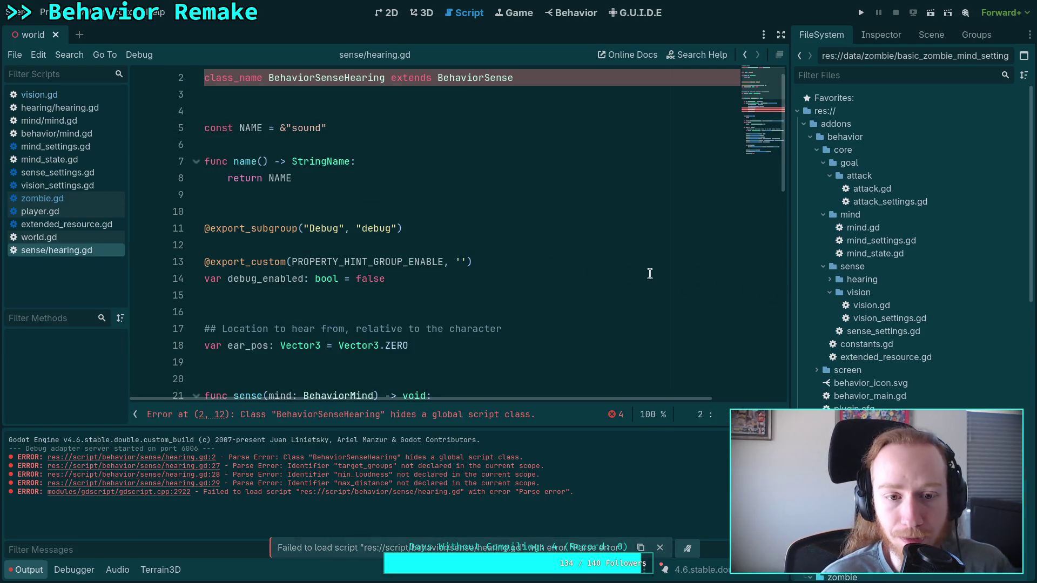
pyautogui.scroll(6, 579, 270)
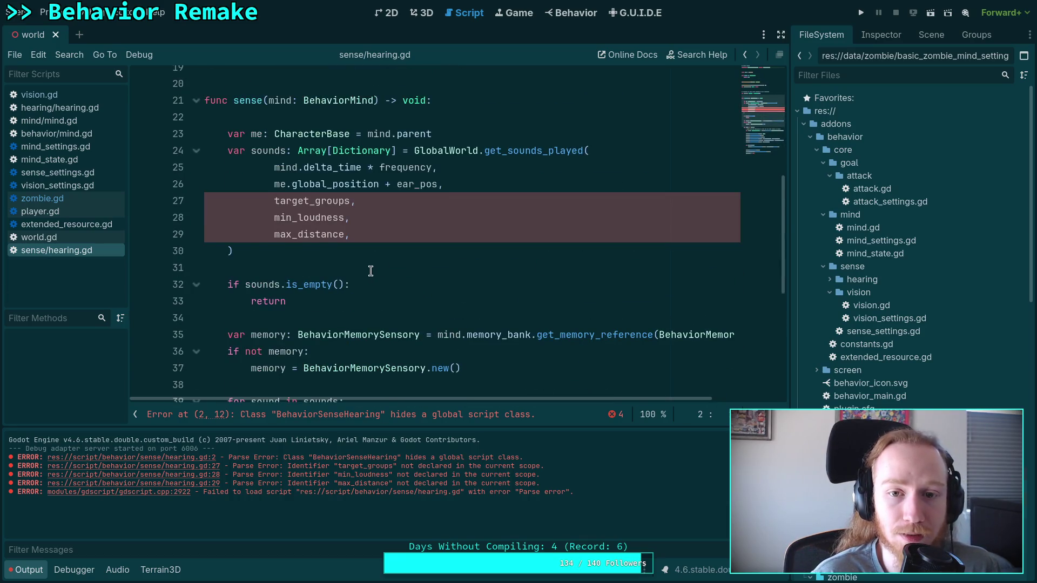
pyautogui.scroll(-2, 370, 270)
# - Collapse the Output panel, review hearing.gd, and close the sense/hearing.gd script
pyautogui.click(13, 575)
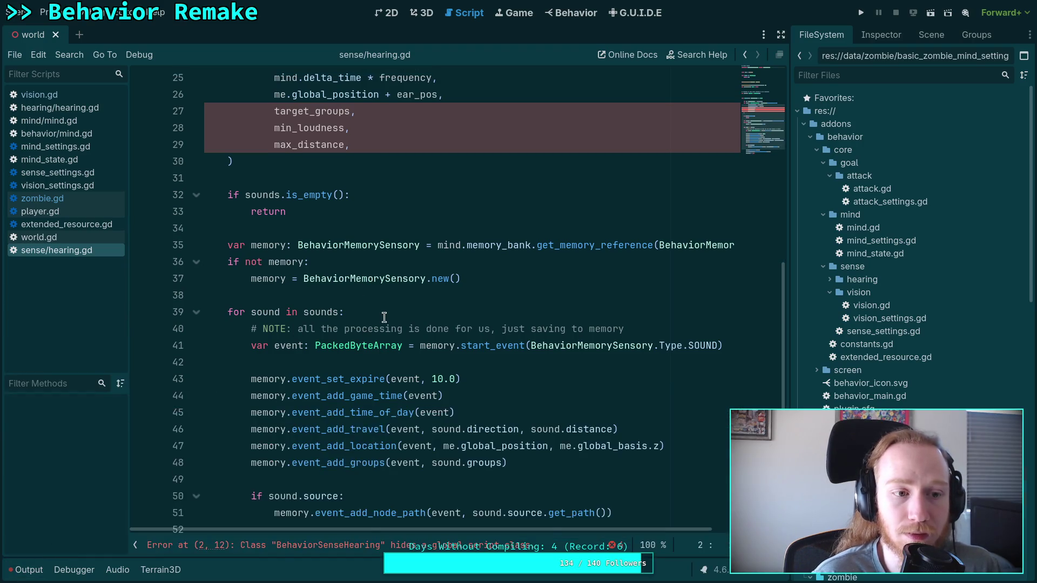
pyautogui.scroll(8, 384, 319)
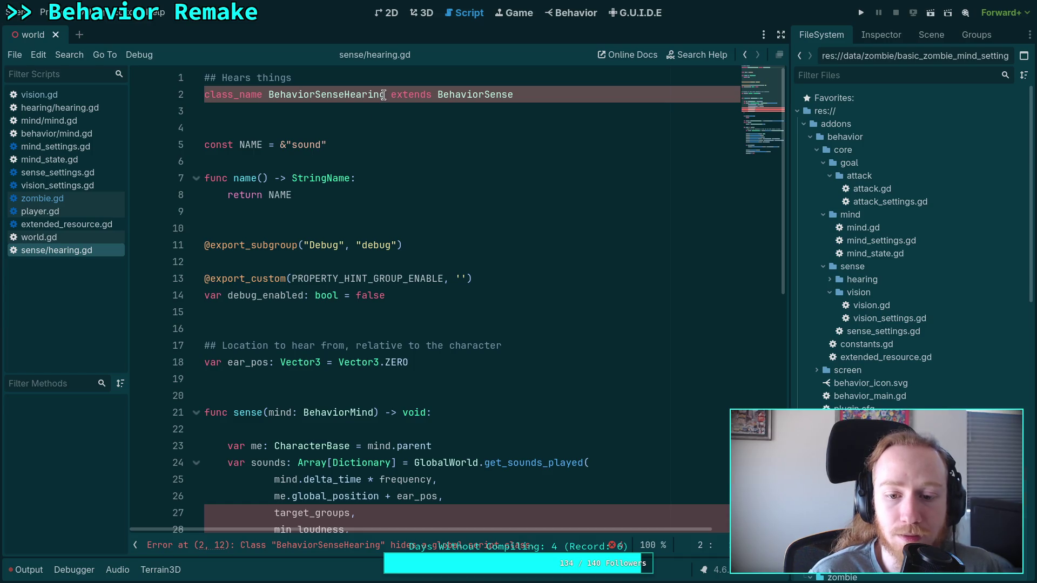
pyautogui.scroll(-10, 832, 324)
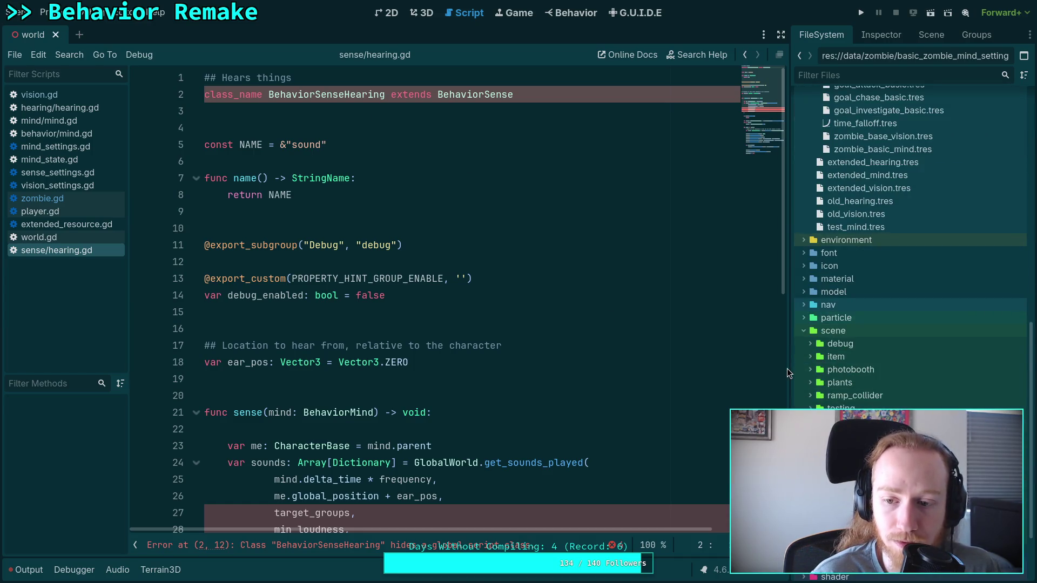
pyautogui.scroll(-4, 847, 381)
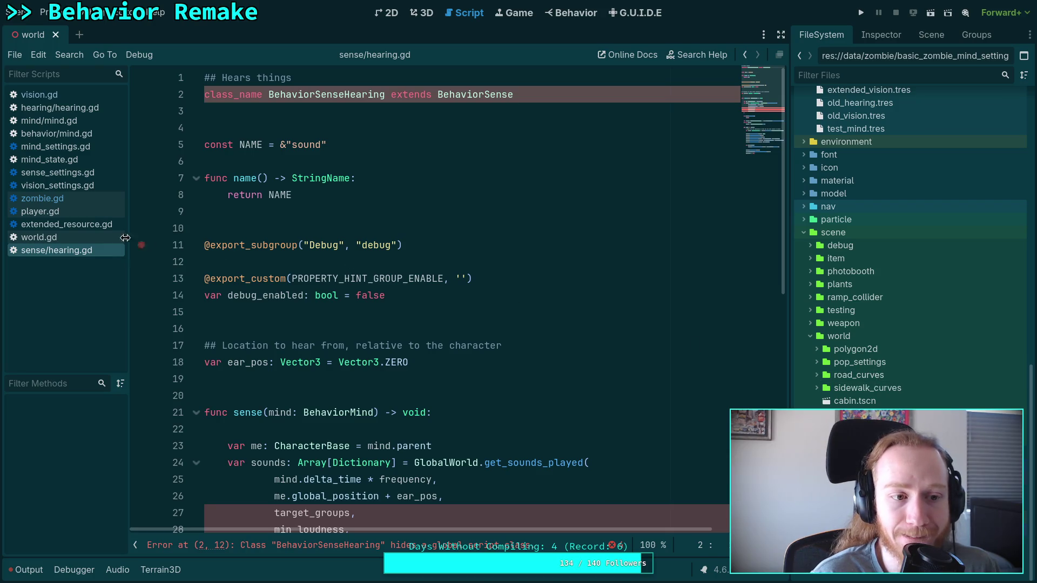
pyautogui.rightClick(81, 251)
pyautogui.click(97, 291)
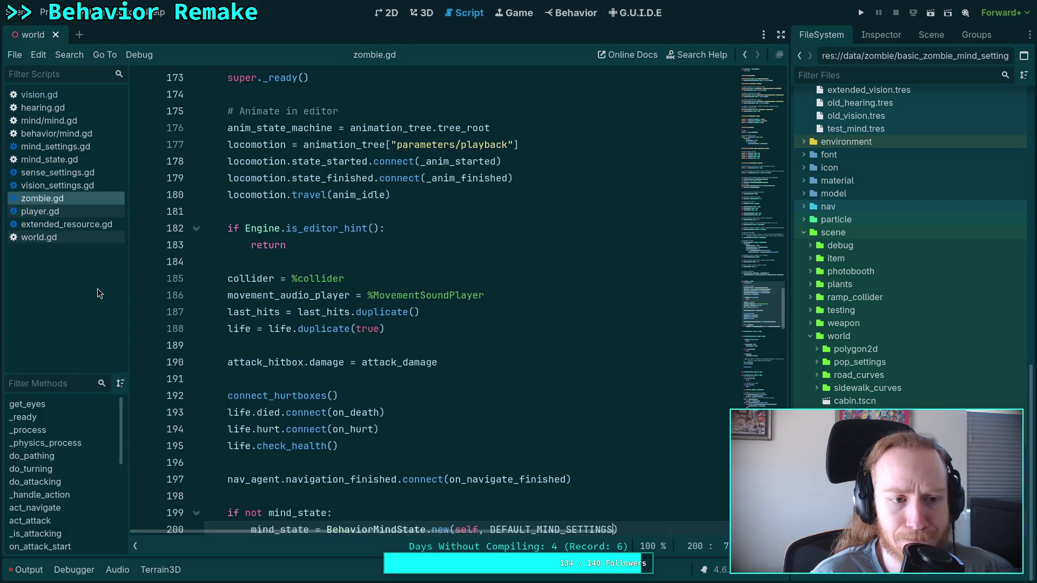
# - Review mind_state.gd's constructor and vision_settings.gd's fields, then return to zombie.gd
pyautogui.scroll(5, 440, 294)
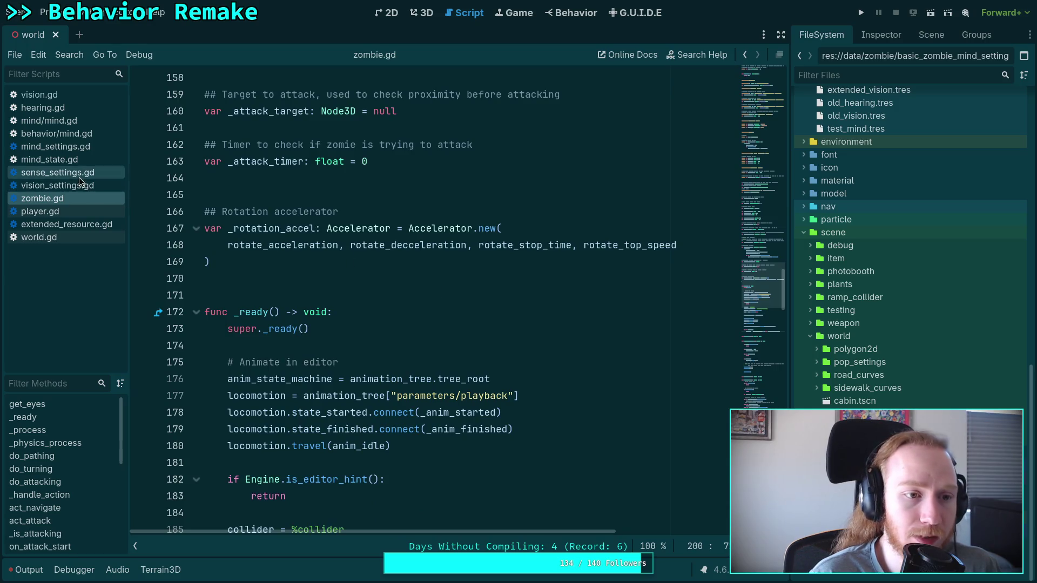
pyautogui.click(81, 159)
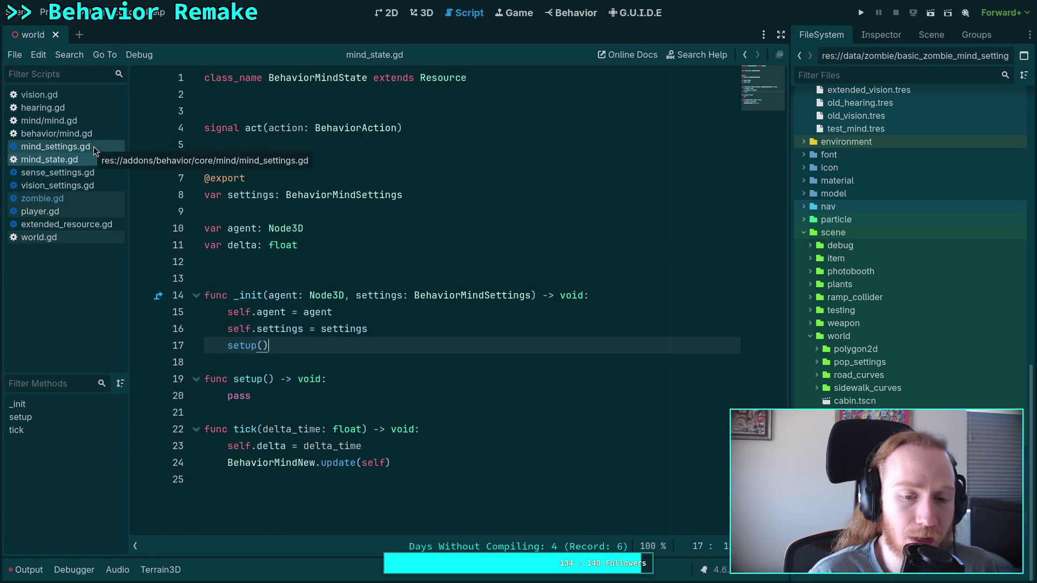
pyautogui.click(75, 185)
pyautogui.scroll(-2, 204, 220)
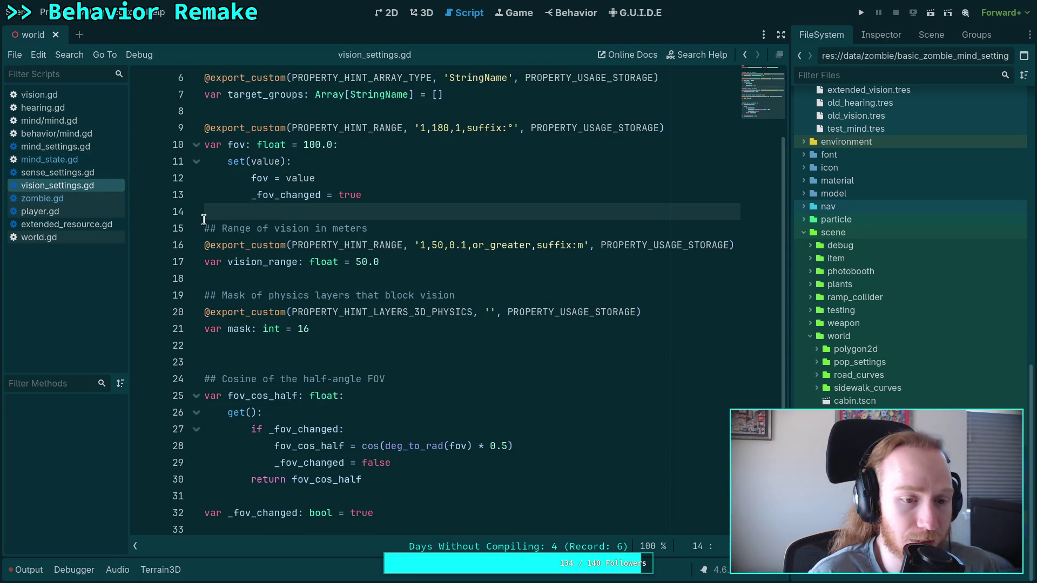
pyautogui.click(49, 199)
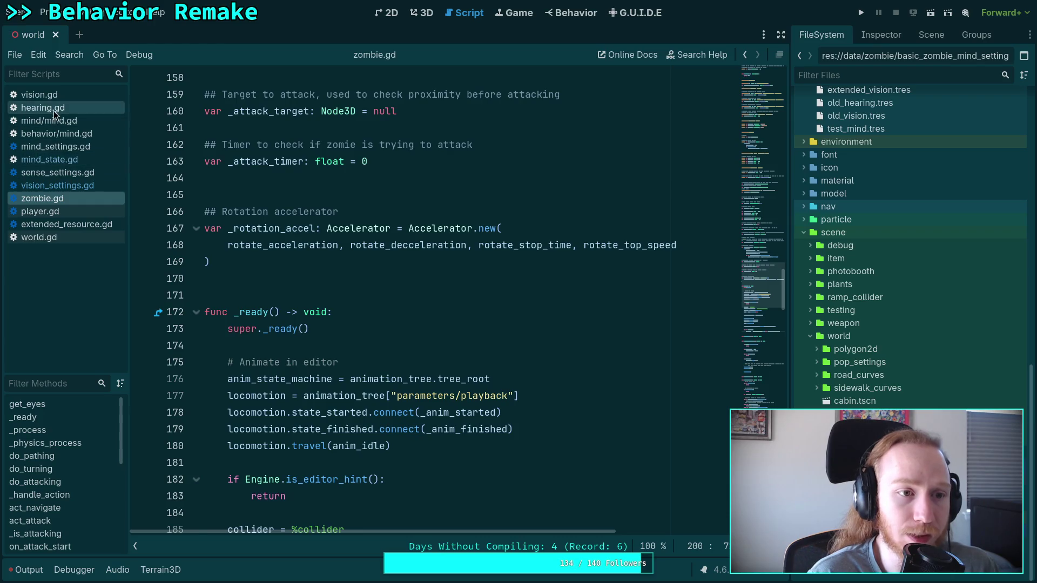
# - Open vision.gd and review its sight logic around line 48
pyautogui.click(39, 94)
pyautogui.scroll(6, 305, 246)
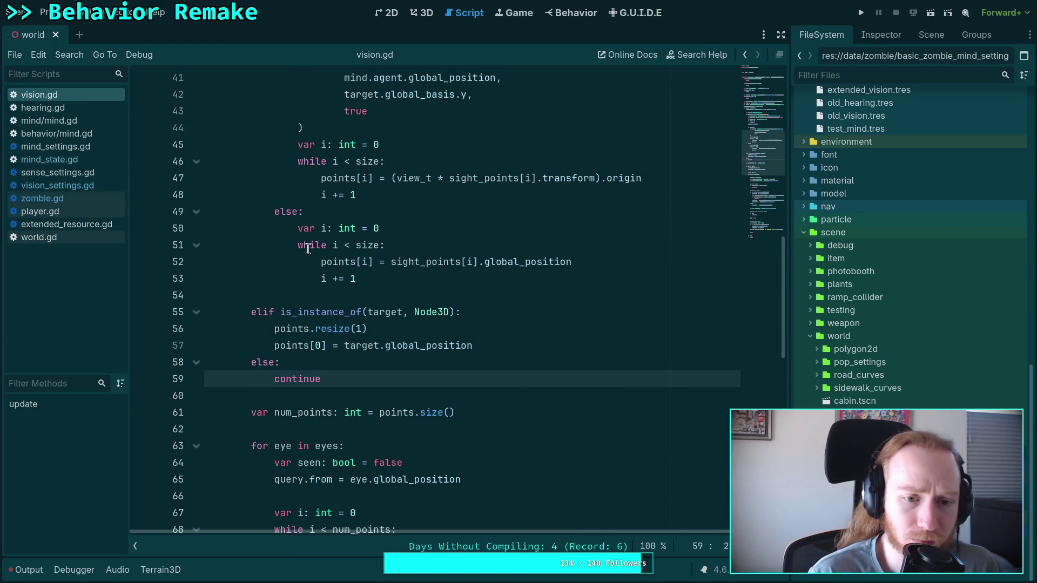
pyautogui.scroll(3, 307, 248)
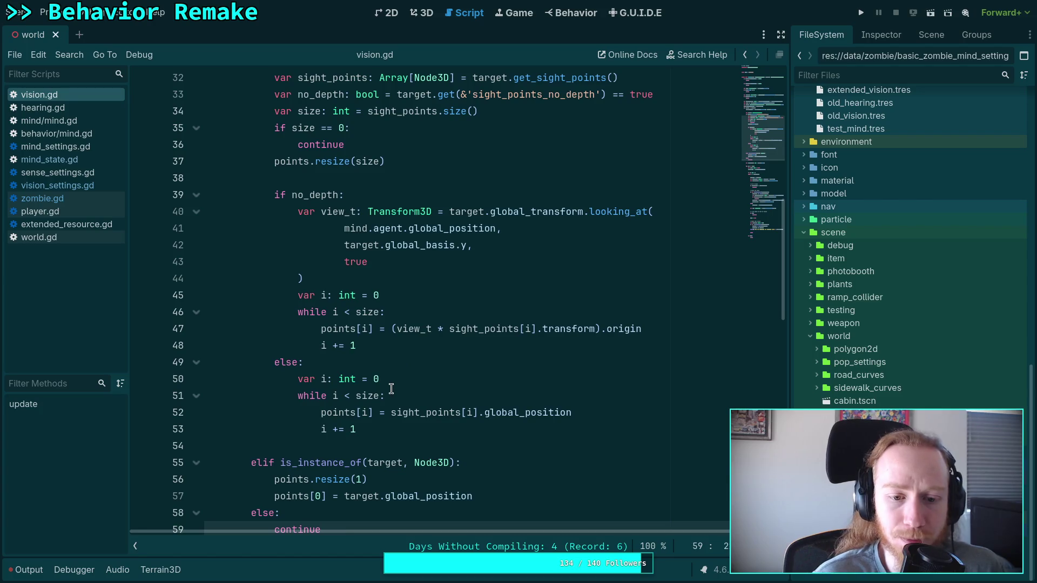
pyautogui.click(324, 346)
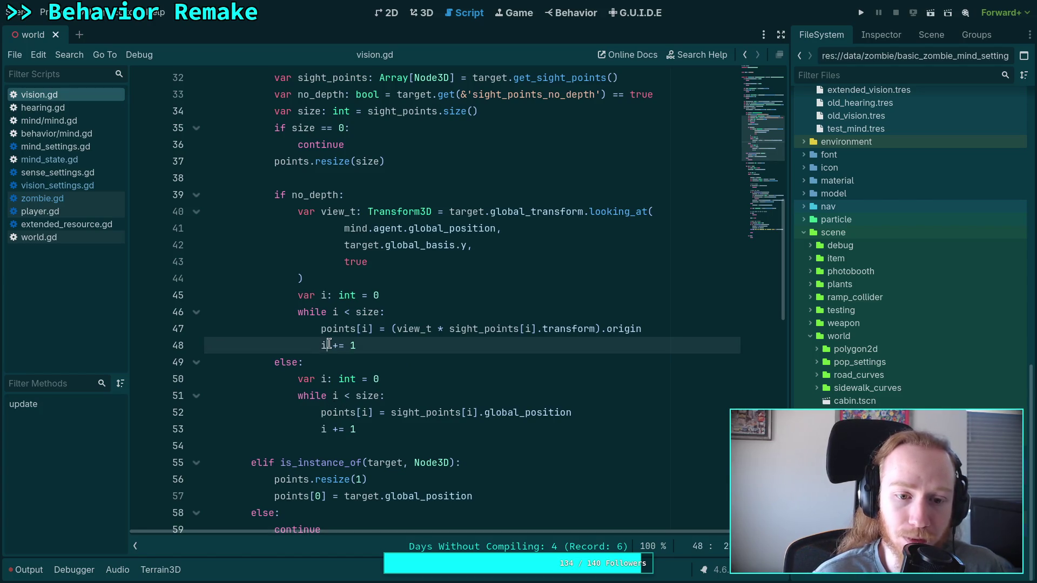
pyautogui.scroll(3, 449, 369)
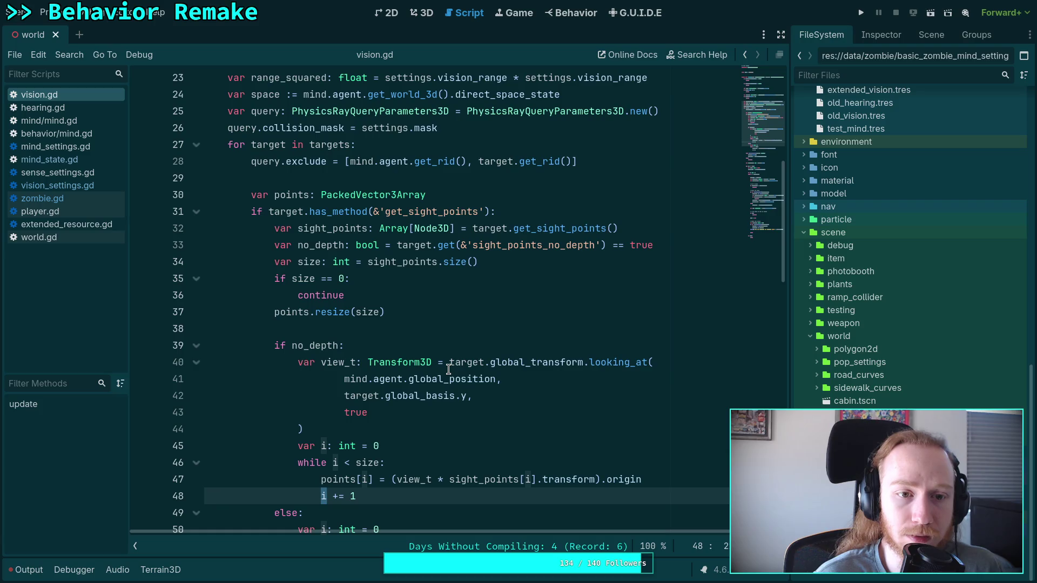
pyautogui.scroll(-12, 448, 369)
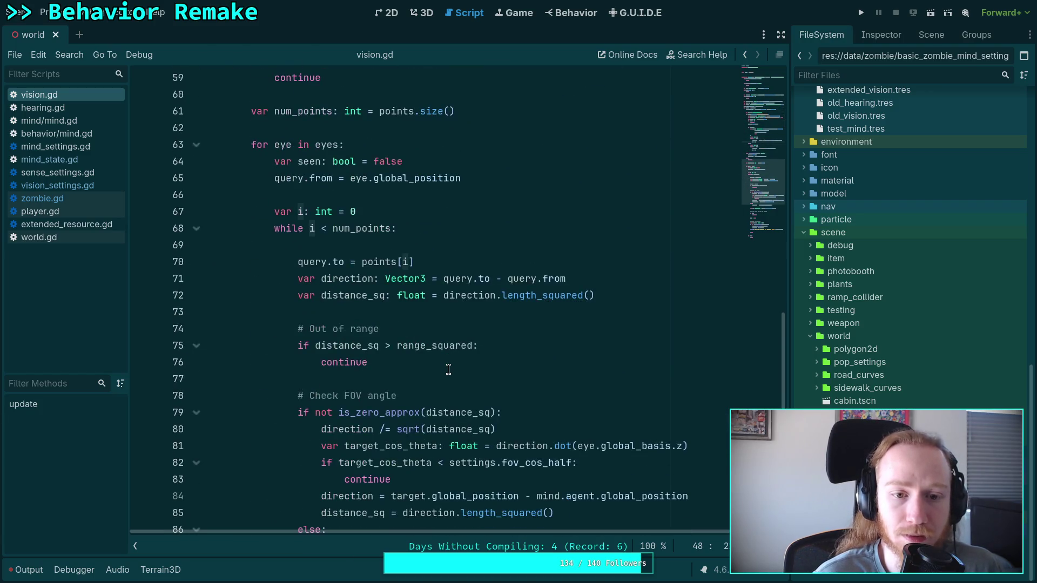
# - Examine the per-eye raycast loop and its counter around line 67
pyautogui.click(298, 211)
pyautogui.scroll(-5, 409, 300)
pyautogui.scroll(-3, 409, 299)
pyautogui.scroll(6, 411, 297)
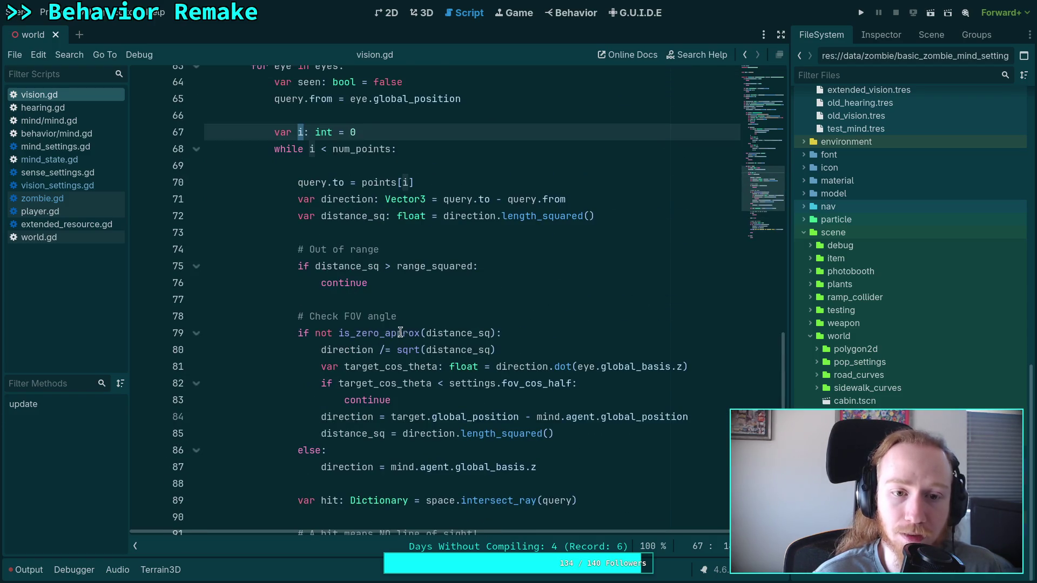
pyautogui.scroll(1, 411, 322)
pyautogui.scroll(-6, 462, 228)
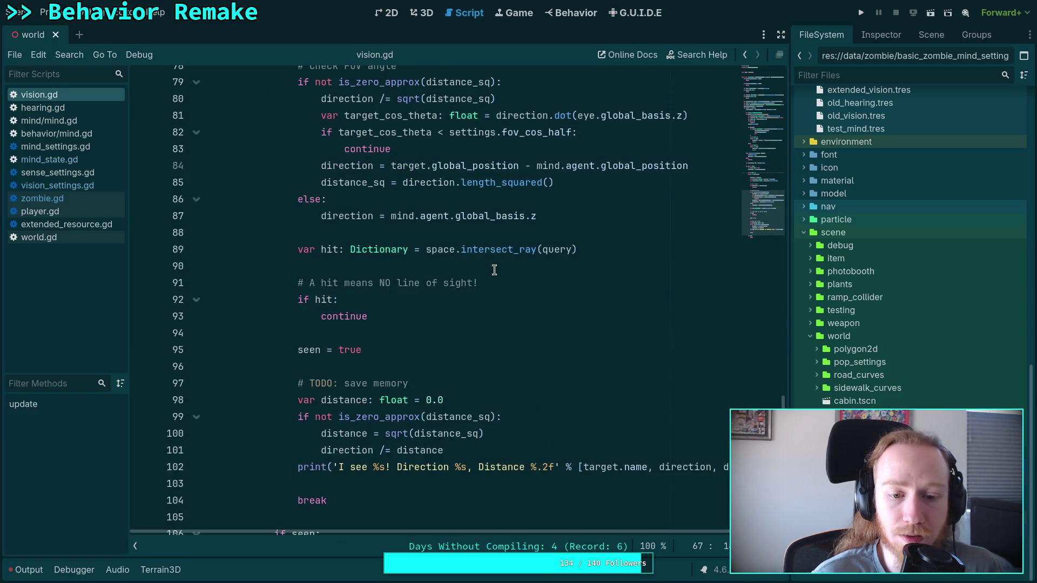
pyautogui.scroll(-1, 494, 270)
pyautogui.scroll(9, 494, 270)
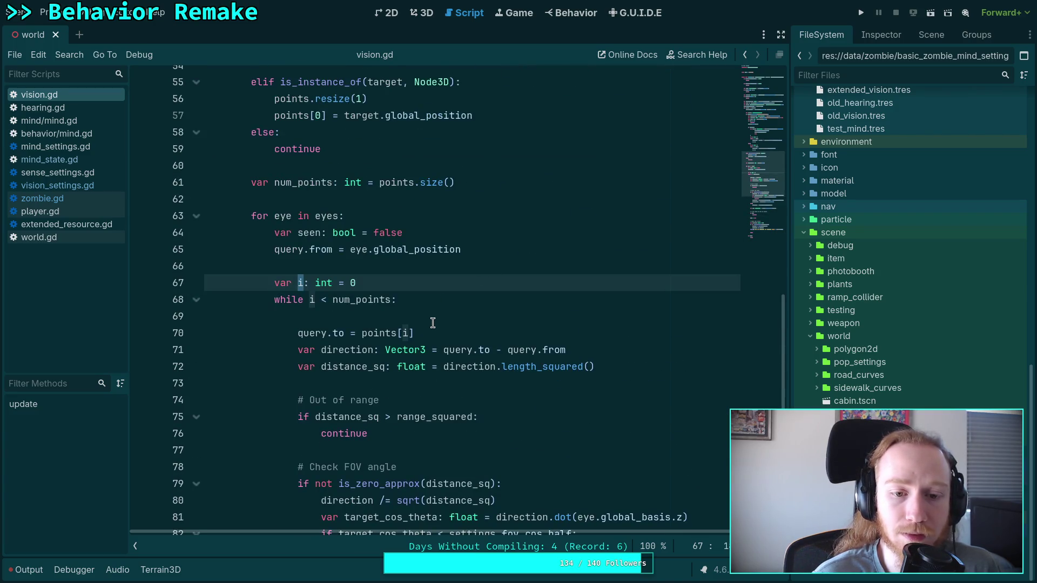
pyautogui.scroll(2, 432, 323)
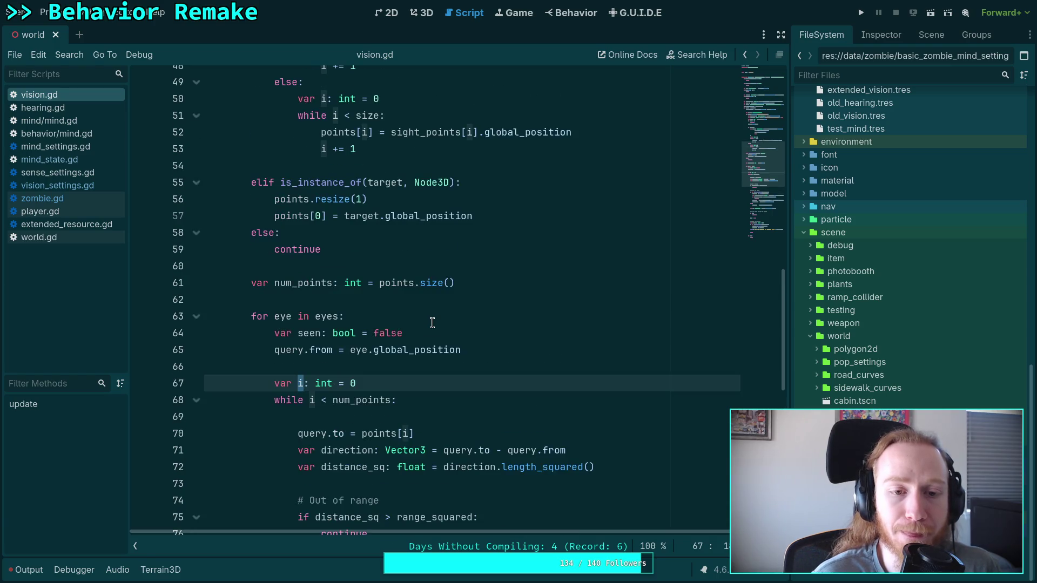
# - Add 'i += 1' below 'query.to = points[i]' on line 71 and save vision.gd
pyautogui.click(481, 433)
pyautogui.press('Return')
pyautogui.write('i += 1')
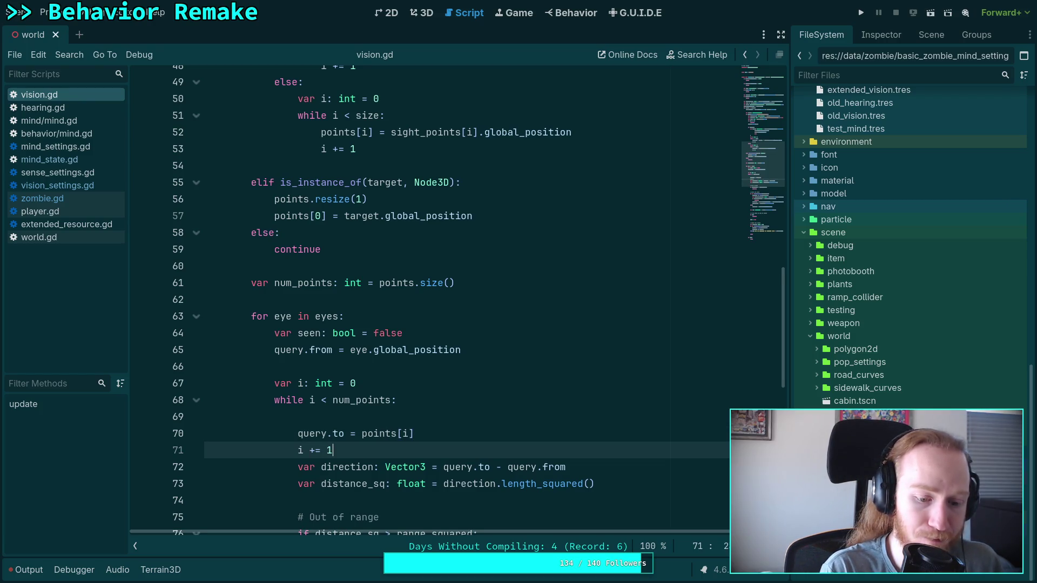
pyautogui.hotkey('ctrl', 's')
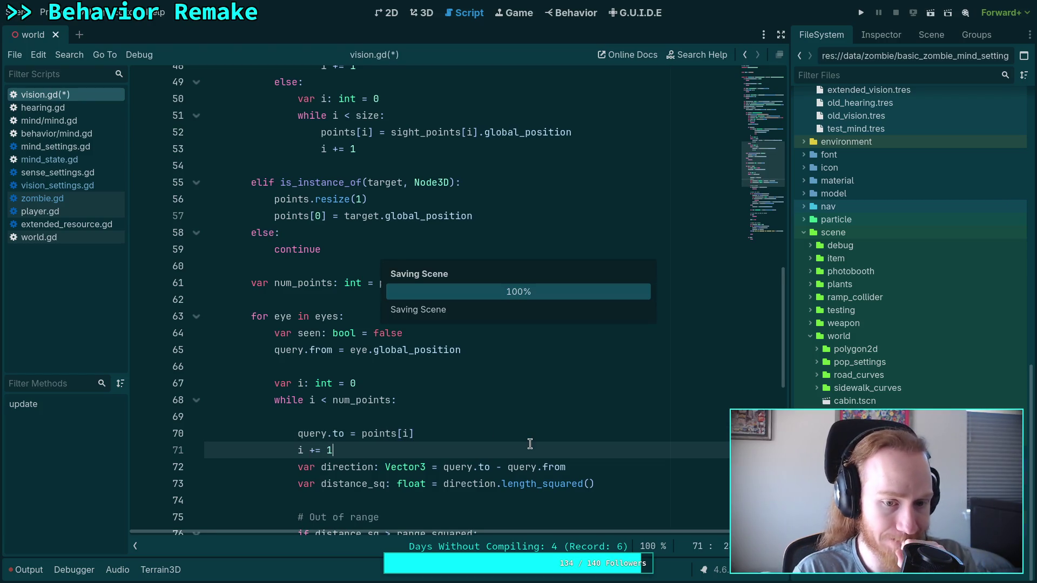
# - Run the project to test zombie vision, then pause the game
pyautogui.scroll(-8, 530, 440)
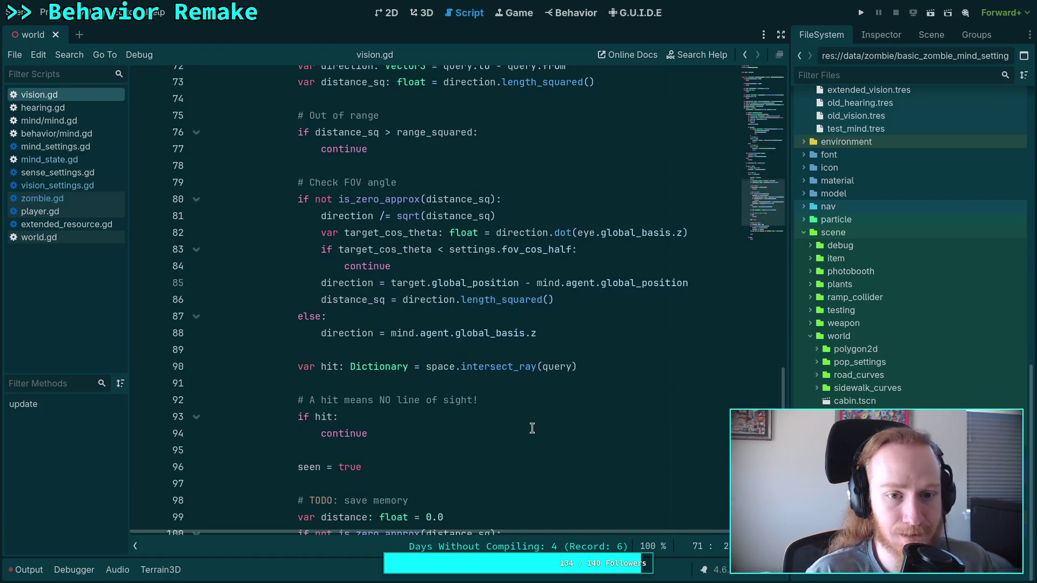
pyautogui.scroll(-3, 532, 428)
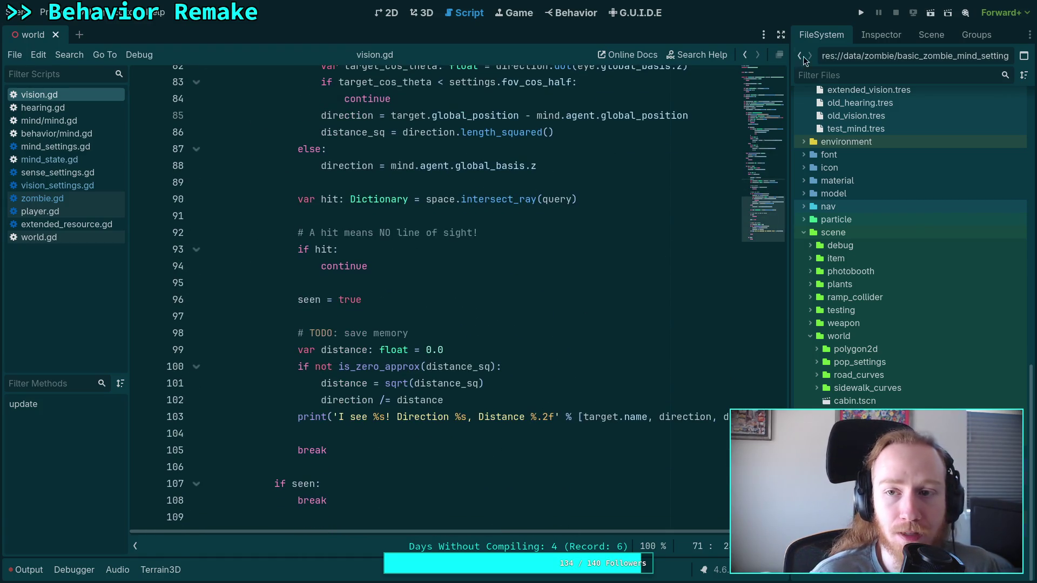
pyautogui.click(861, 12)
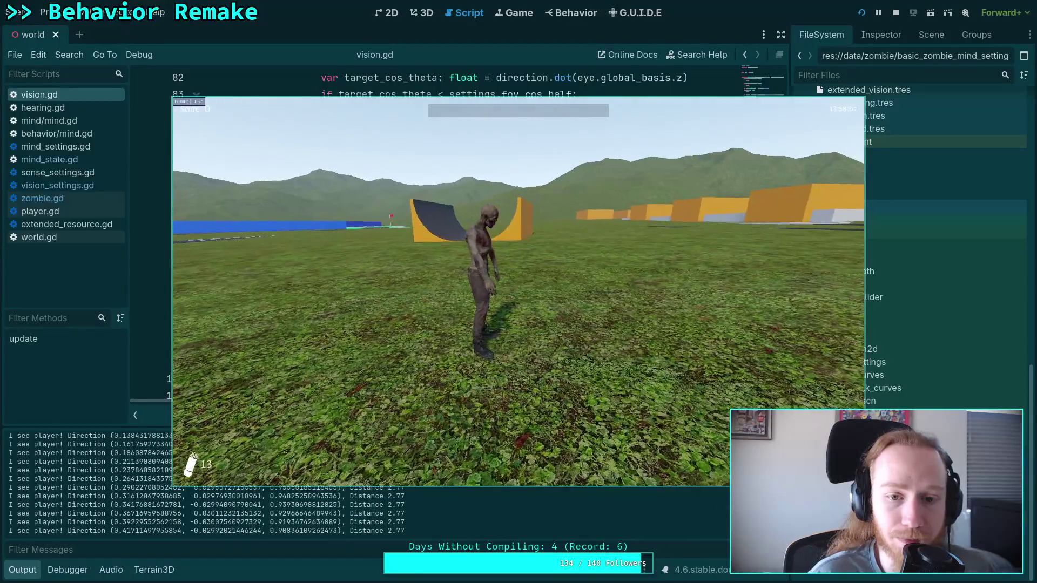
pyautogui.press('Escape')
# - Exit the game, read the intersect_ray and variable tooltips in vision.gd, then show the world scene tree
pyautogui.click(529, 311)
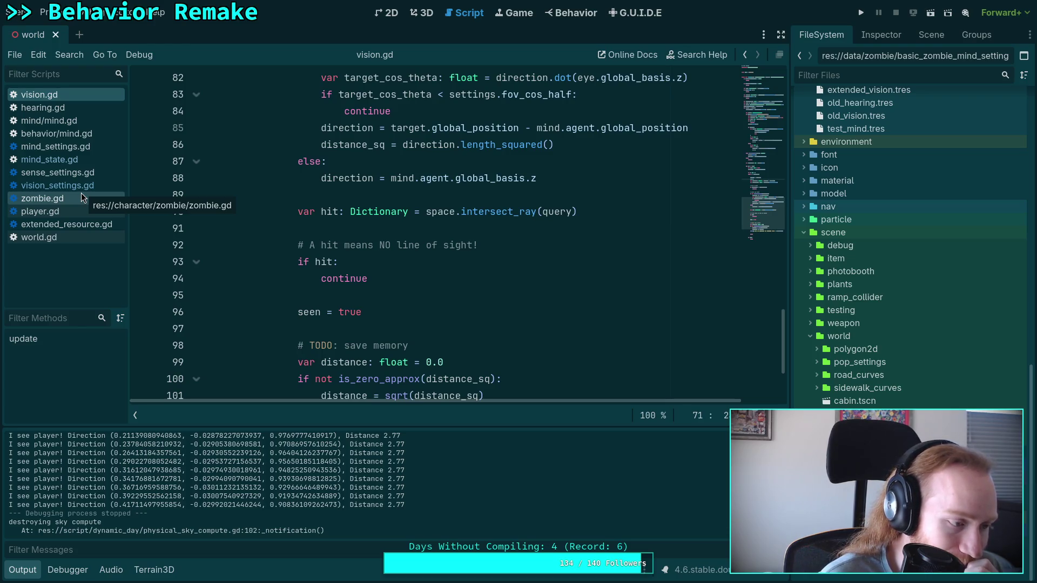
pyautogui.moveTo(478, 211)
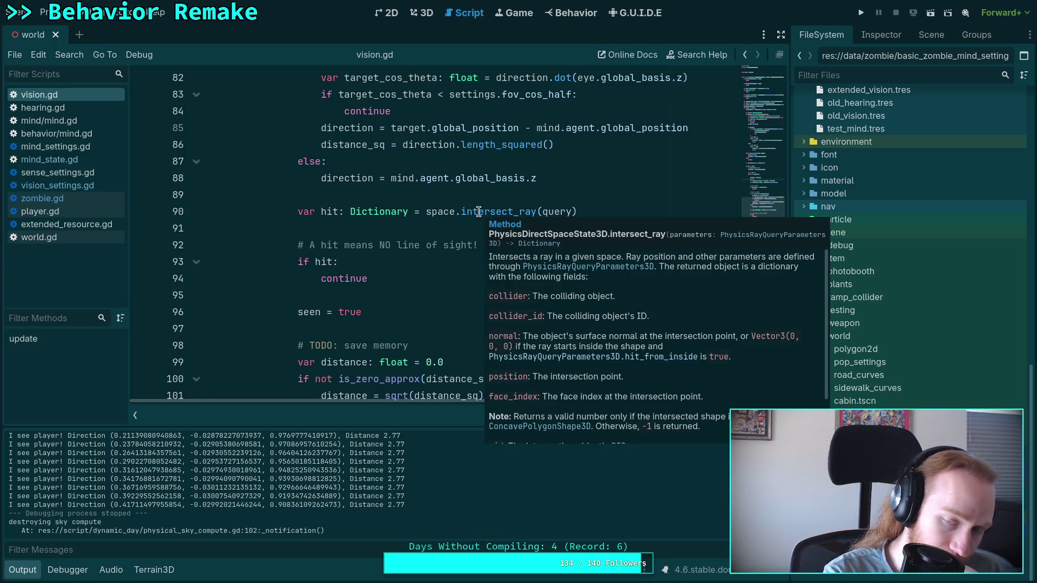
pyautogui.scroll(4, 487, 278)
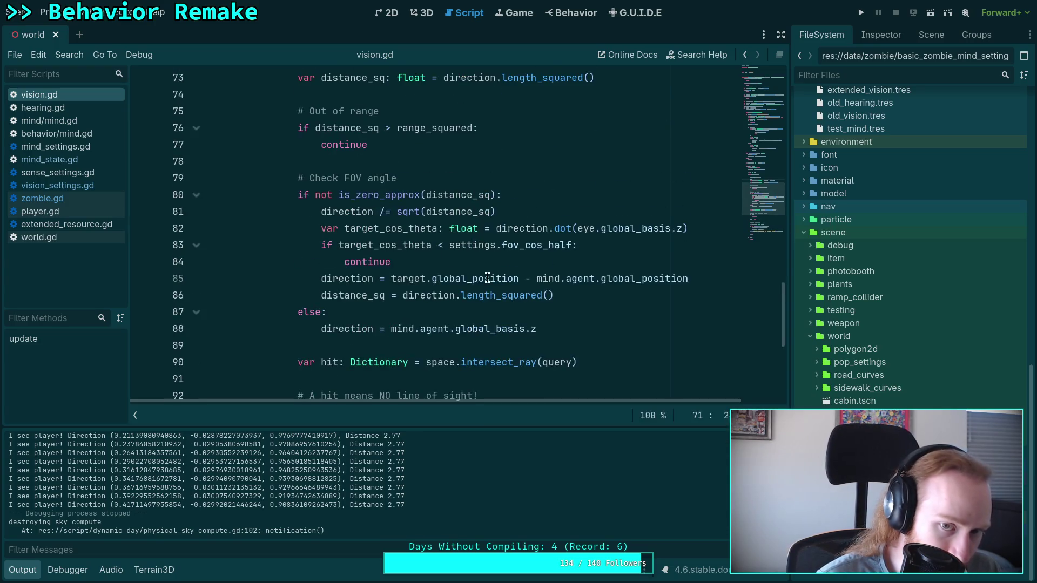
pyautogui.scroll(1, 487, 278)
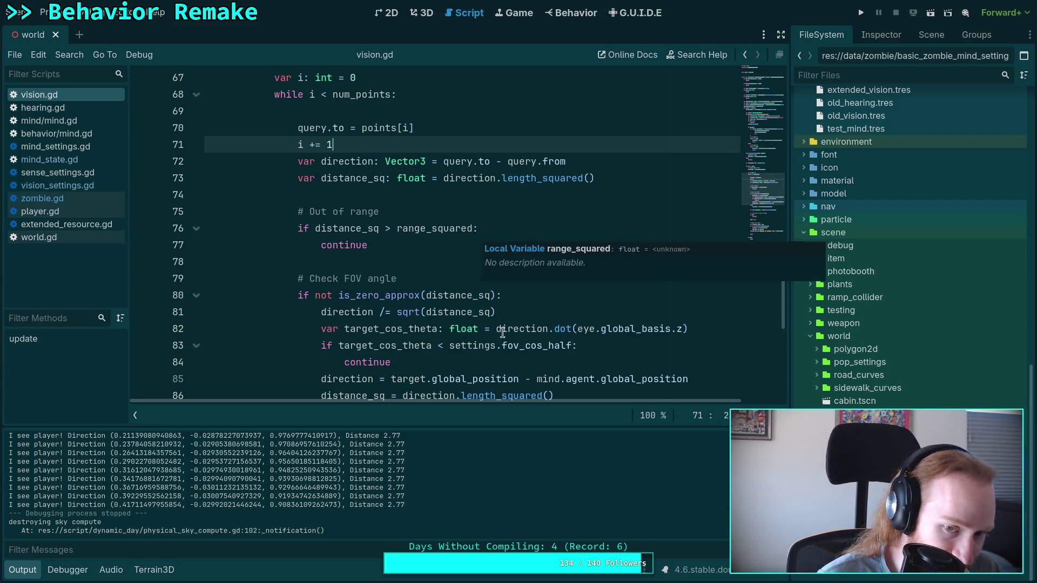
pyautogui.moveTo(515, 332)
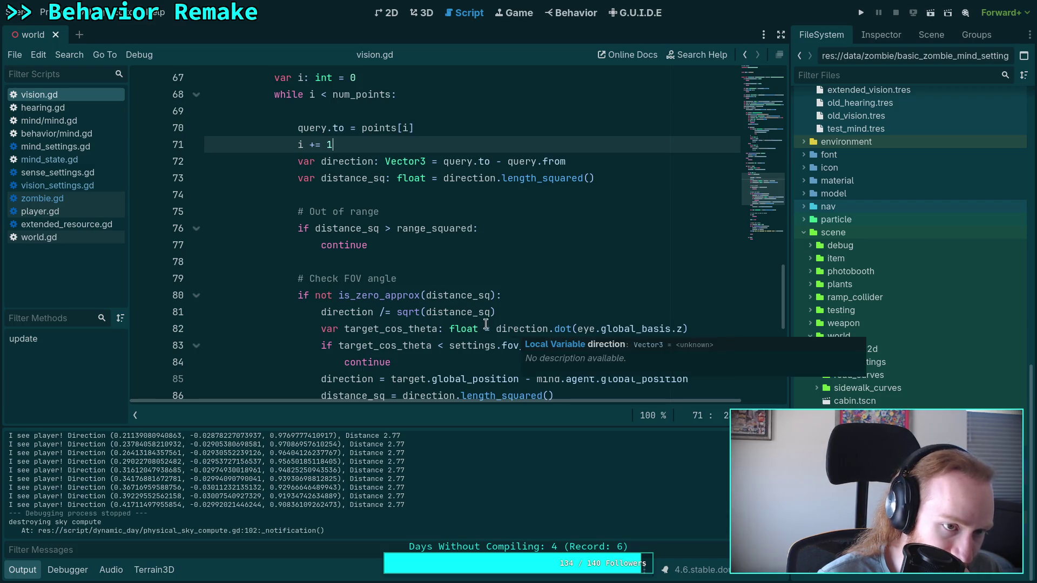
pyautogui.click(927, 38)
# - Open the zombie scene, expand Skeleton3D and BoneSimulator, and collapse each arm, leg and hand bone
pyautogui.click(865, 185)
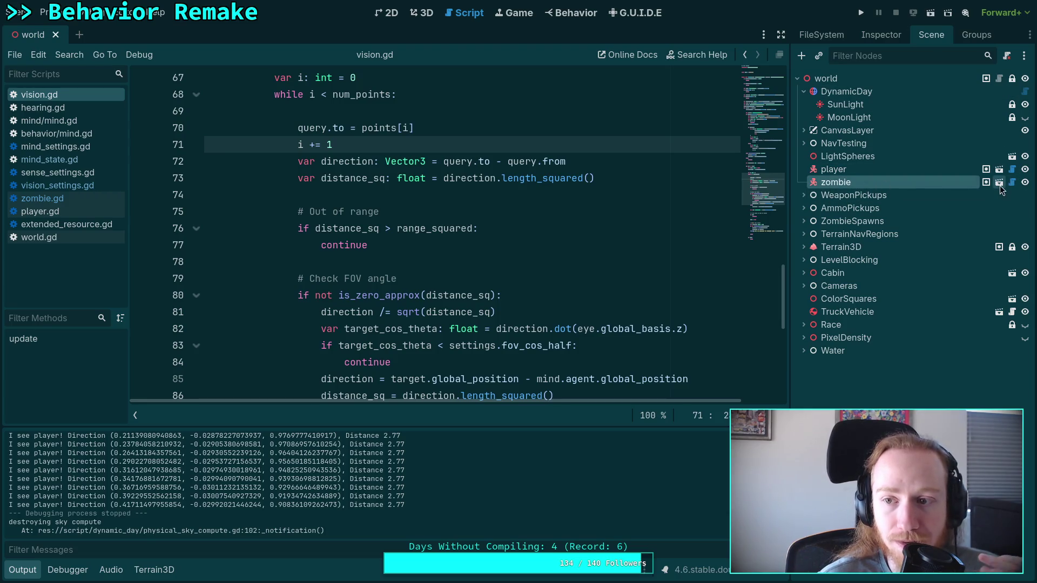
pyautogui.click(999, 184)
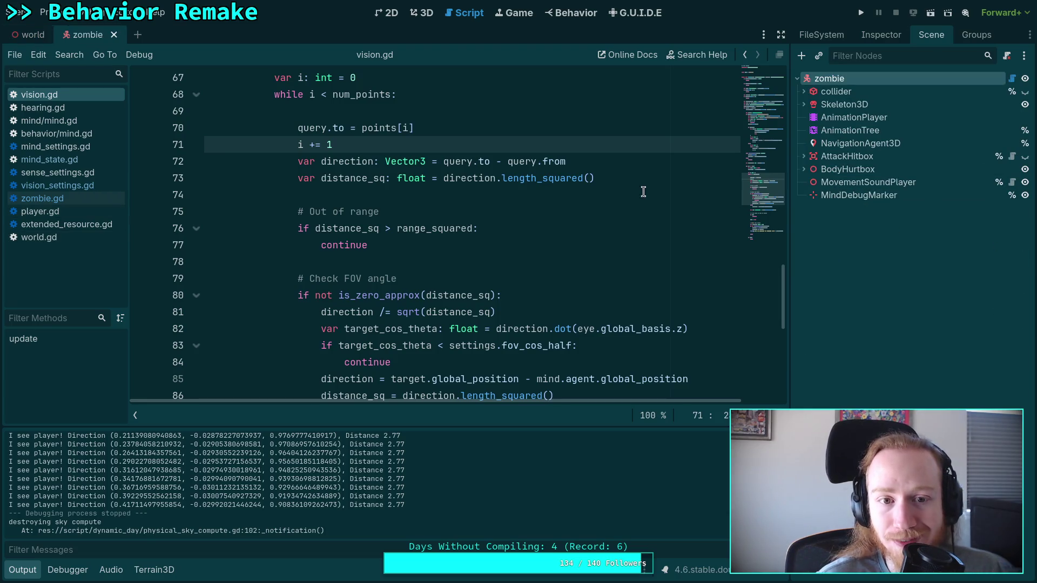
pyautogui.click(804, 104)
pyautogui.click(808, 130)
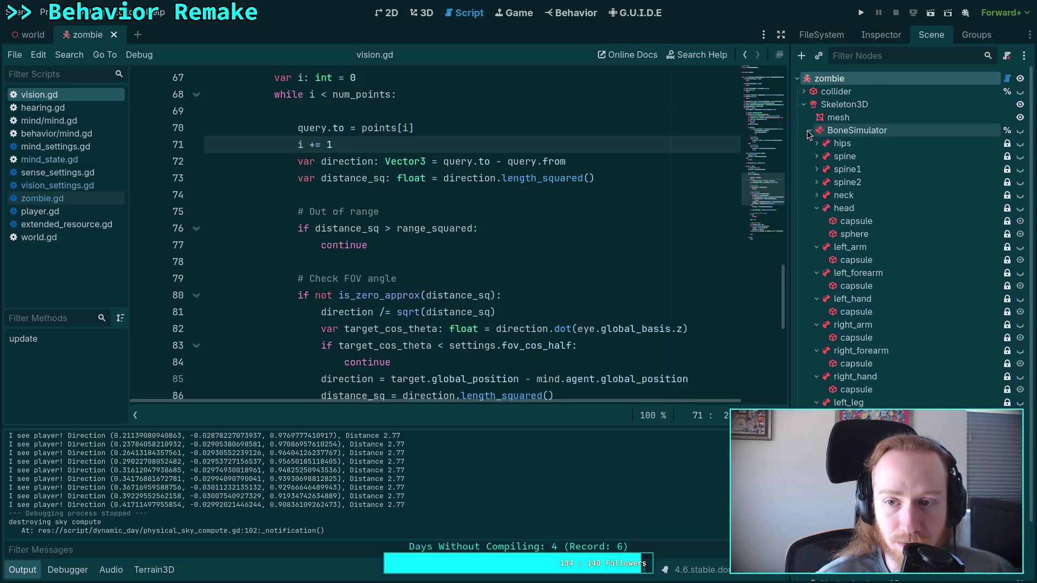
pyautogui.click(817, 249)
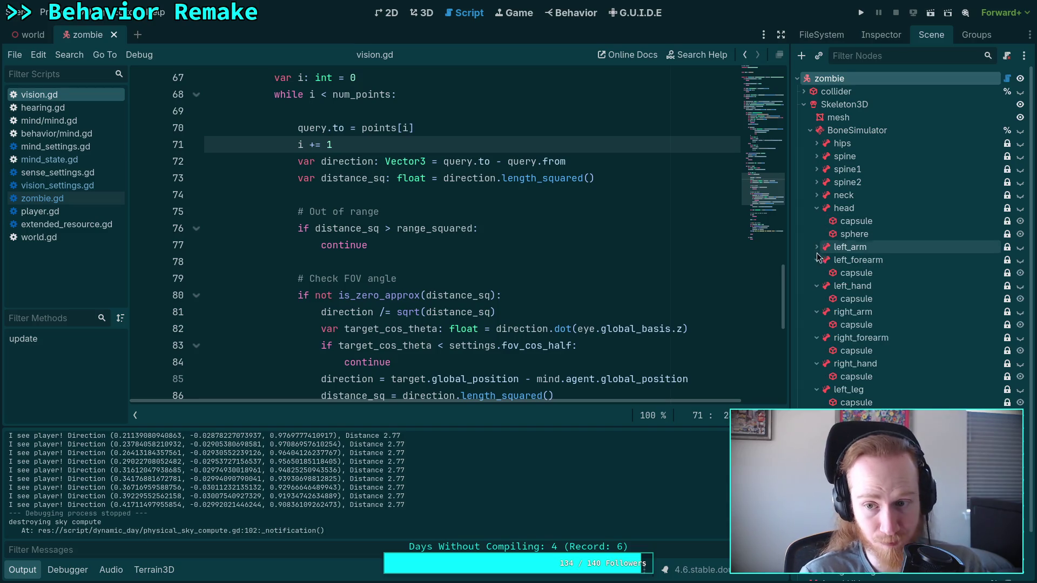
pyautogui.click(817, 260)
pyautogui.click(814, 275)
pyautogui.click(813, 285)
pyautogui.click(814, 299)
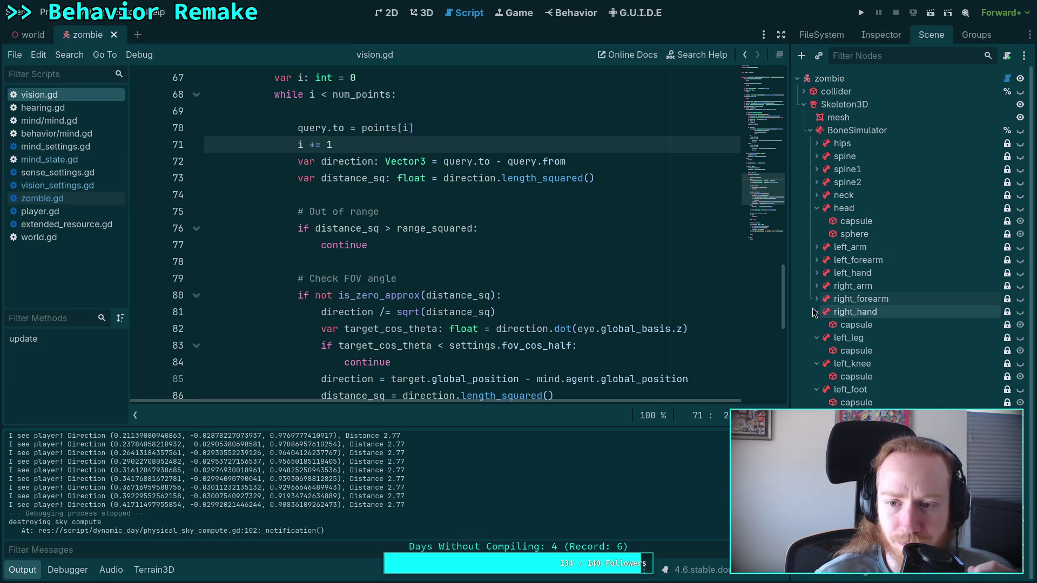
pyautogui.click(814, 311)
pyautogui.click(815, 324)
pyautogui.click(816, 338)
pyautogui.click(815, 351)
pyautogui.click(816, 363)
pyautogui.click(817, 376)
pyautogui.click(816, 389)
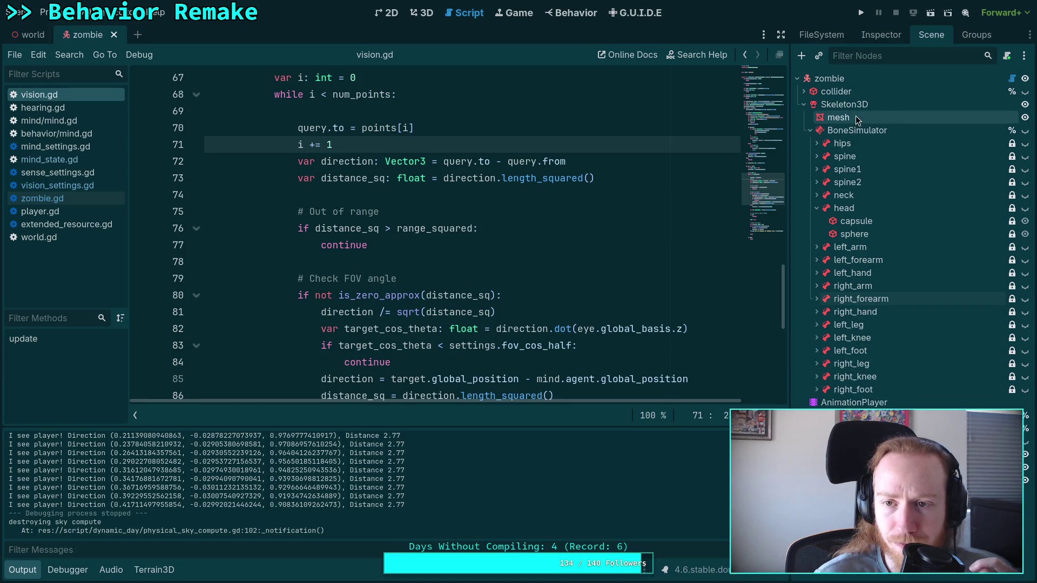
pyautogui.click(803, 92)
pyautogui.click(803, 93)
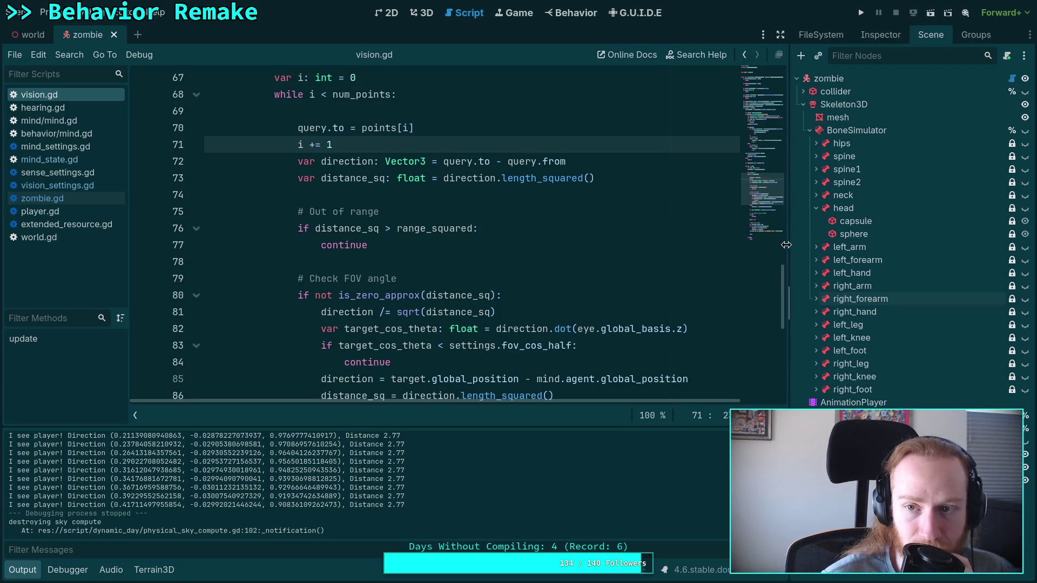
# - Widen the node panel and inspect the eye_left marker's position and rotation in the 3D view
pyautogui.moveTo(788, 245); pyautogui.dragTo(729, 245)
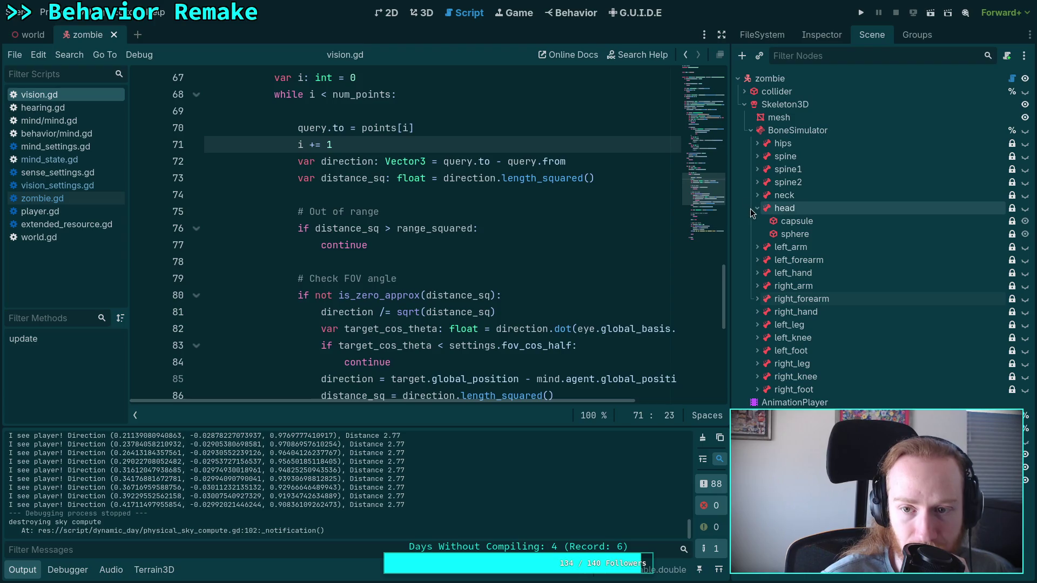
pyautogui.click(751, 208)
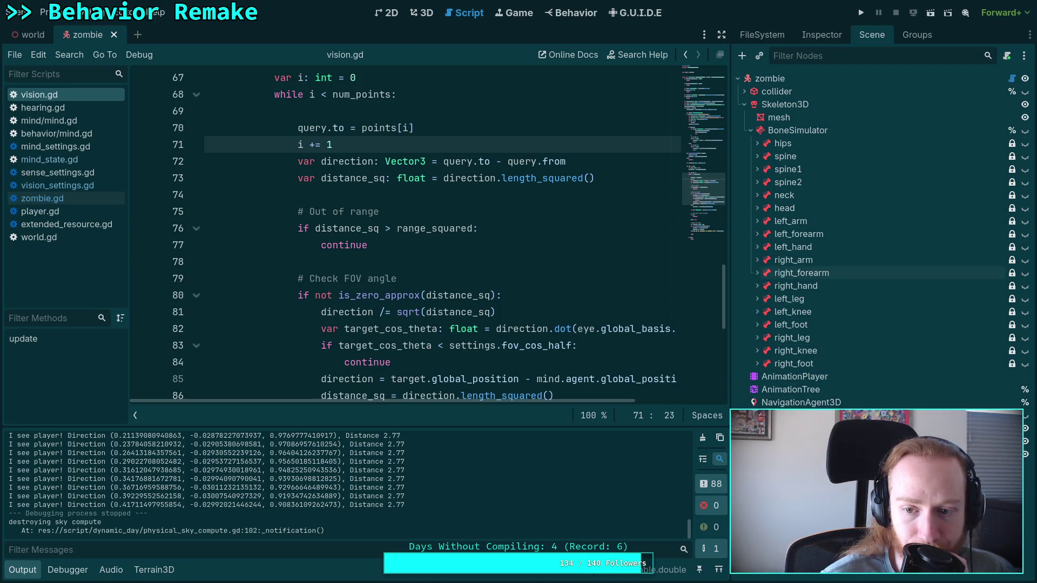
pyautogui.scroll(-3, 864, 243)
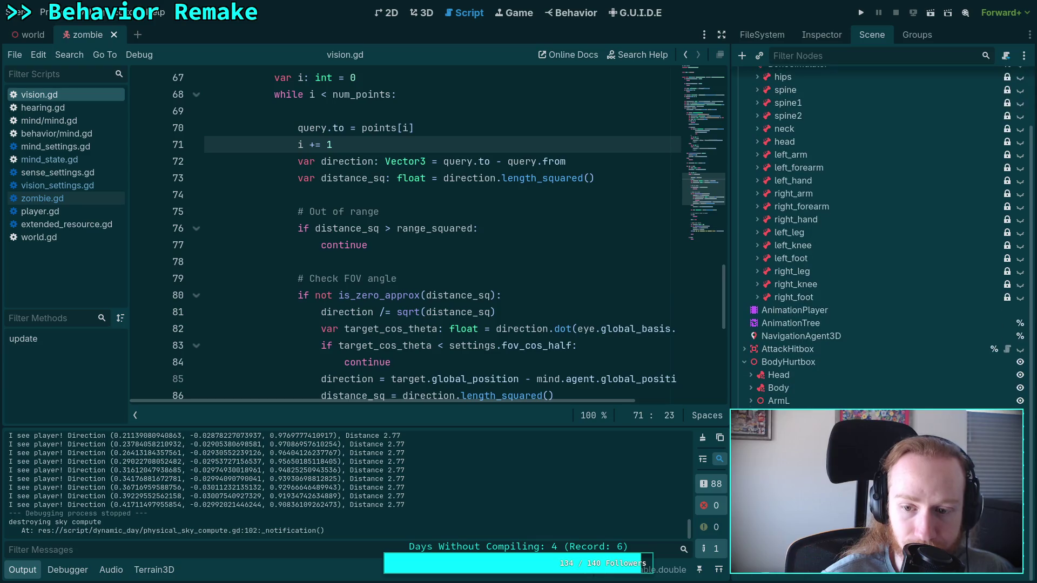
pyautogui.scroll(3, 864, 243)
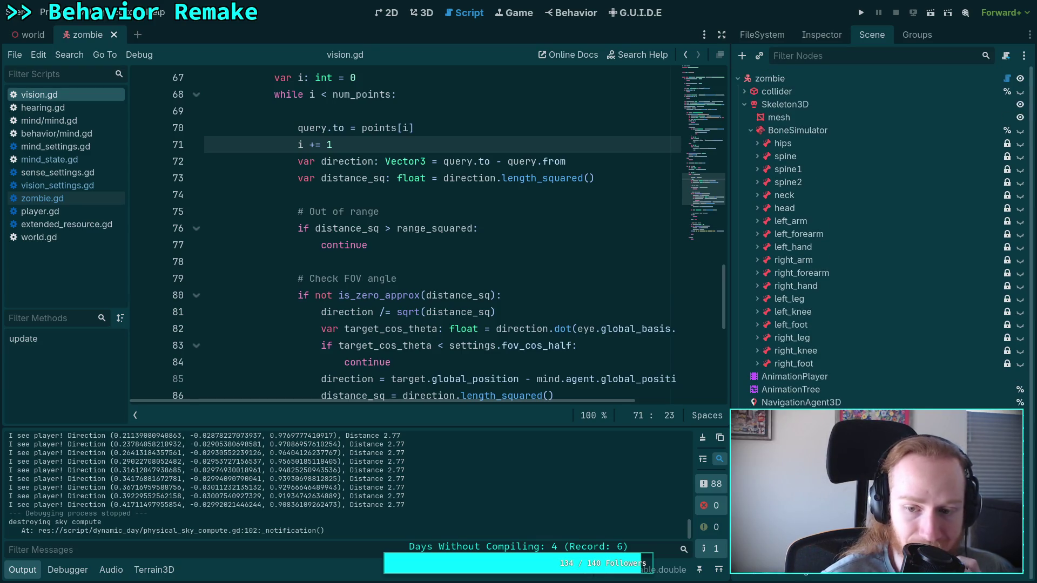
pyautogui.click(430, 15)
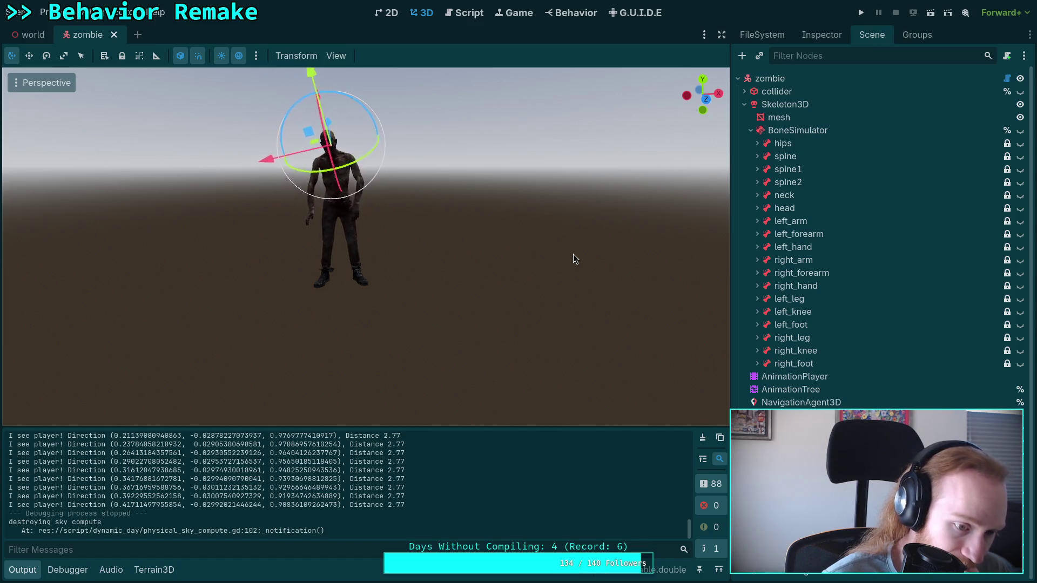
pyautogui.click(822, 35)
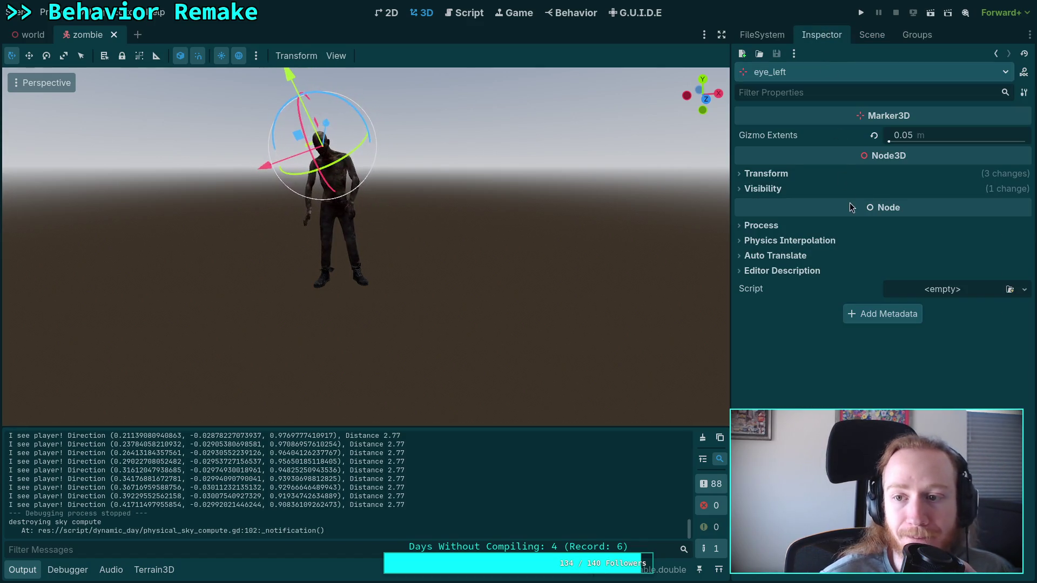
pyautogui.click(875, 177)
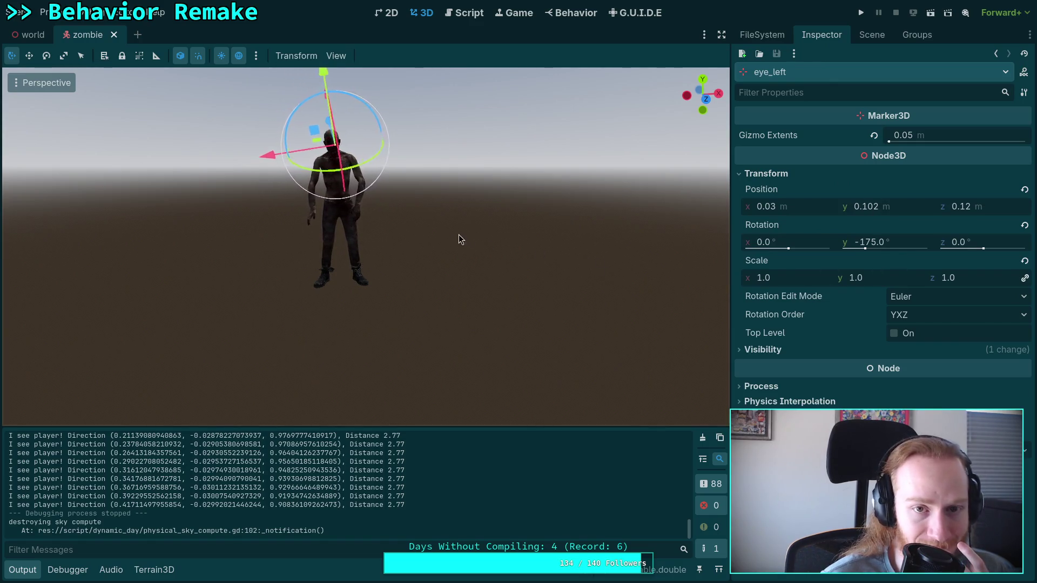
pyautogui.click(874, 36)
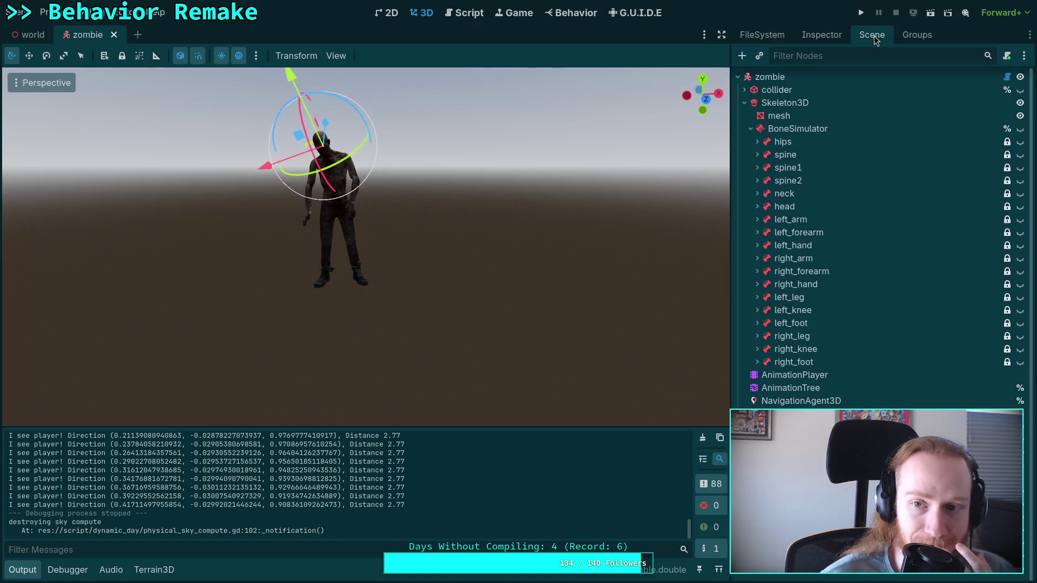
# - Check the zombie's animation list, then set End as the active AnimationTree state
pyautogui.click(778, 77)
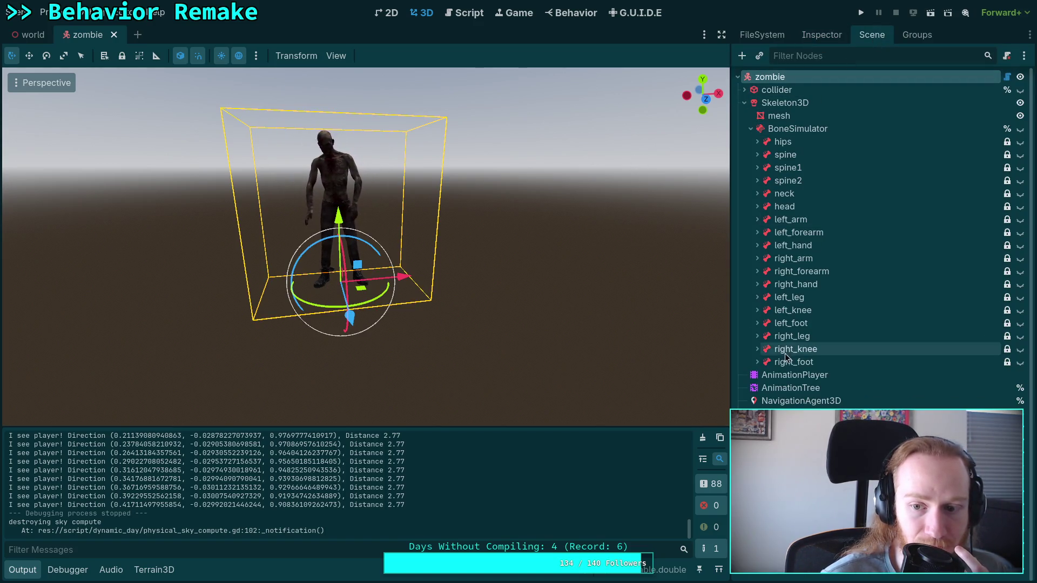
pyautogui.click(783, 376)
pyautogui.click(780, 387)
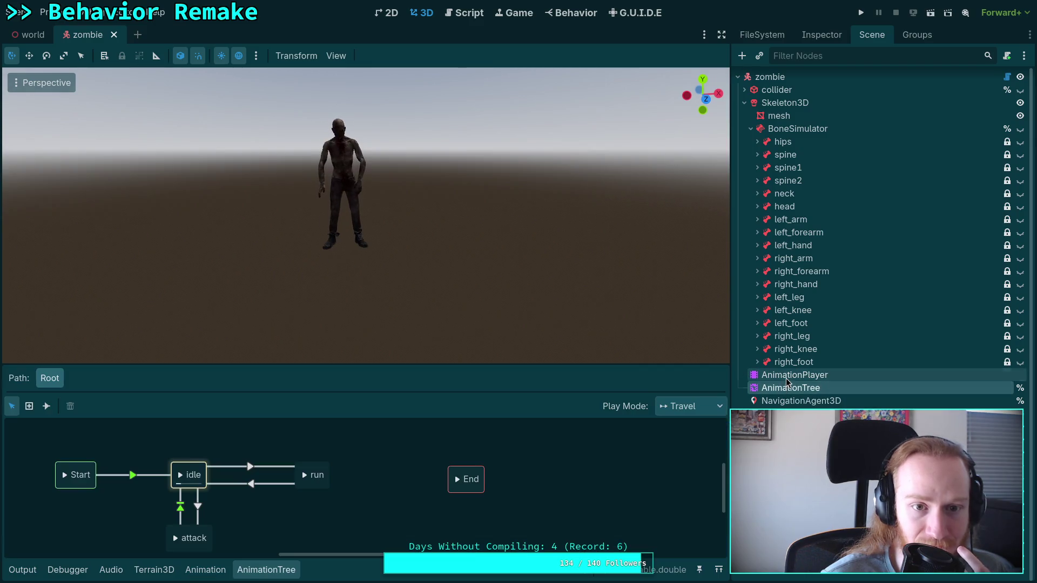
pyautogui.click(785, 378)
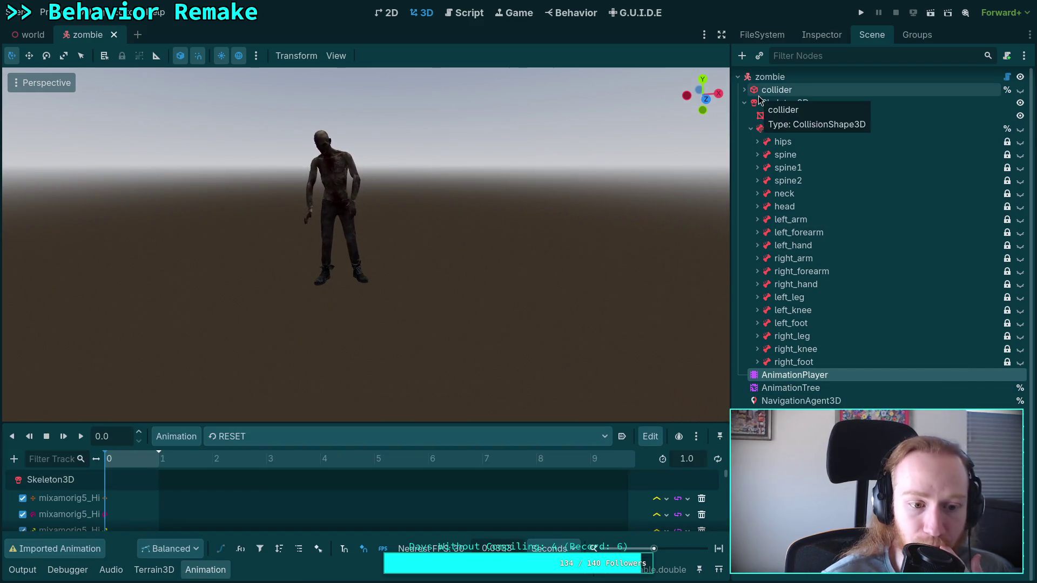
pyautogui.click(346, 436)
pyautogui.click(329, 460)
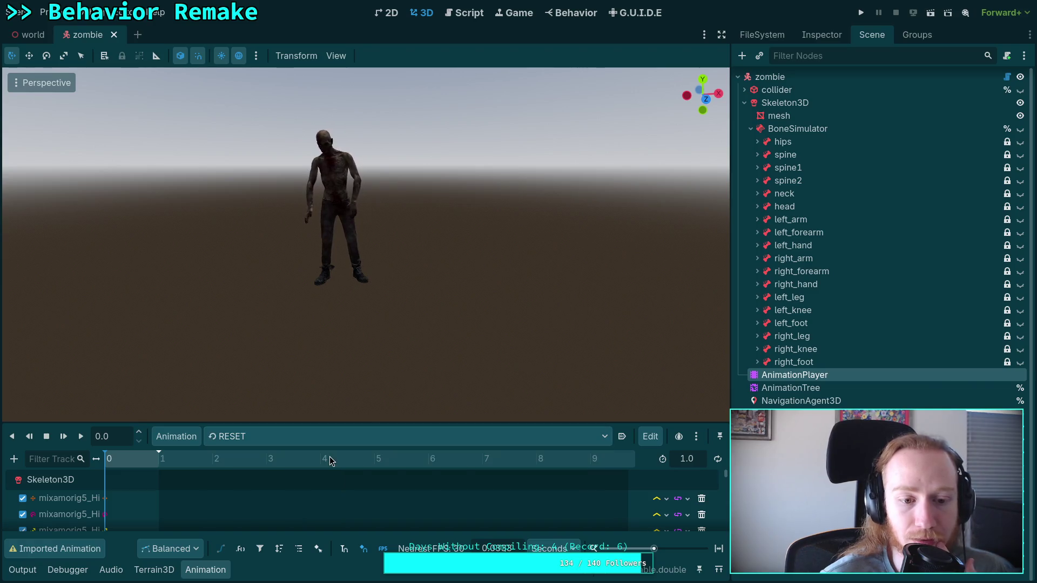
pyautogui.click(789, 388)
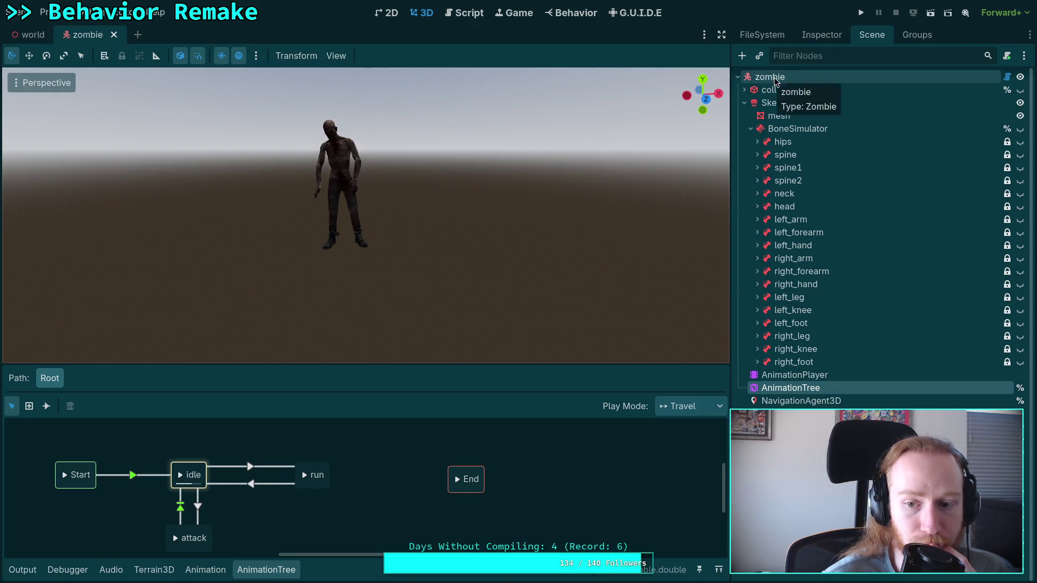
pyautogui.click(457, 483)
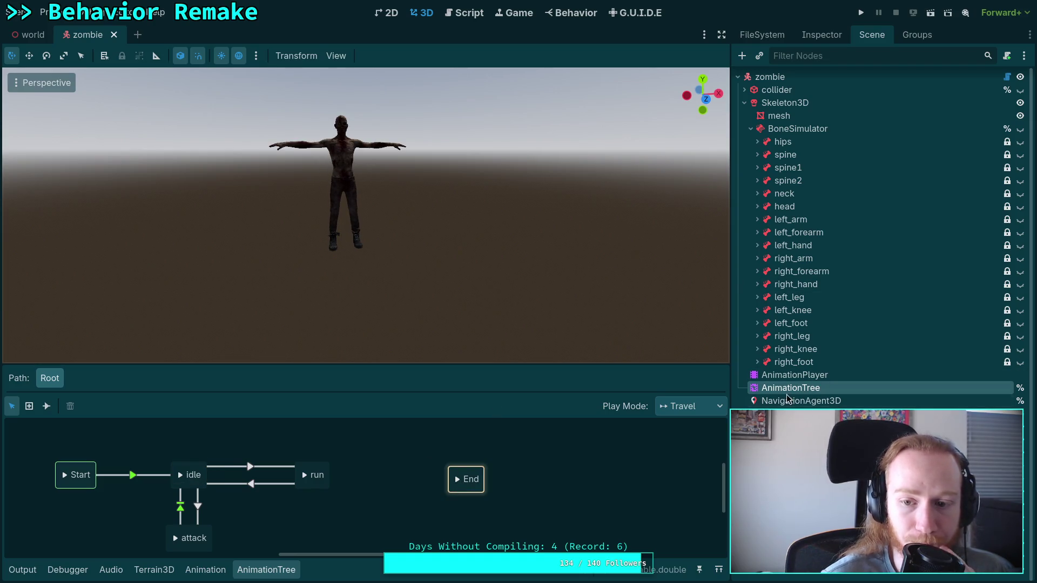
# - Frame the head marker in a zoomed-in top orthographic view
pyautogui.click(340, 127)
pyautogui.moveTo(390, 200)
pyautogui.mouseDown()
pyautogui.moveTo(398, 248)
pyautogui.moveTo(412, 240)
pyautogui.mouseUp()
pyautogui.press('f')
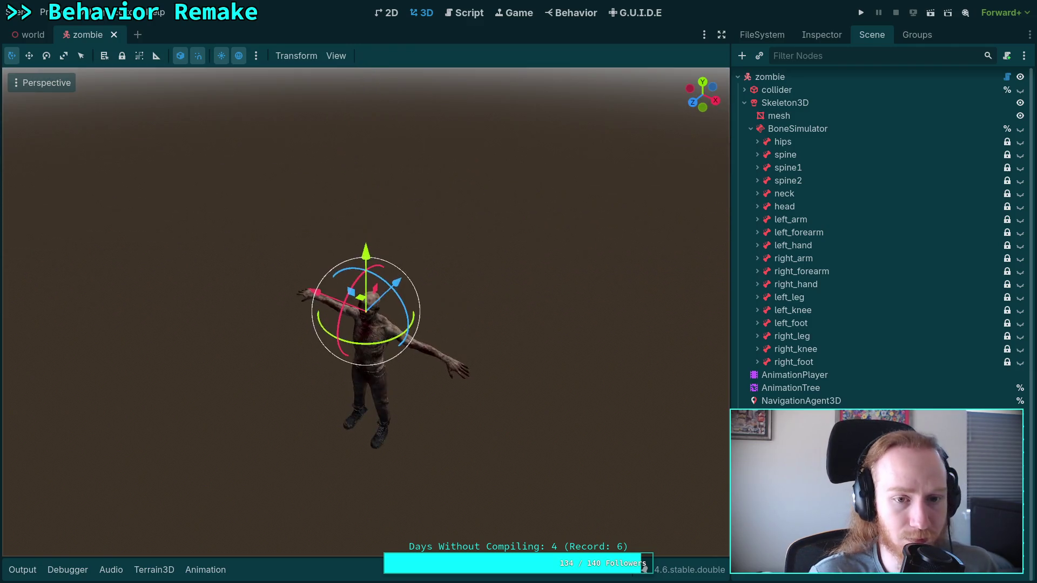
pyautogui.scroll(3, 382, 302)
pyautogui.moveTo(382, 302)
pyautogui.mouseDown()
pyautogui.moveTo(459, 280)
pyautogui.moveTo(511, 229)
pyautogui.moveTo(449, 250)
pyautogui.moveTo(466, 306)
pyautogui.moveTo(460, 370)
pyautogui.mouseUp()
pyautogui.click(702, 92)
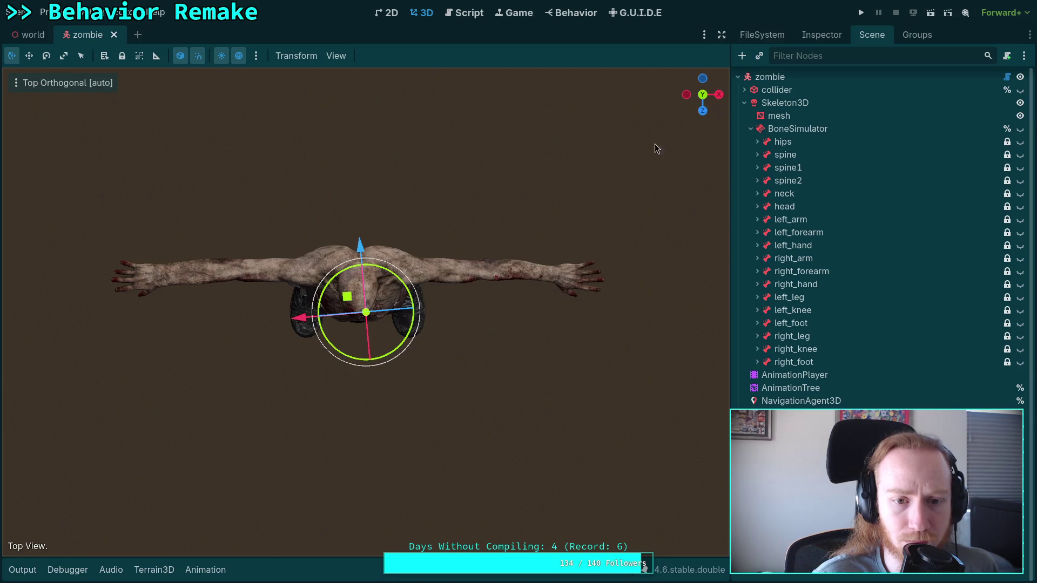
pyautogui.scroll(4, 438, 284)
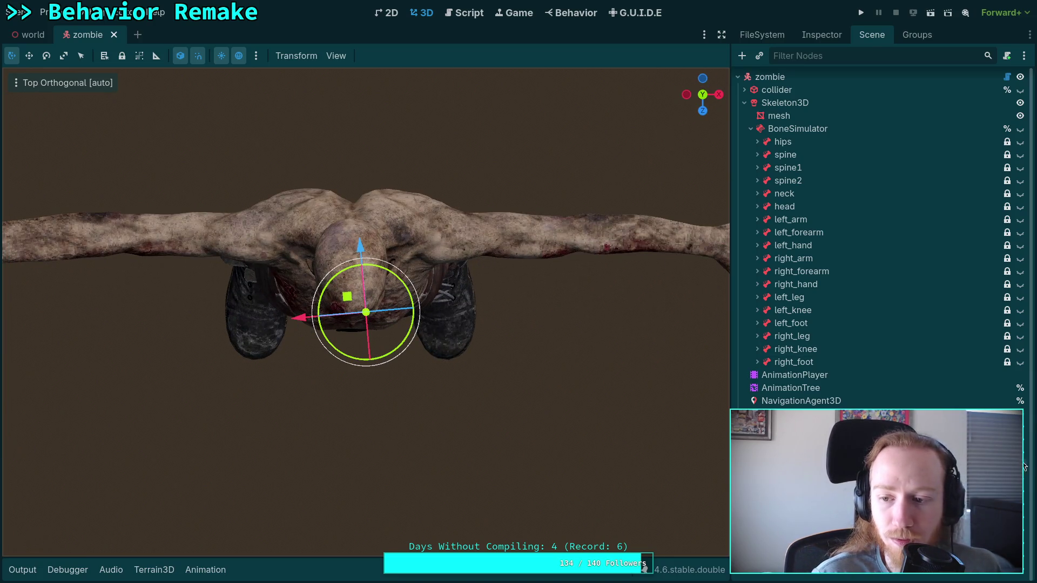
pyautogui.scroll(3, 458, 328)
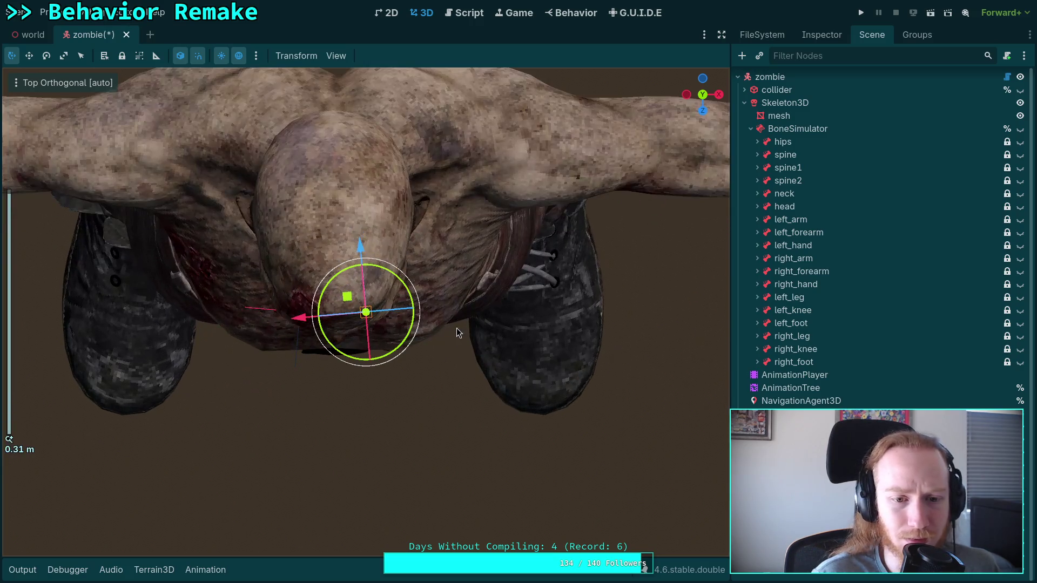
pyautogui.scroll(3, 521, 322)
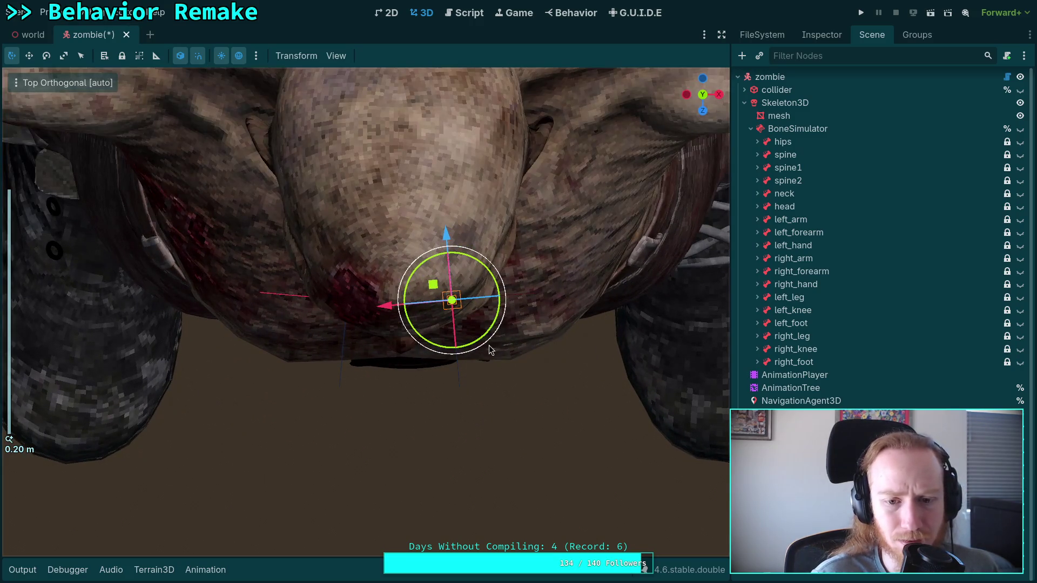
# - Rotate the first eye marker by -180 degrees and the second by 160 degrees
pyautogui.moveTo(475, 346)
pyautogui.mouseDown()
pyautogui.moveTo(477, 218)
pyautogui.moveTo(392, 199)
pyautogui.mouseUp()
pyautogui.click(345, 298)
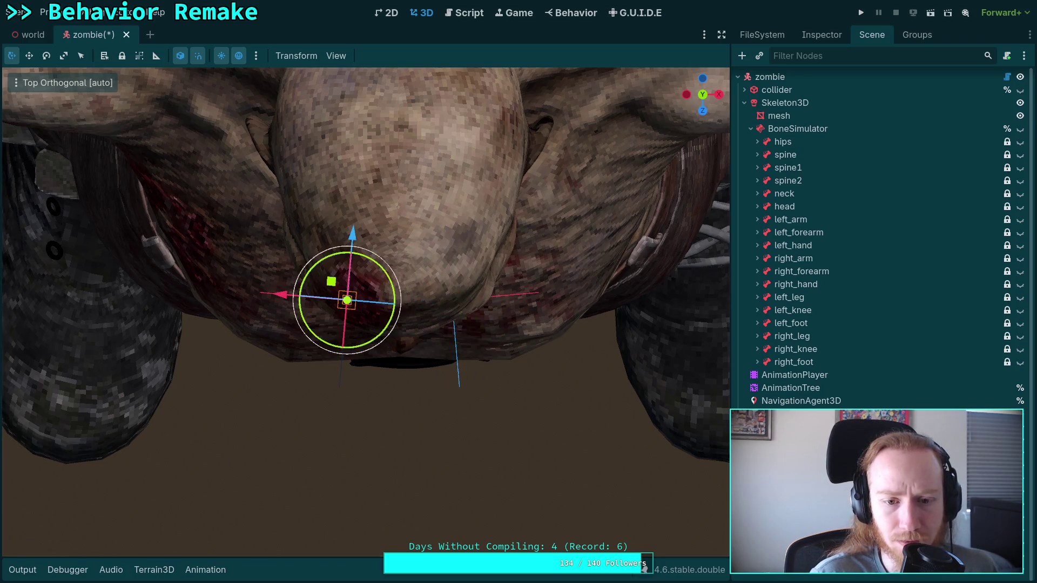
pyautogui.moveTo(378, 264)
pyautogui.mouseDown()
pyautogui.moveTo(416, 190)
pyautogui.moveTo(291, 156)
pyautogui.moveTo(243, 174)
pyautogui.moveTo(251, 179)
pyautogui.mouseUp()
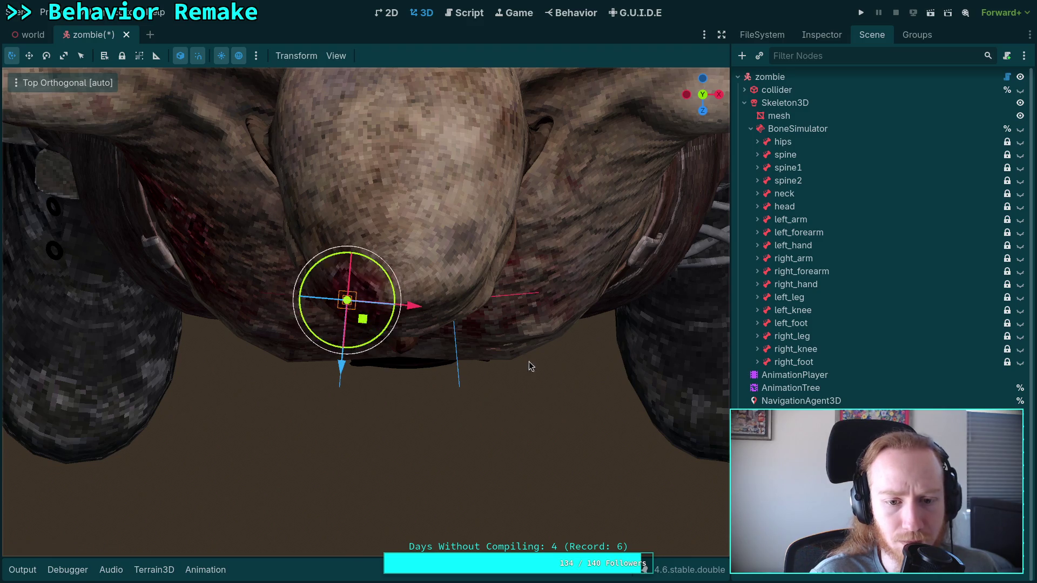
pyautogui.scroll(-3, 555, 390)
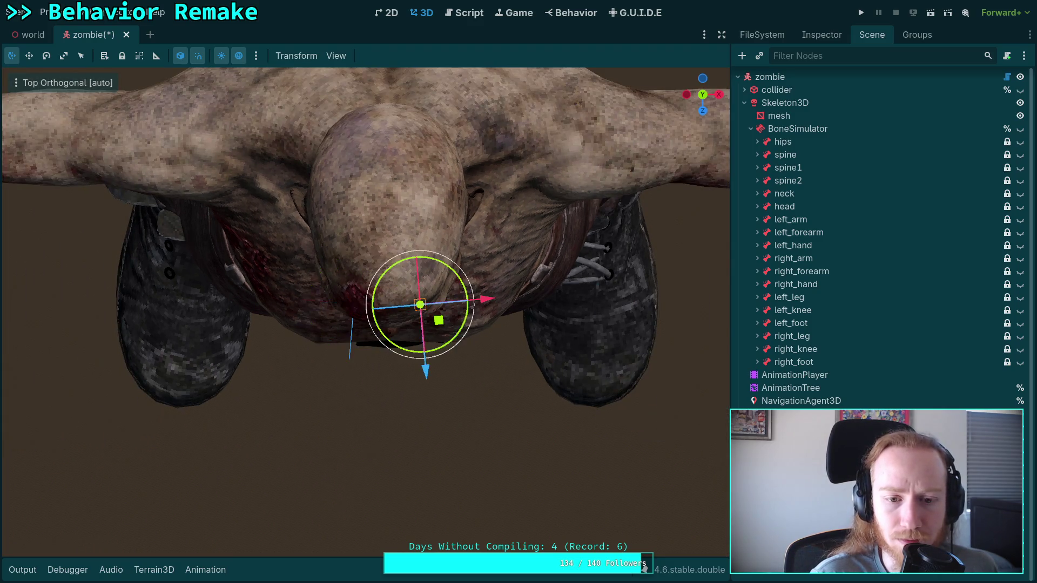
pyautogui.click(498, 418)
# - Orbit back to a perspective view of the head and save the zombie scene
pyautogui.moveTo(473, 362)
pyautogui.mouseDown()
pyautogui.moveTo(371, 206)
pyautogui.moveTo(518, 361)
pyautogui.mouseUp()
pyautogui.scroll(-2, 517, 362)
pyautogui.moveTo(508, 252)
pyautogui.mouseDown()
pyautogui.moveTo(539, 234)
pyautogui.moveTo(521, 303)
pyautogui.moveTo(457, 261)
pyautogui.moveTo(490, 248)
pyautogui.mouseUp()
pyautogui.hotkey('ctrl', 's')
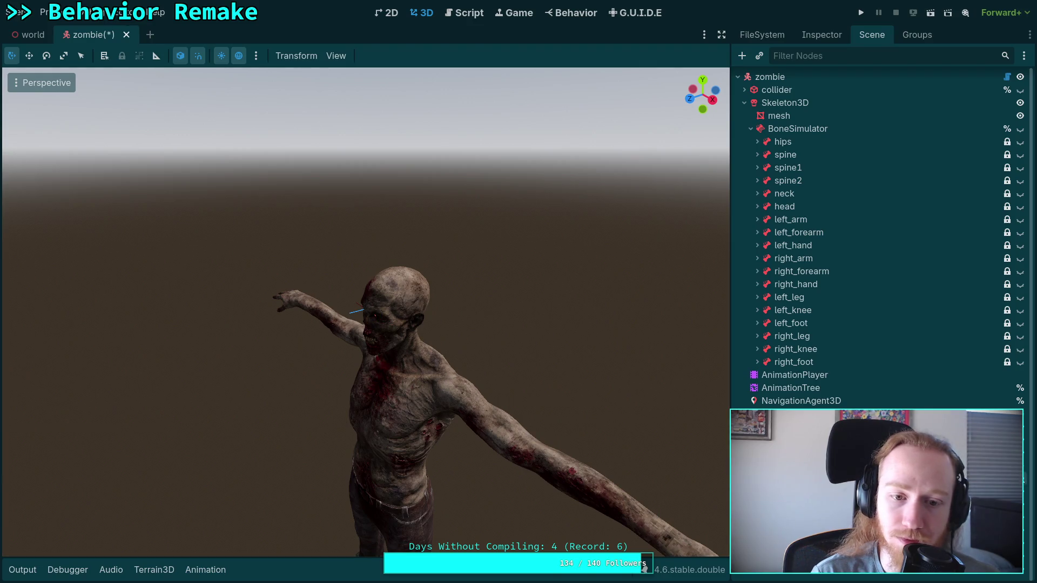
pyautogui.hotkey('ctrl', 's')
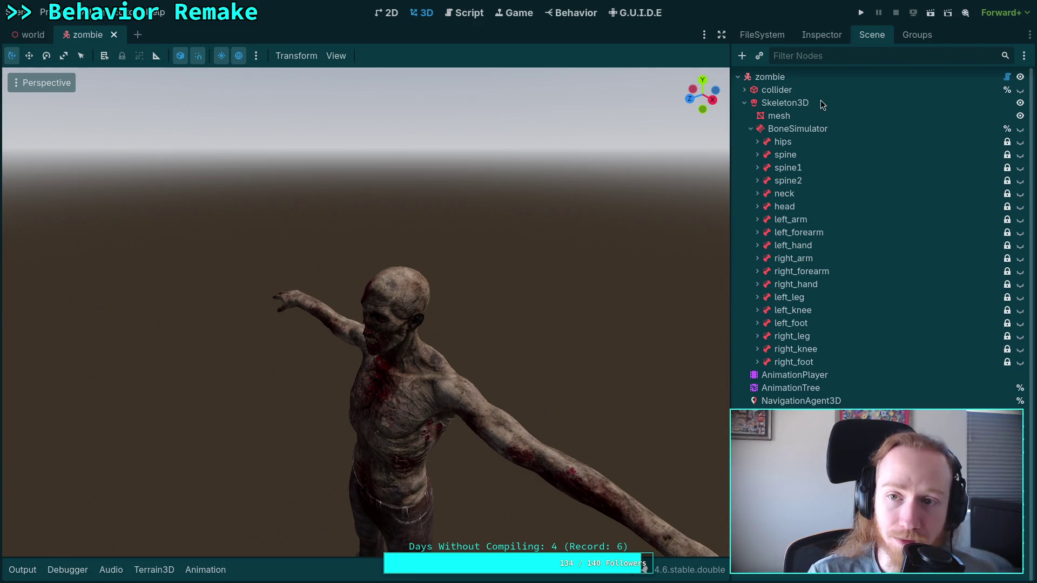
# - Run the world scene twice, each time pausing with Esc and exiting to the editor, then relaunch it
pyautogui.click(861, 13)
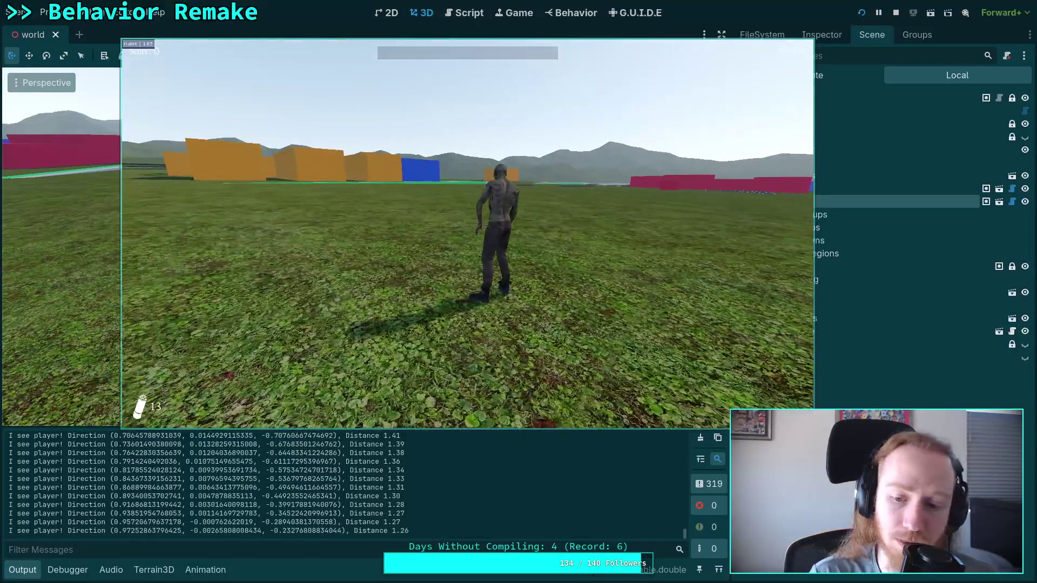
pyautogui.press('Escape')
pyautogui.click(490, 252)
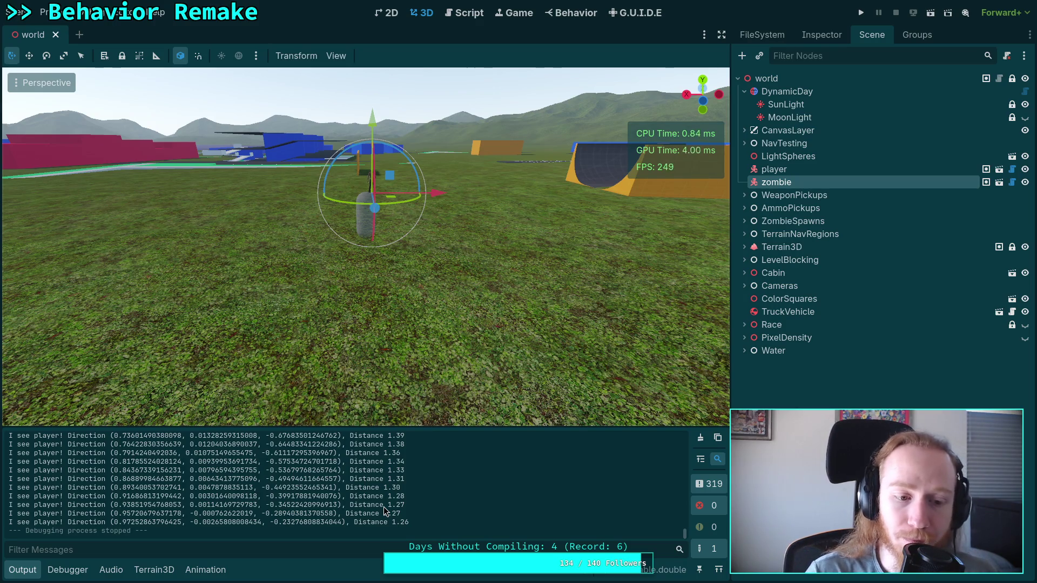
pyautogui.press('F5')
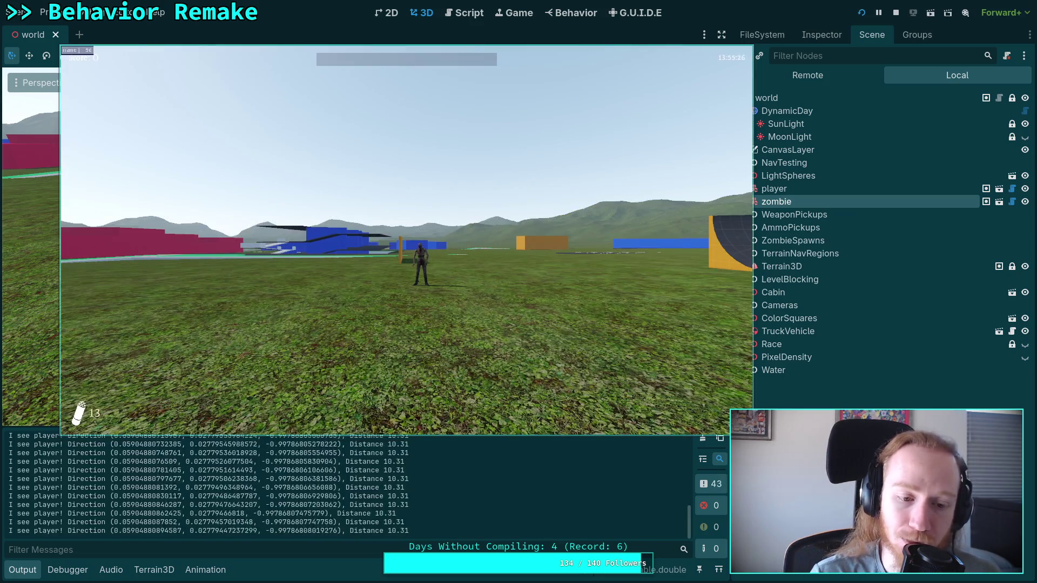
pyautogui.press('Escape')
pyautogui.click(412, 257)
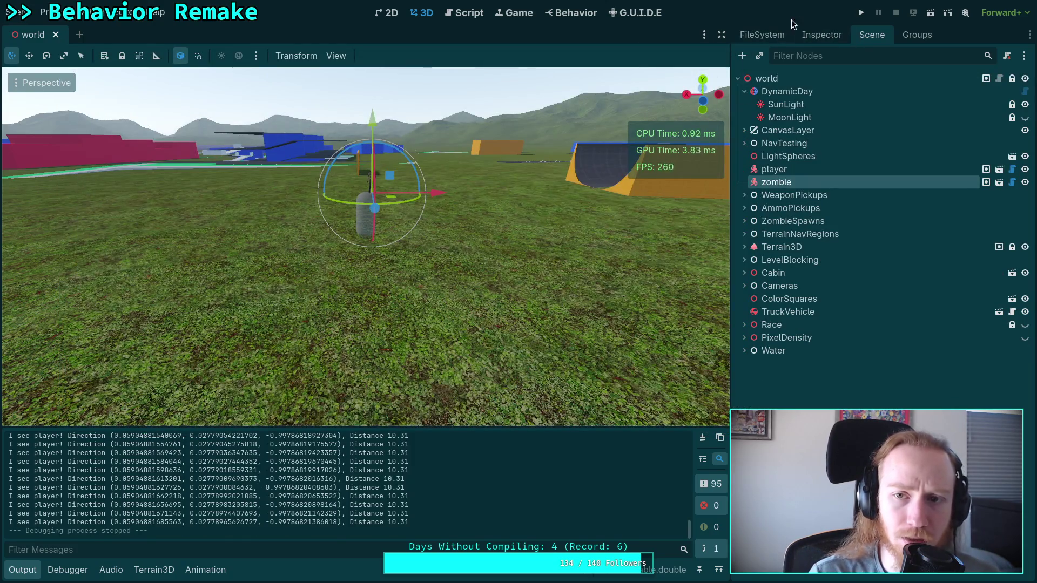
pyautogui.click(861, 13)
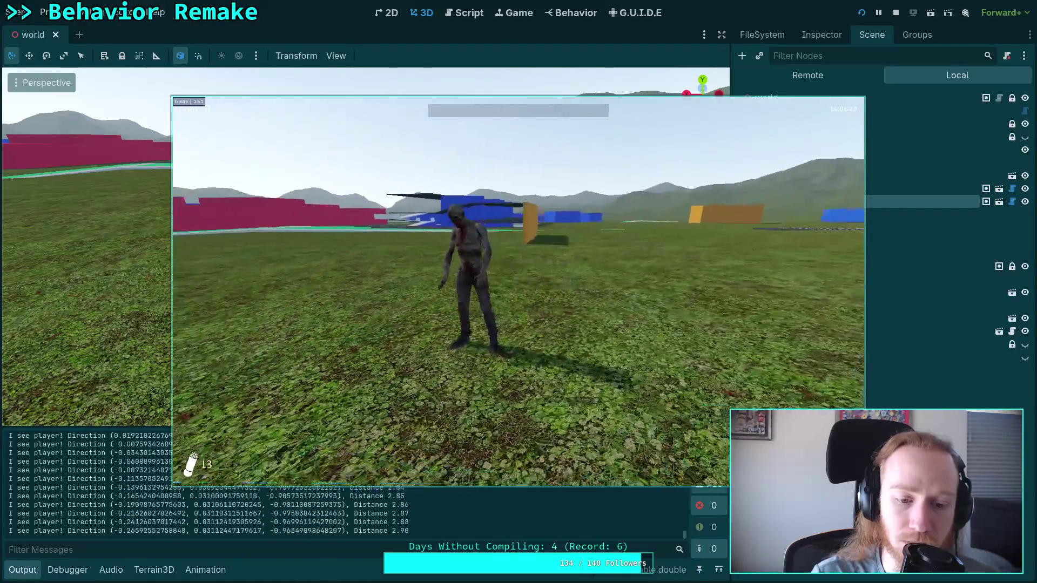
# - Quit the test run, clear the Output log, return to the 3D view, and switch to an empty workspace
pyautogui.press('Escape')
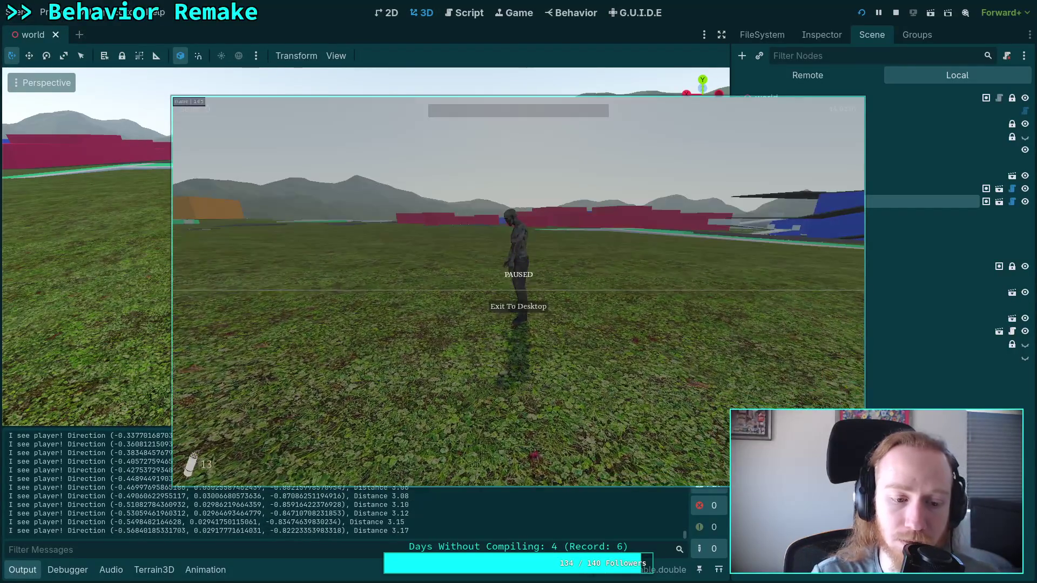
pyautogui.click(522, 307)
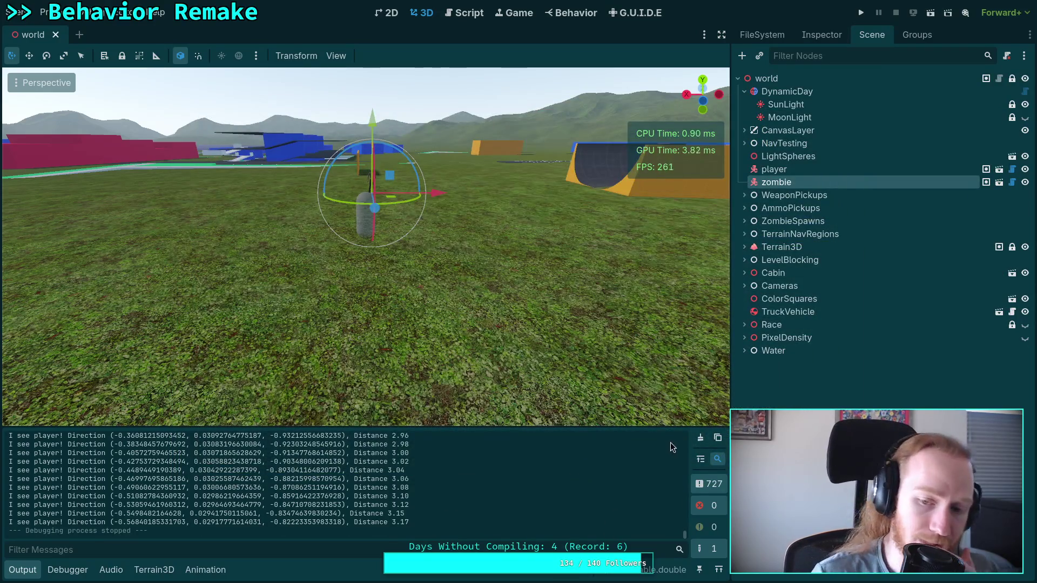
pyautogui.click(700, 438)
pyautogui.click(517, 15)
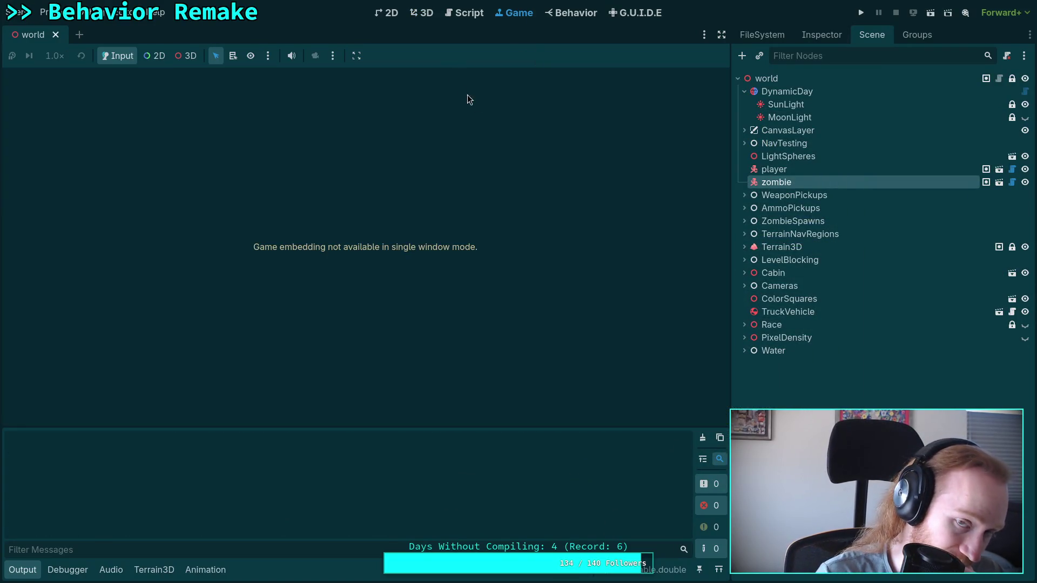
pyautogui.click(421, 13)
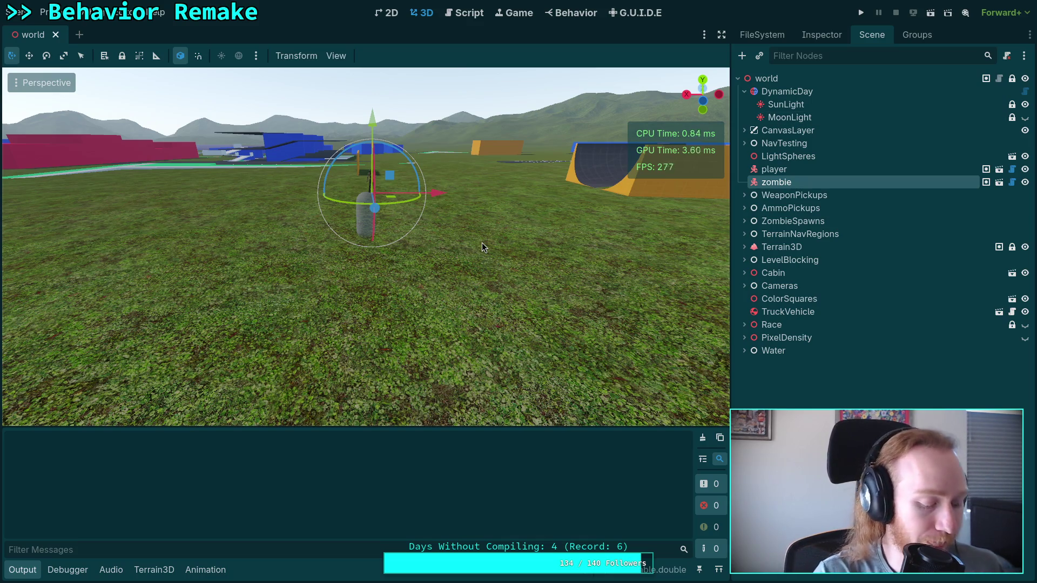
pyautogui.press('super+3')
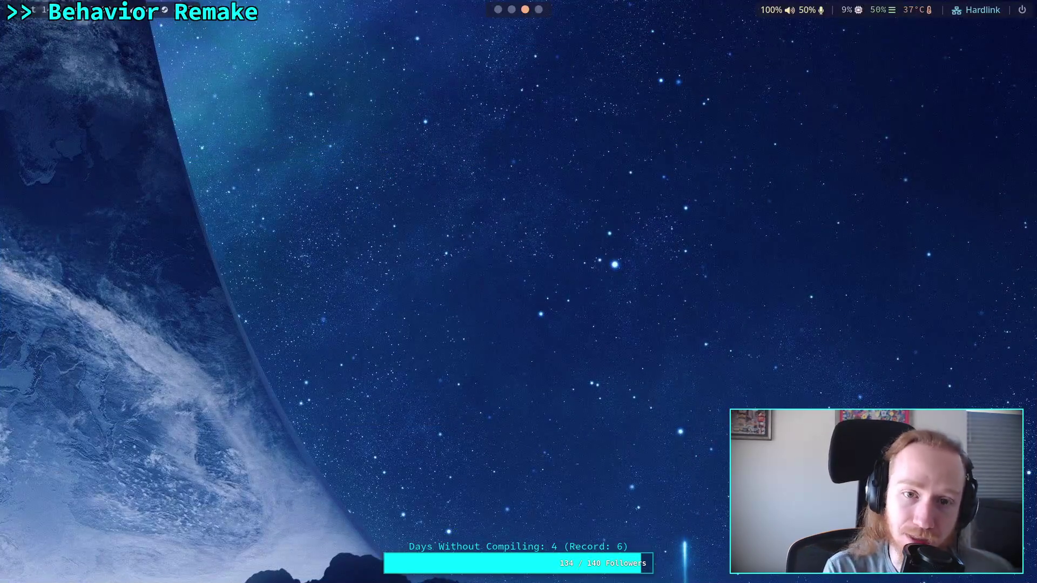
# - In the terminal, list the repository's uncommitted changes with git status
pyautogui.press('super+2')
pyautogui.write('it status')
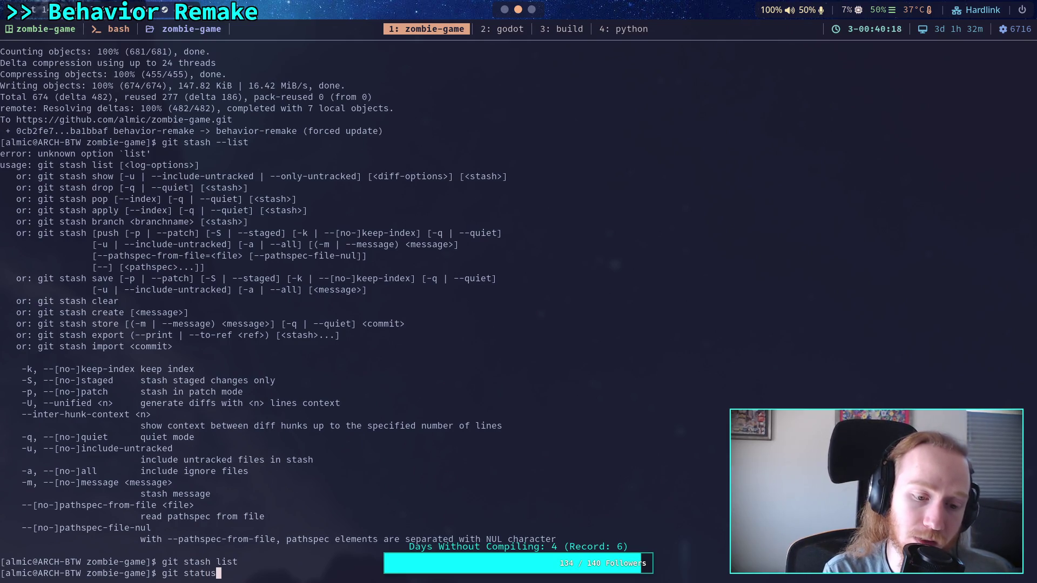
pyautogui.press('Return')
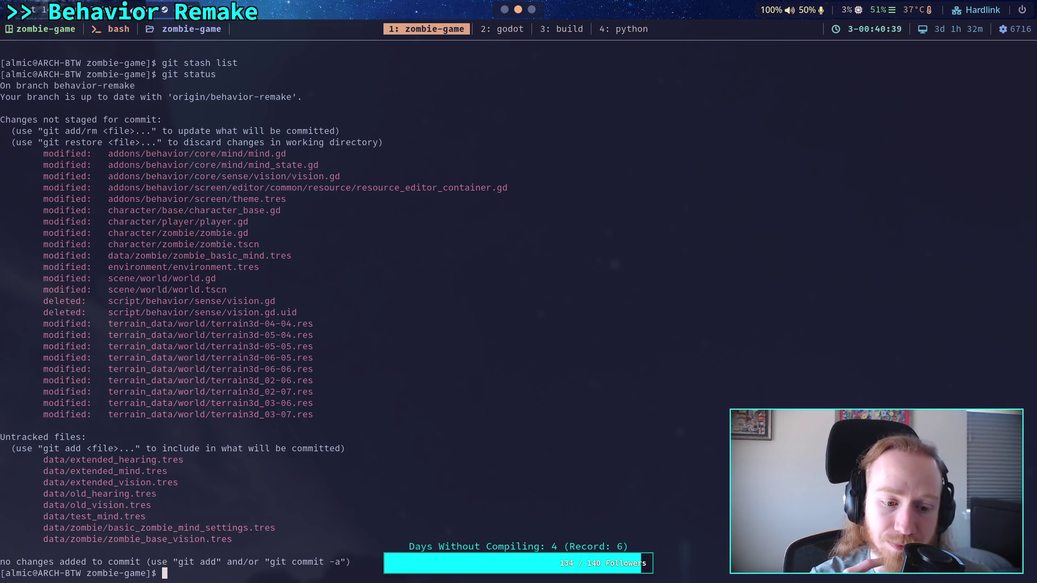
# - Discard the changes under terrain_data/world/ with git restore, then return to Godot
pyautogui.write('git')
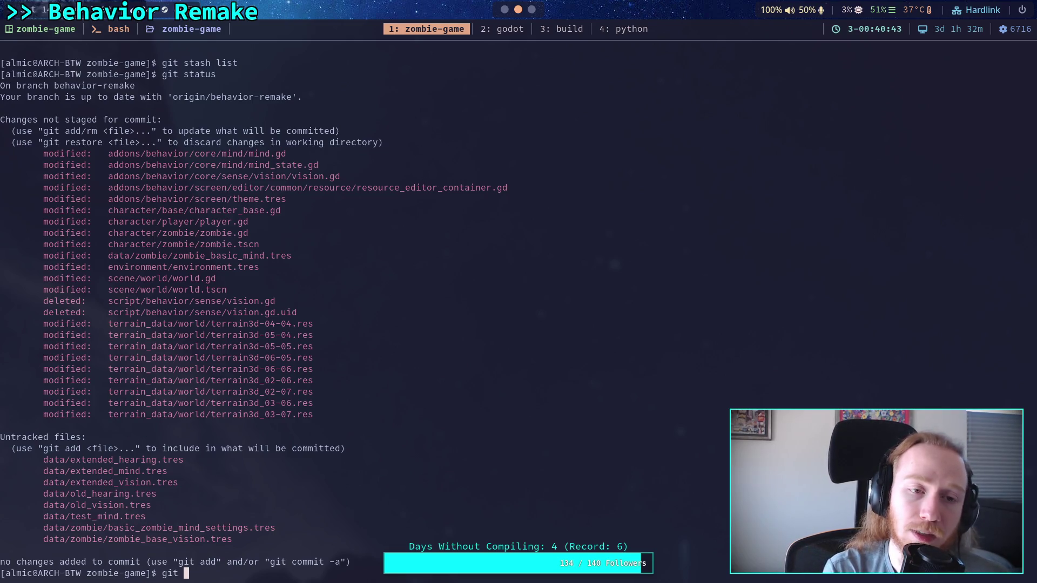
pyautogui.write('restore ter')
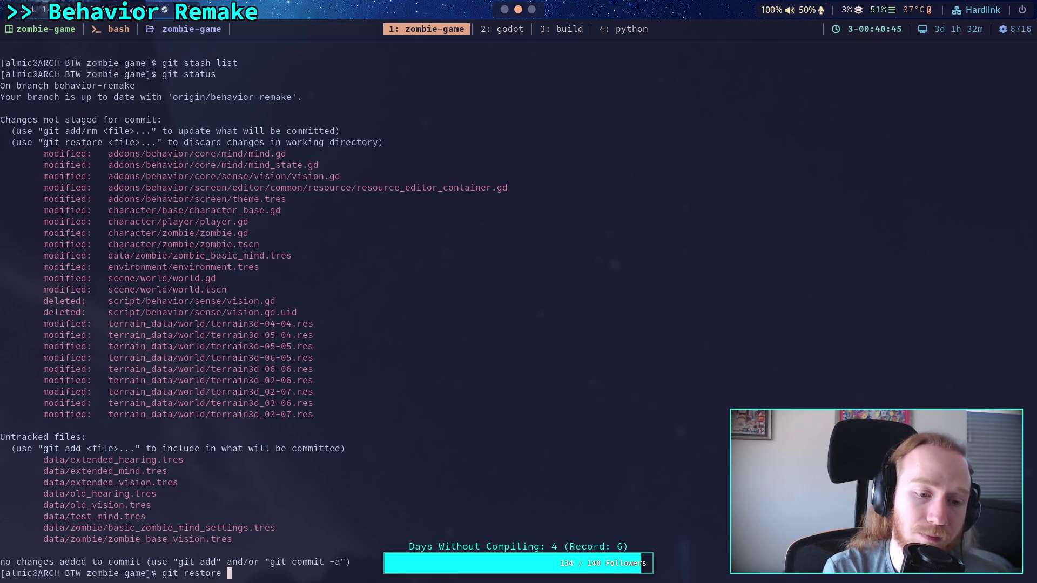
pyautogui.press('Tab')
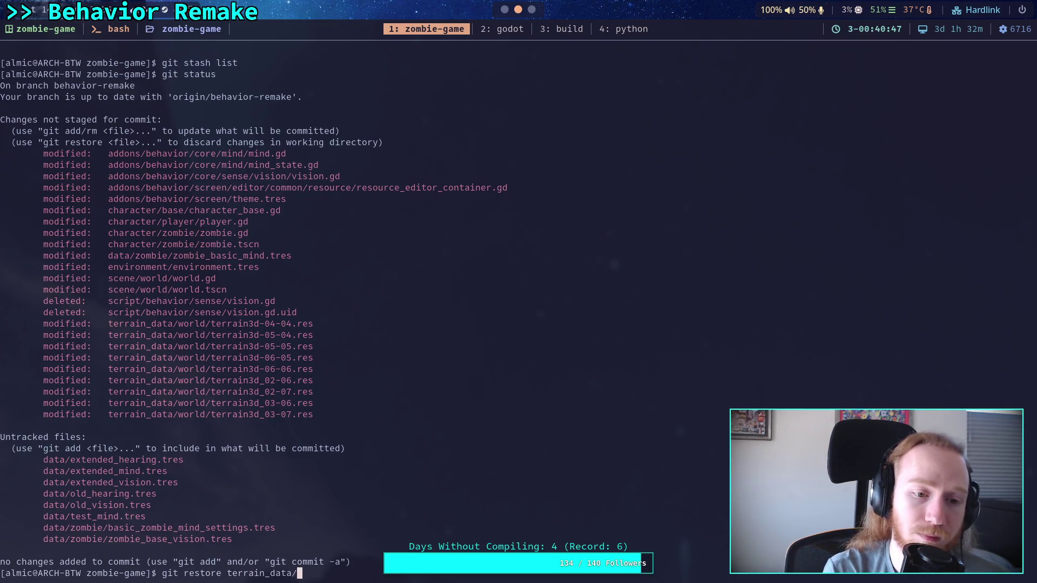
pyautogui.write('w')
pyautogui.press('Tab')
pyautogui.press('Return')
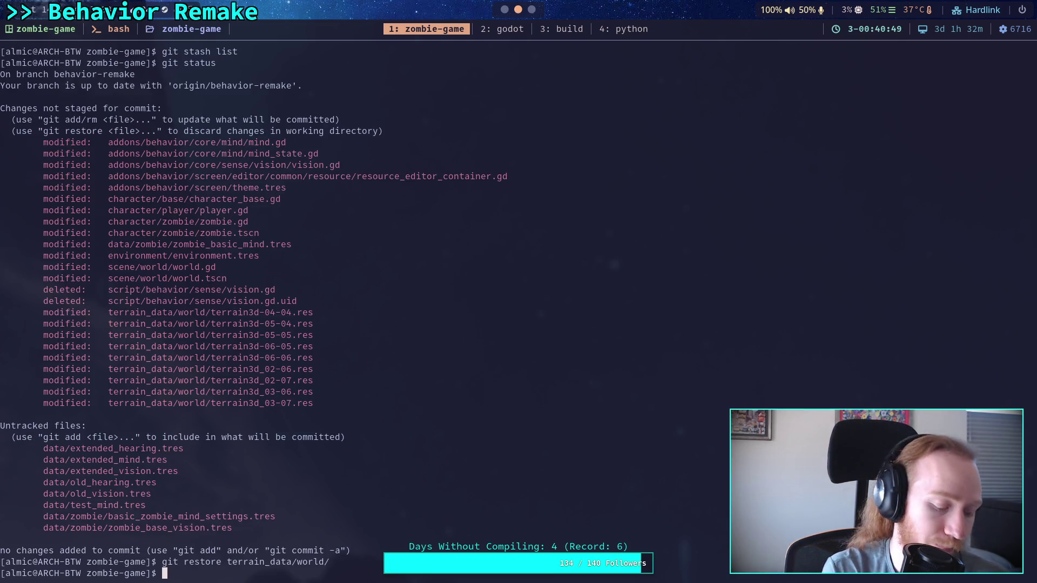
pyautogui.press('super+2')
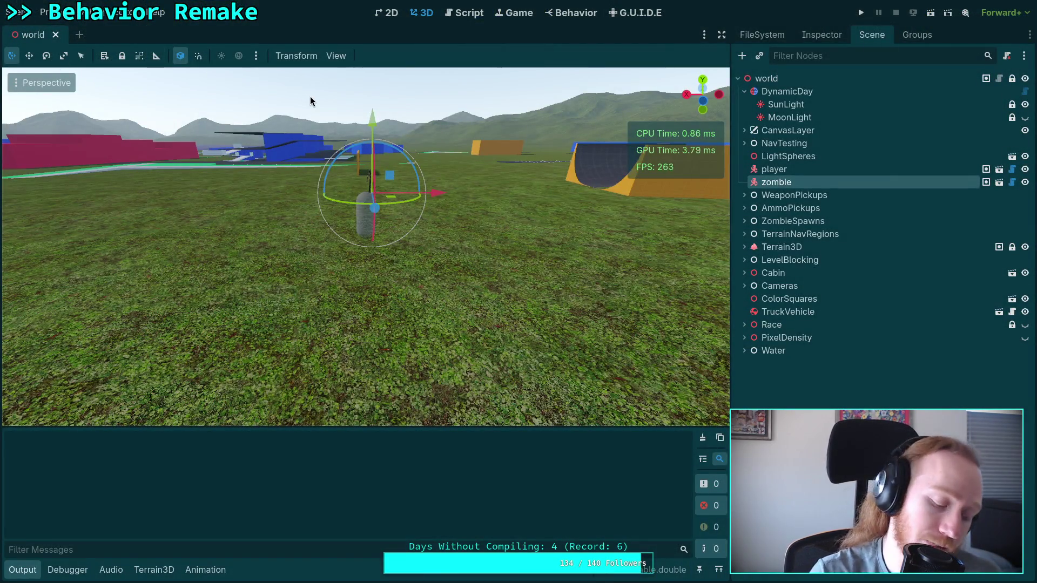
# - Close the world scene, clear the Output log, and show the FileSystem dock
pyautogui.click(55, 35)
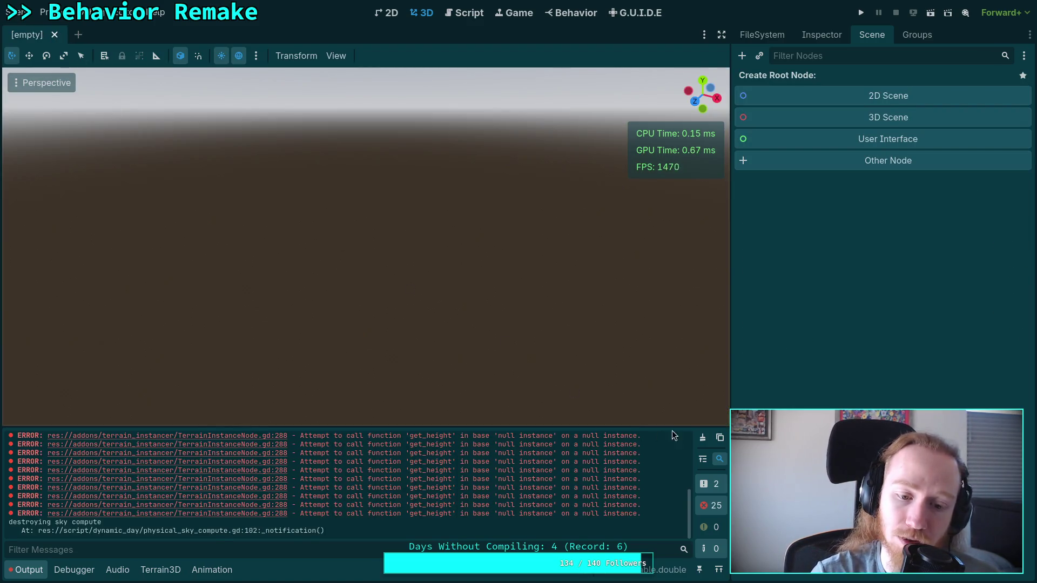
pyautogui.click(703, 441)
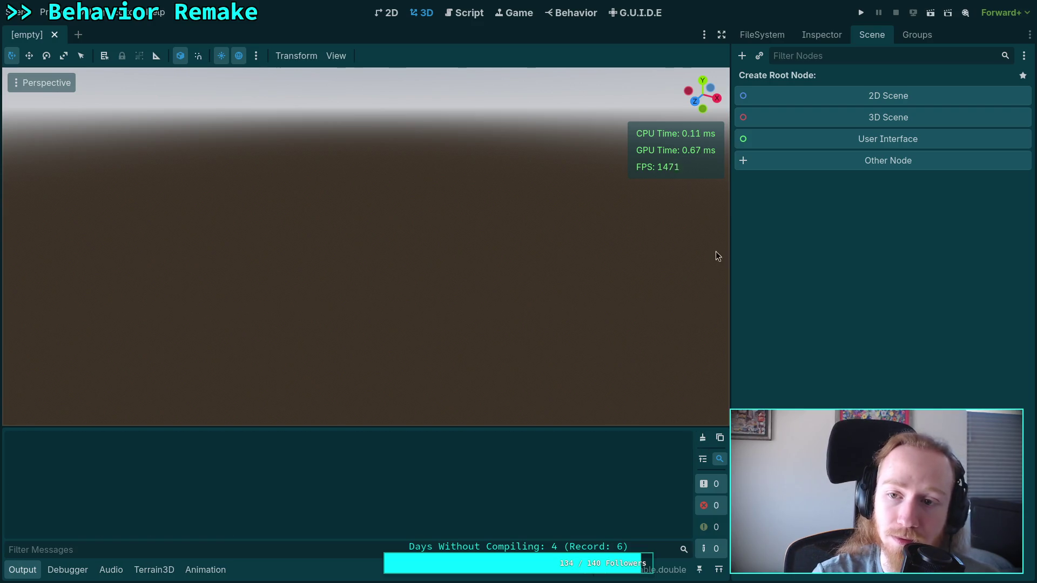
pyautogui.click(796, 38)
pyautogui.click(760, 43)
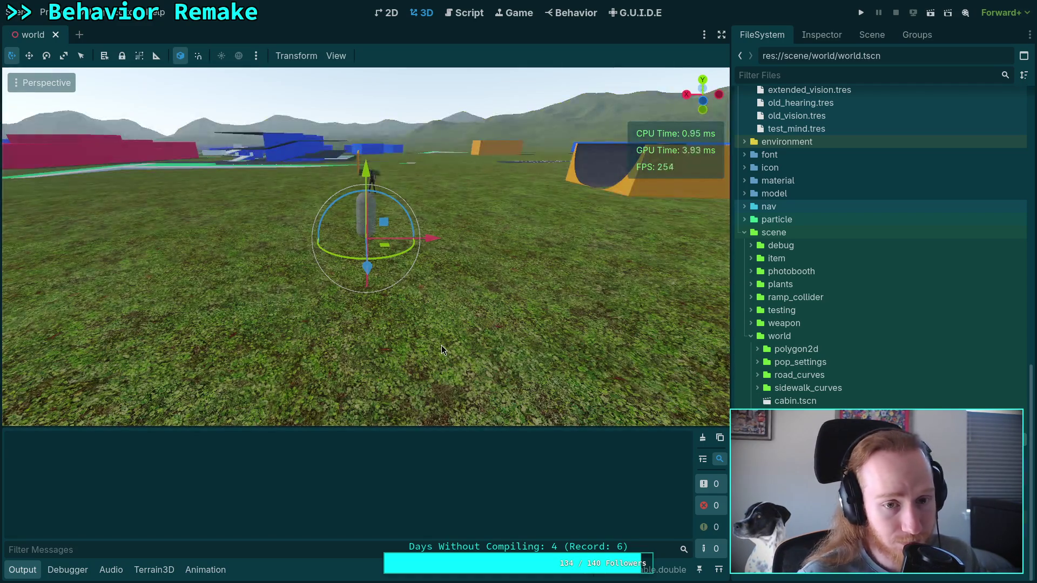
# - Run git status, save the world scene in Godot, then rerun git status and review it
pyautogui.write('git status')
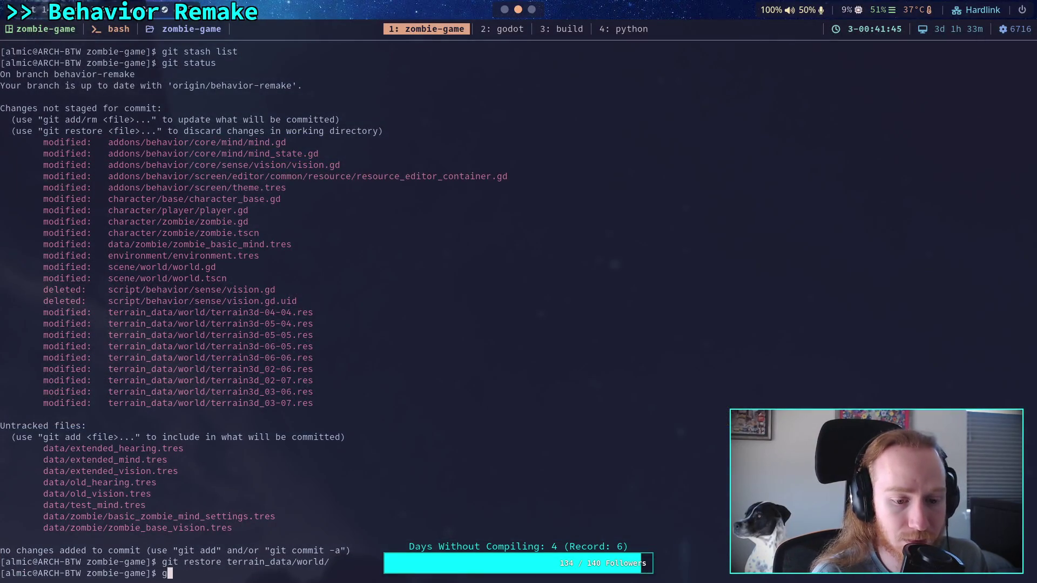
pyautogui.press('Return')
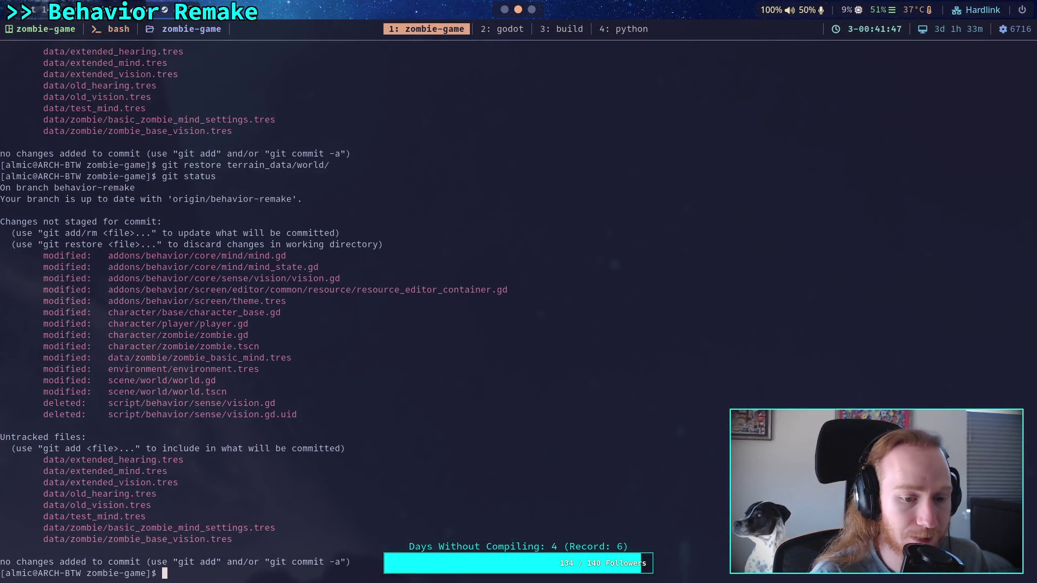
pyautogui.press('super+2')
pyautogui.hotkey('ctrl', 's')
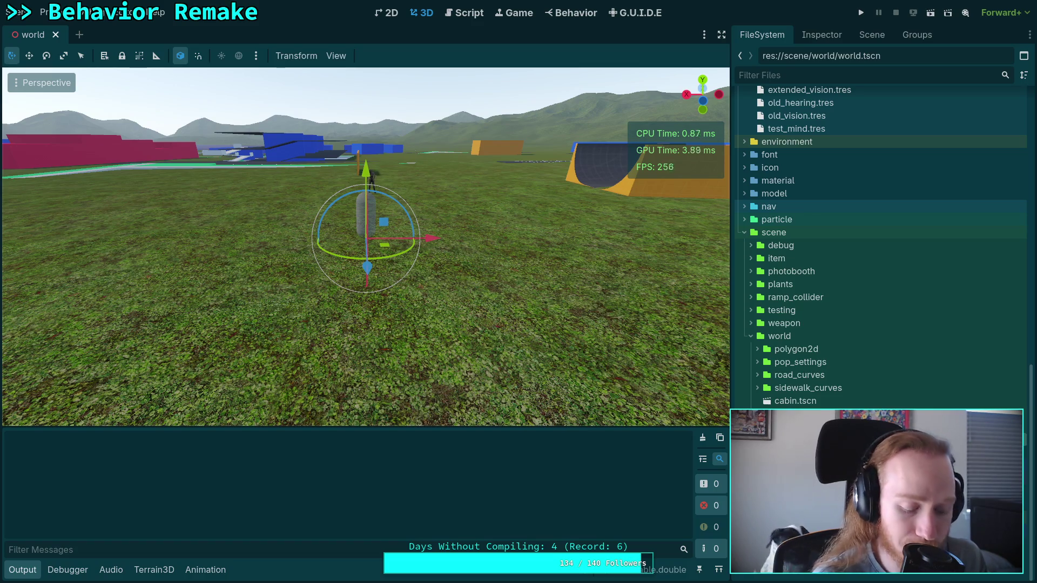
pyautogui.press('super+1')
pyautogui.press('Up')
pyautogui.press('Return')
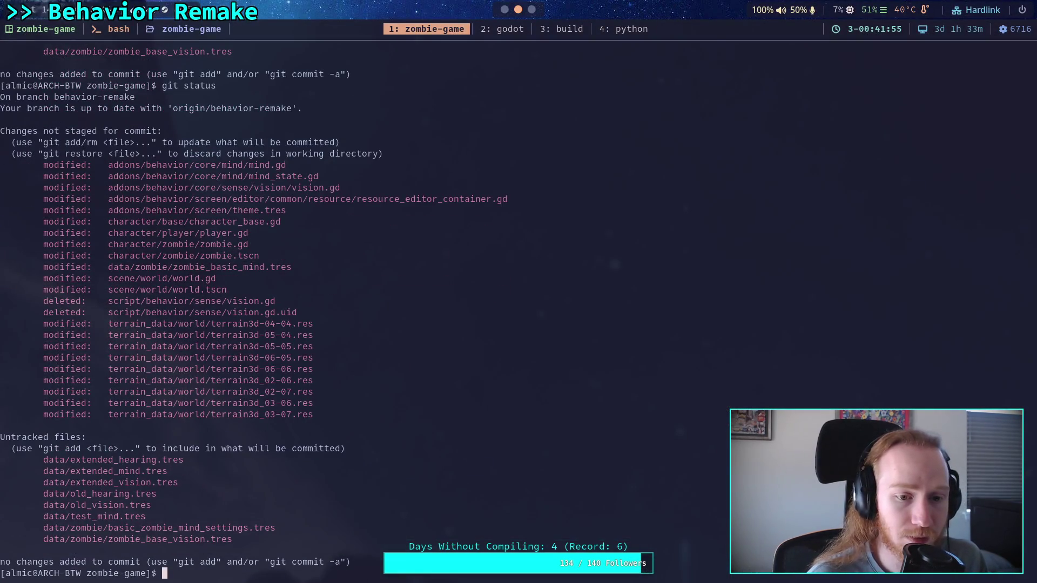
pyautogui.scroll(4, 359, 377)
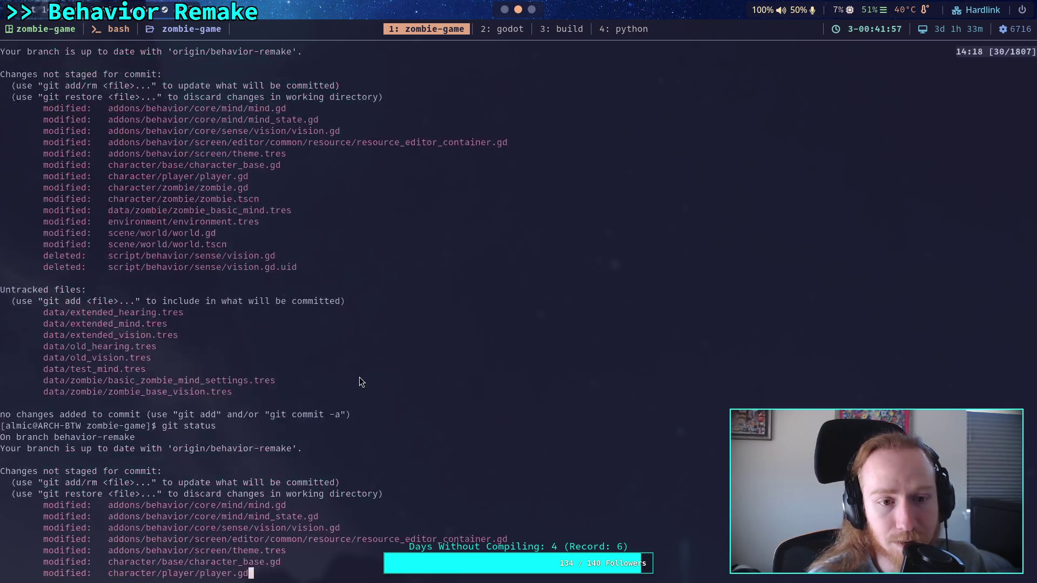
pyautogui.scroll(9, 361, 372)
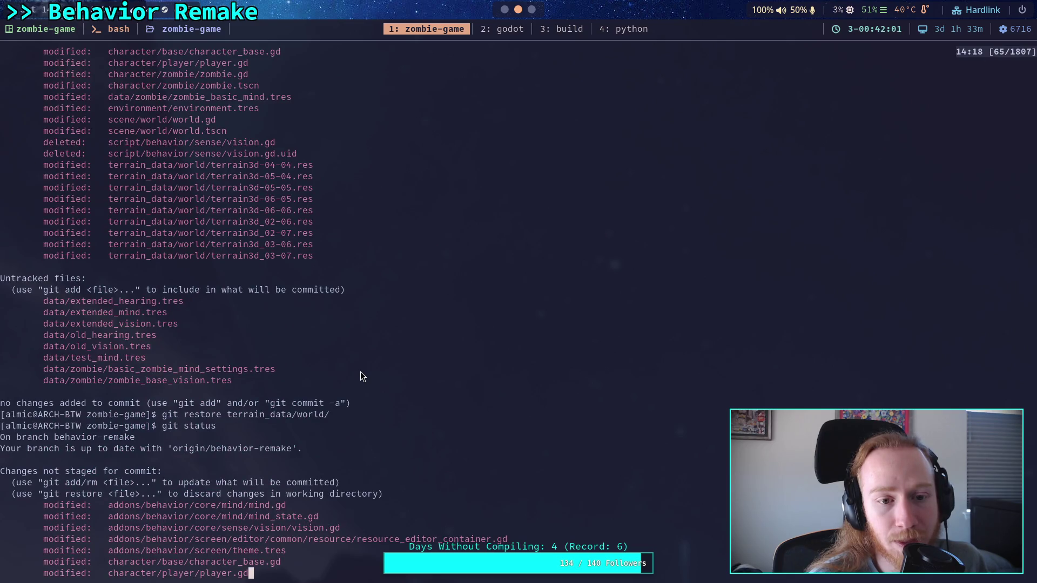
pyautogui.scroll(-13, 361, 376)
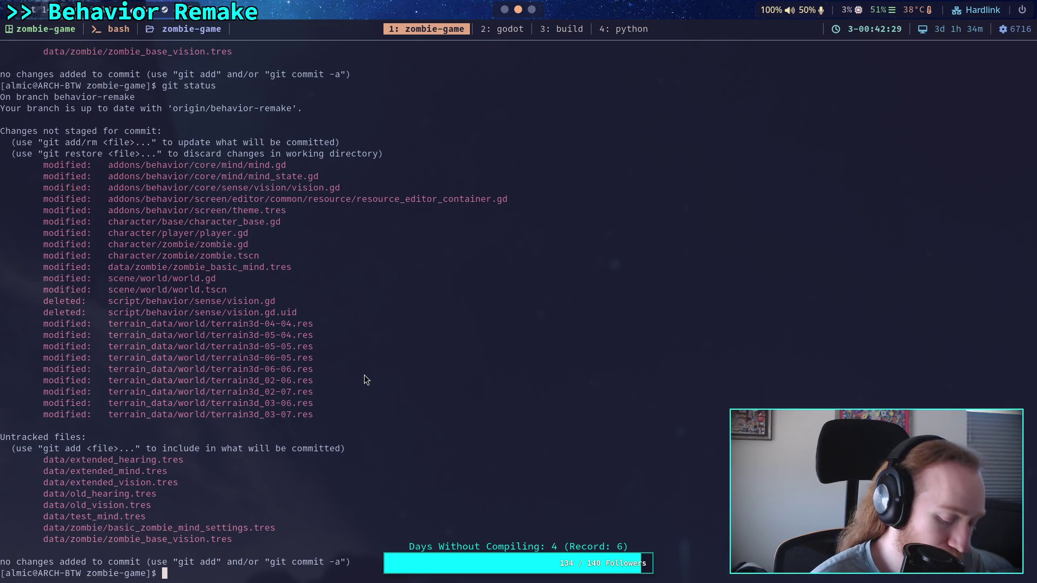
# - Close the world scene in Godot, save the modified resources, and return to the terminal
pyautogui.press('super+3')
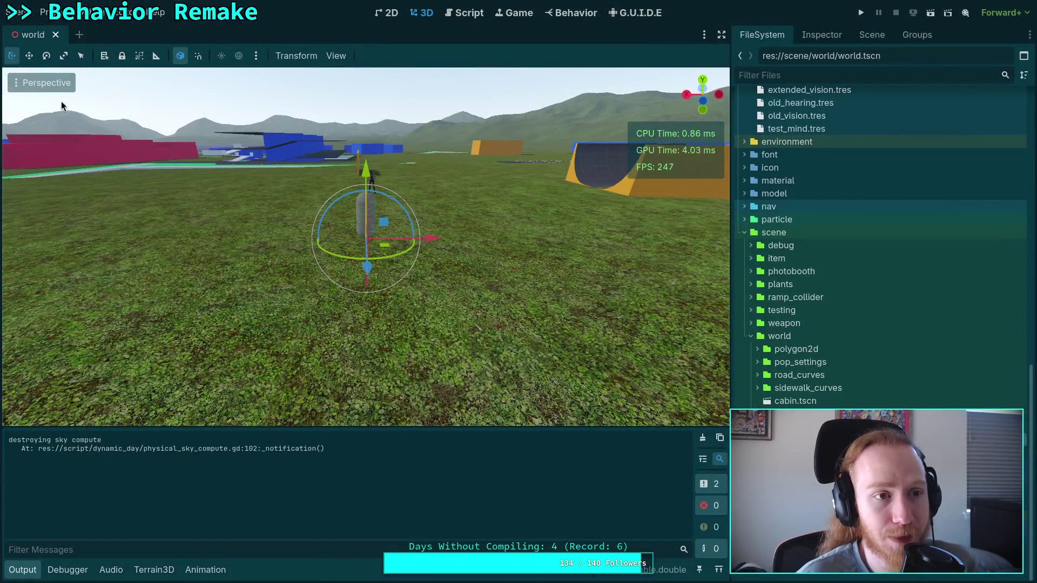
pyautogui.click(56, 36)
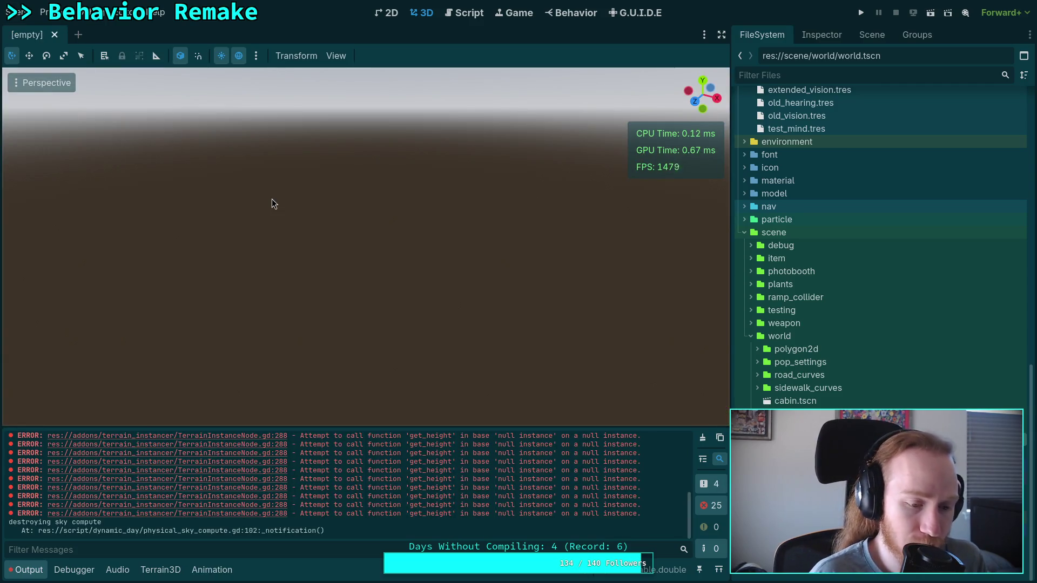
pyautogui.hotkey('ctrl', 's')
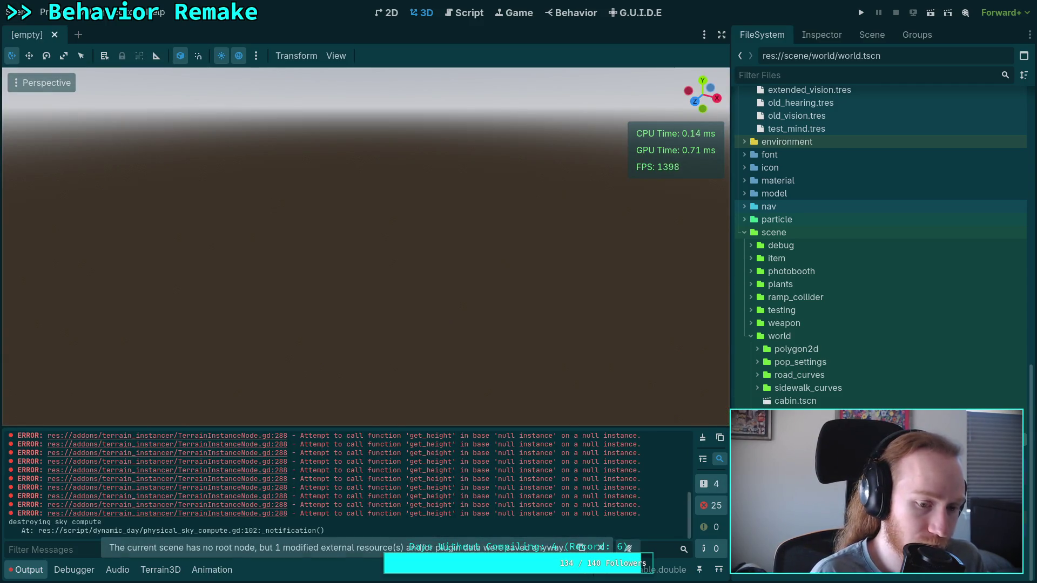
pyautogui.press('super+1')
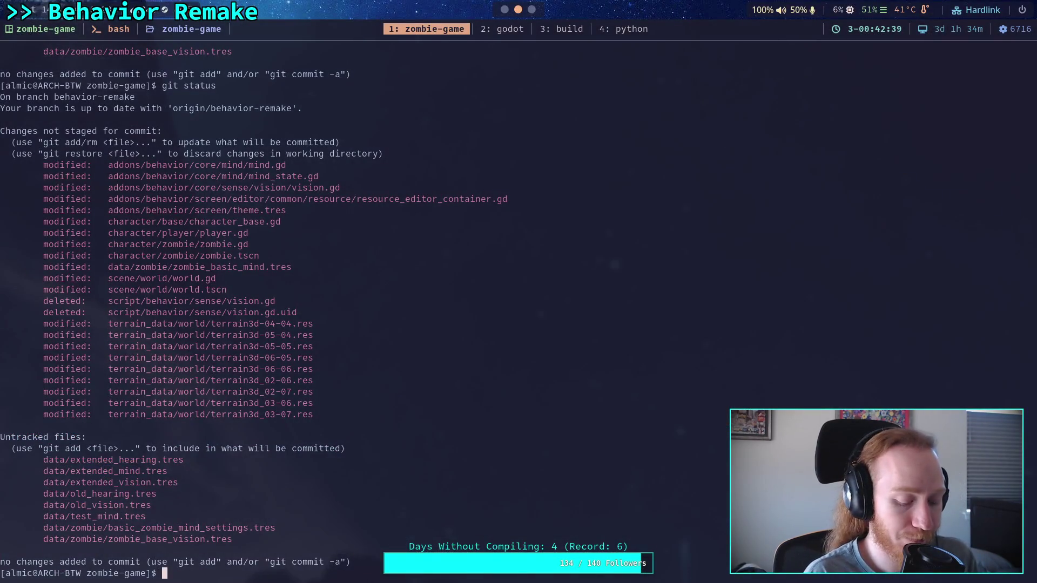
# - Restore terrain_data/world/ again, confirm with git status, then view the remaining git diff
pyautogui.write('git restore terrain_data/world/')
pyautogui.press('Return')
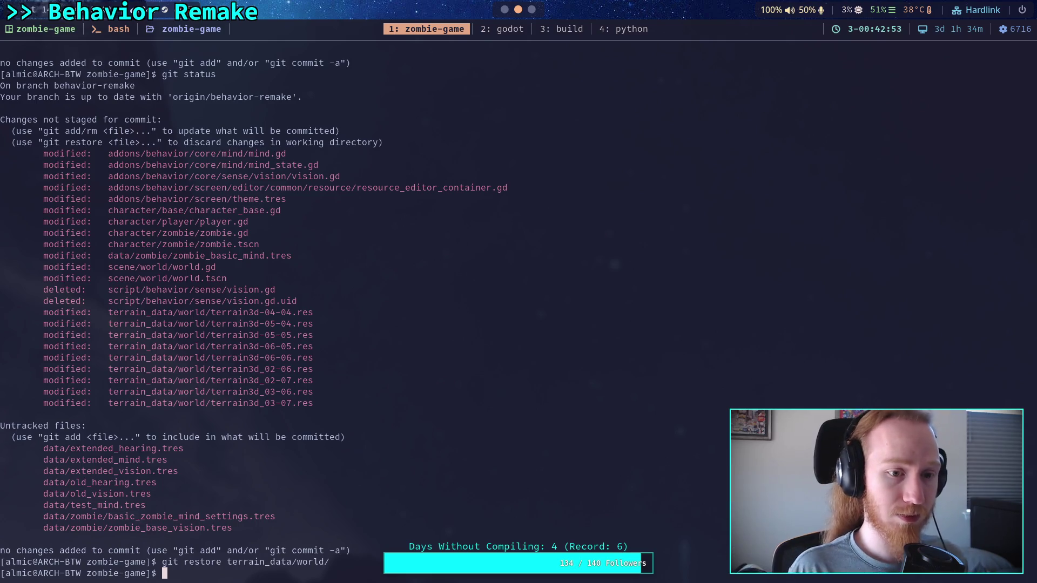
pyautogui.write('gits')
pyautogui.press('BackSpace')
pyautogui.write('status')
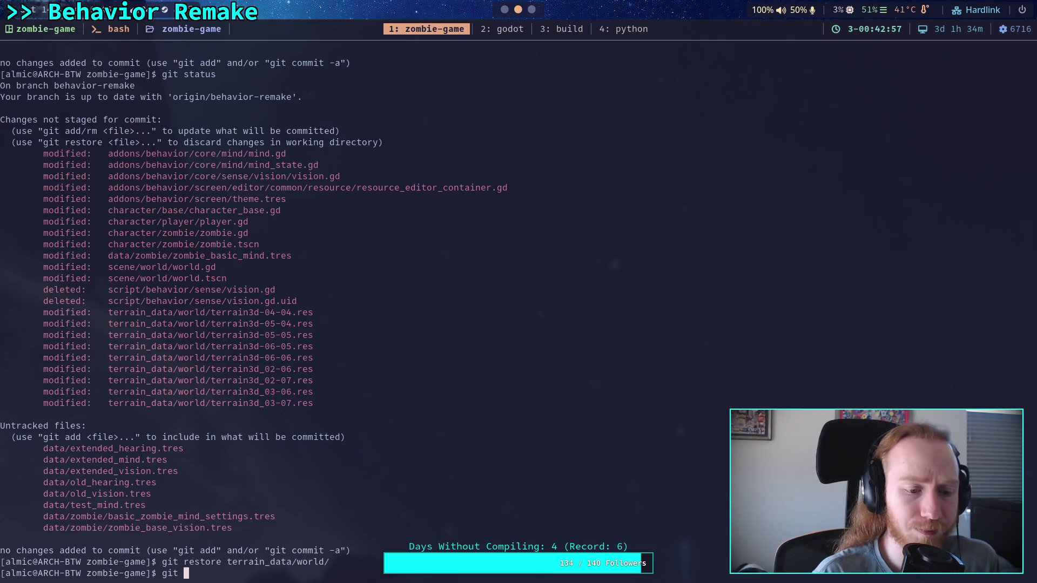
pyautogui.press('Return')
pyautogui.write('git diff')
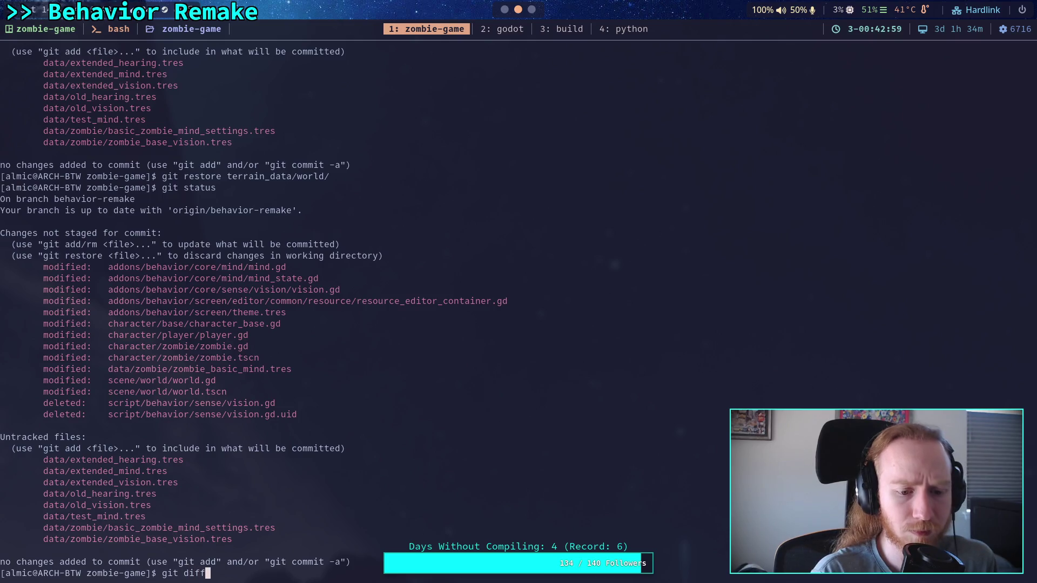
pyautogui.press('Return')
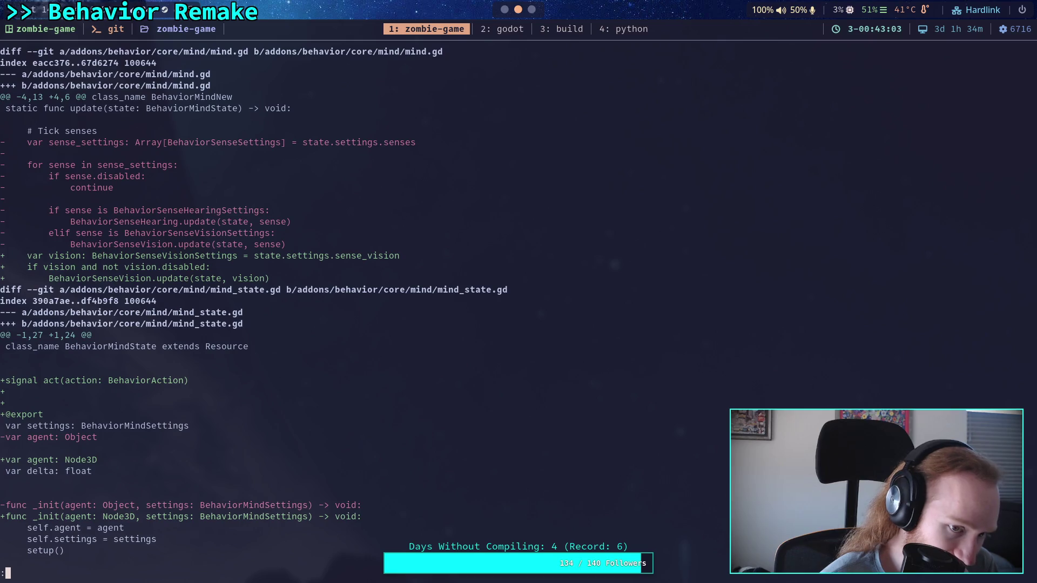
# - Page through the mind_state.gd and vision.gd diffs: BehaviorSenseVision class, debug options, sight points, vision cone
pyautogui.scroll(-5, 254, 303)
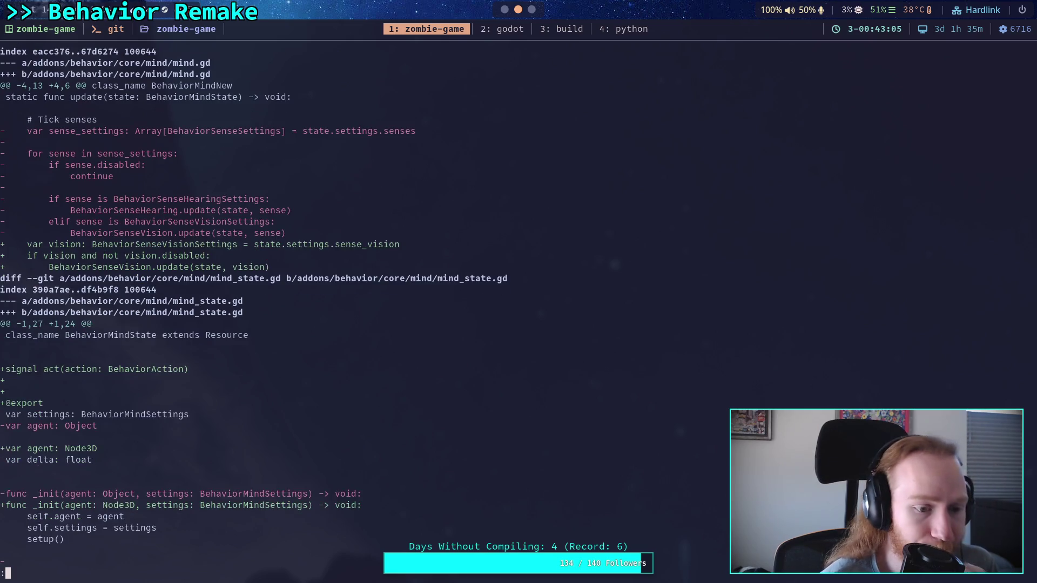
pyautogui.scroll(-2, 254, 302)
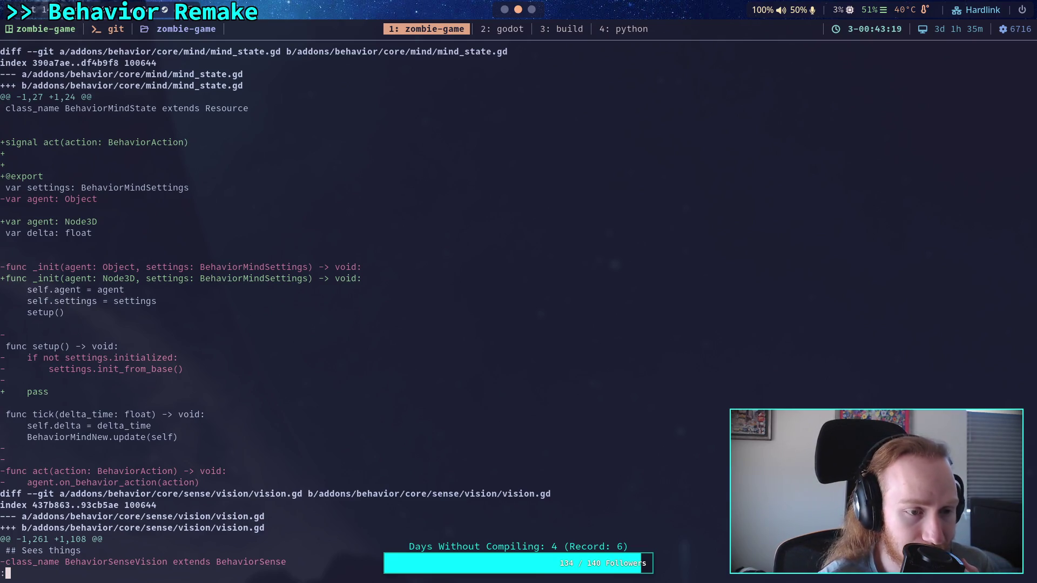
pyautogui.press('j')
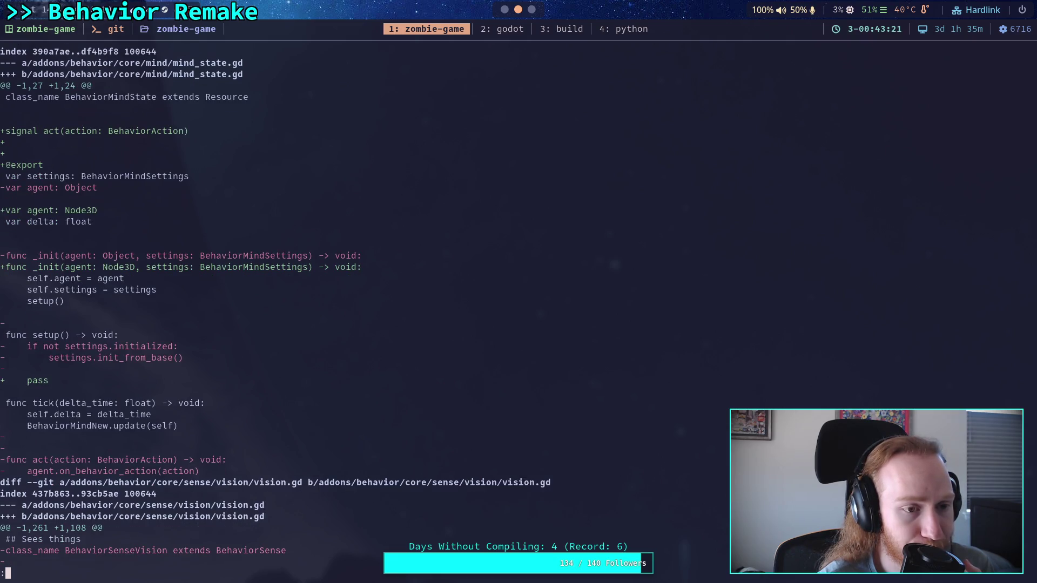
pyautogui.press('j')
pyautogui.press('j')
pyautogui.press('j')
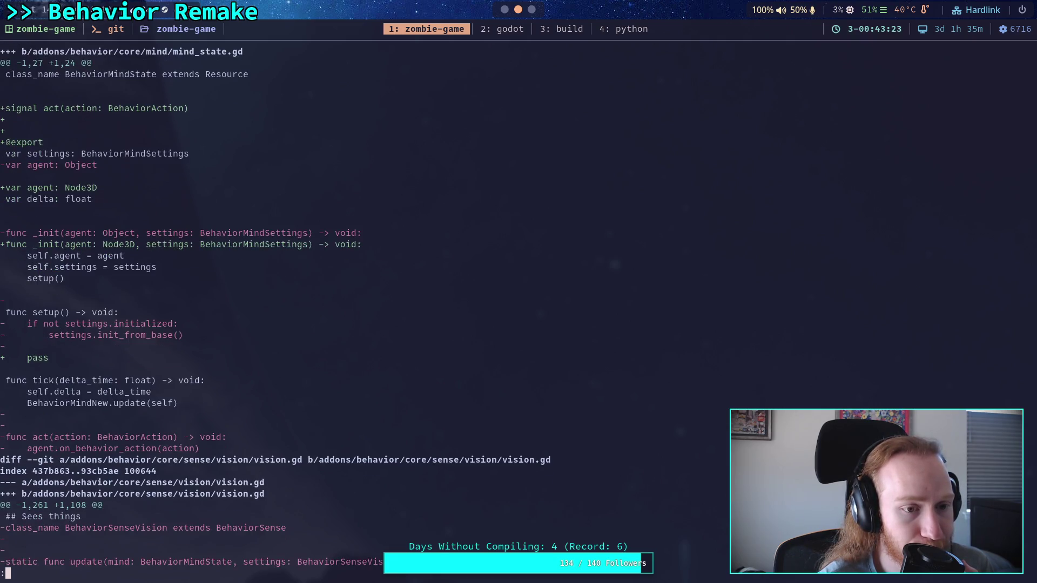
pyautogui.press('j')
pyautogui.press('j')
pyautogui.press('j')
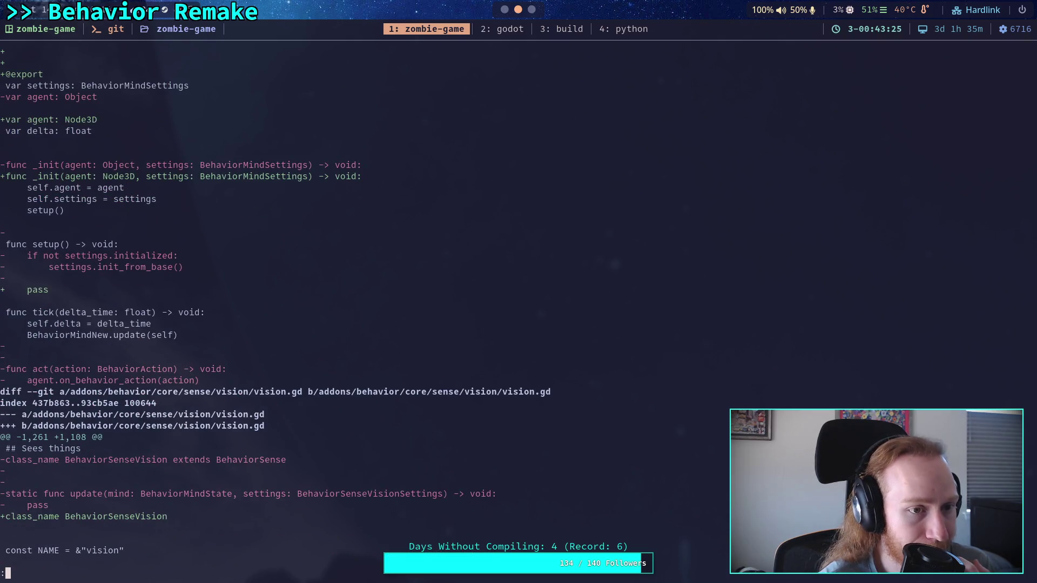
pyautogui.press('j')
pyautogui.press('j')
pyautogui.press('j')
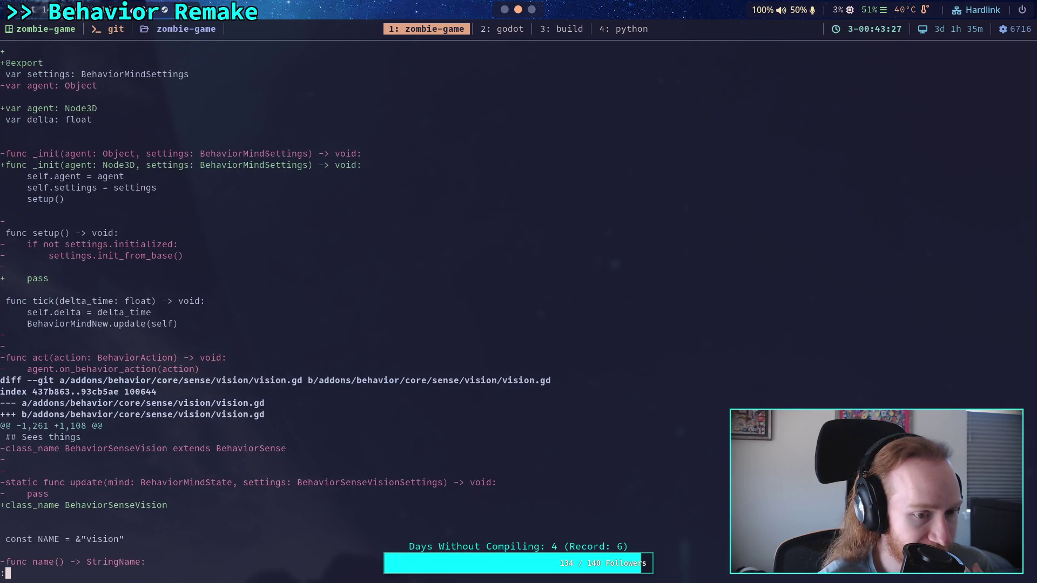
pyautogui.press('j')
pyautogui.press('j')
pyautogui.press('j')
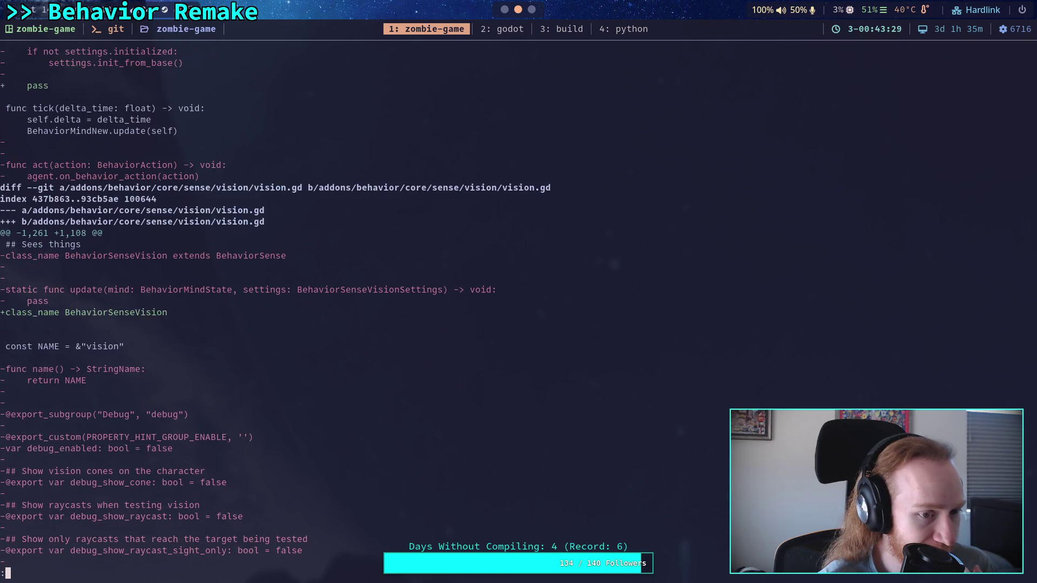
pyautogui.press('j')
pyautogui.press('j')
pyautogui.press('j')
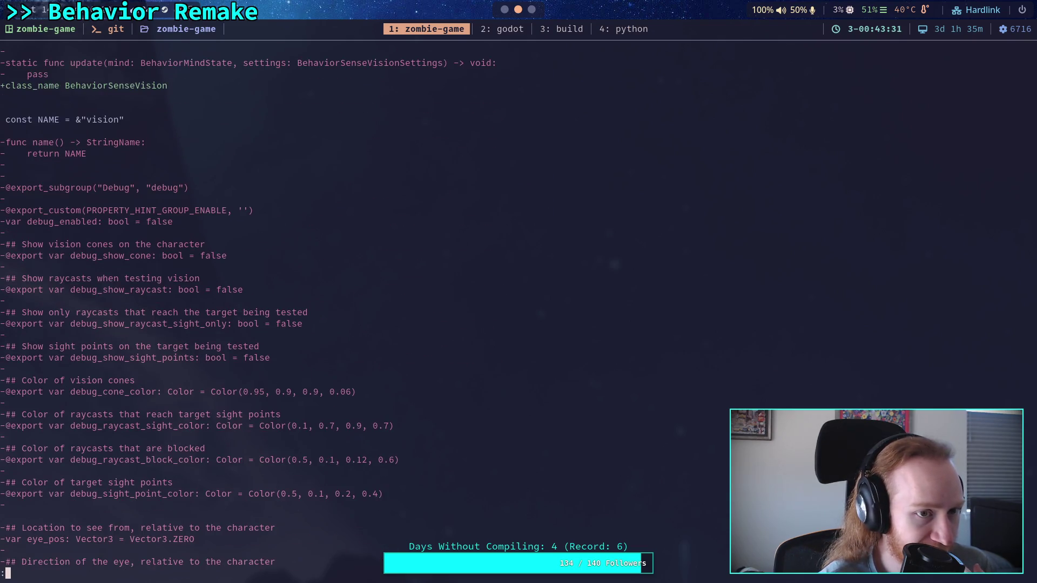
pyautogui.press('j')
pyautogui.press('j')
pyautogui.press('j')
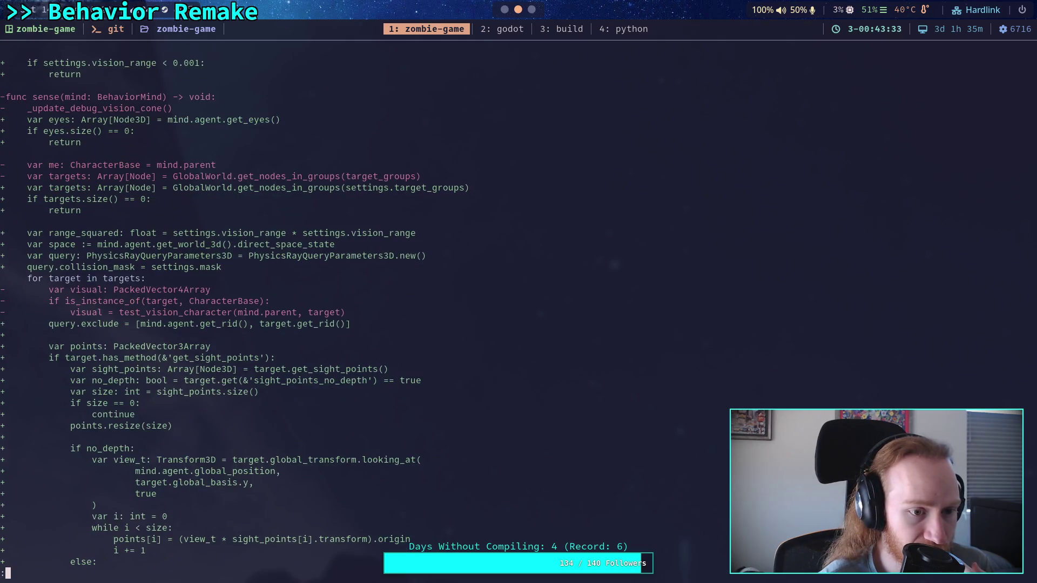
pyautogui.press('j')
pyautogui.press('j')
pyautogui.press('j')
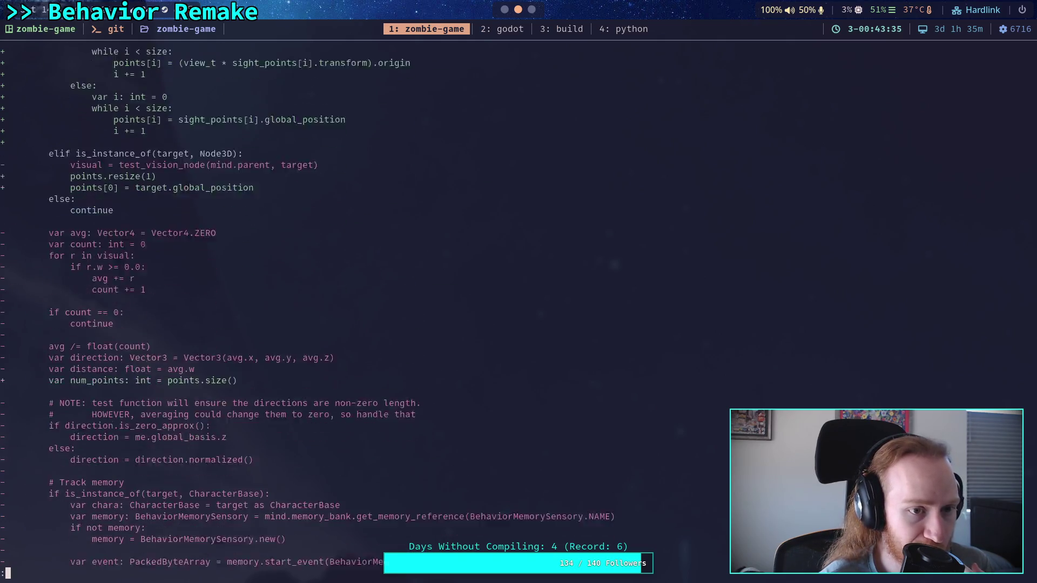
pyautogui.press('j')
pyautogui.press('j')
pyautogui.press('j')
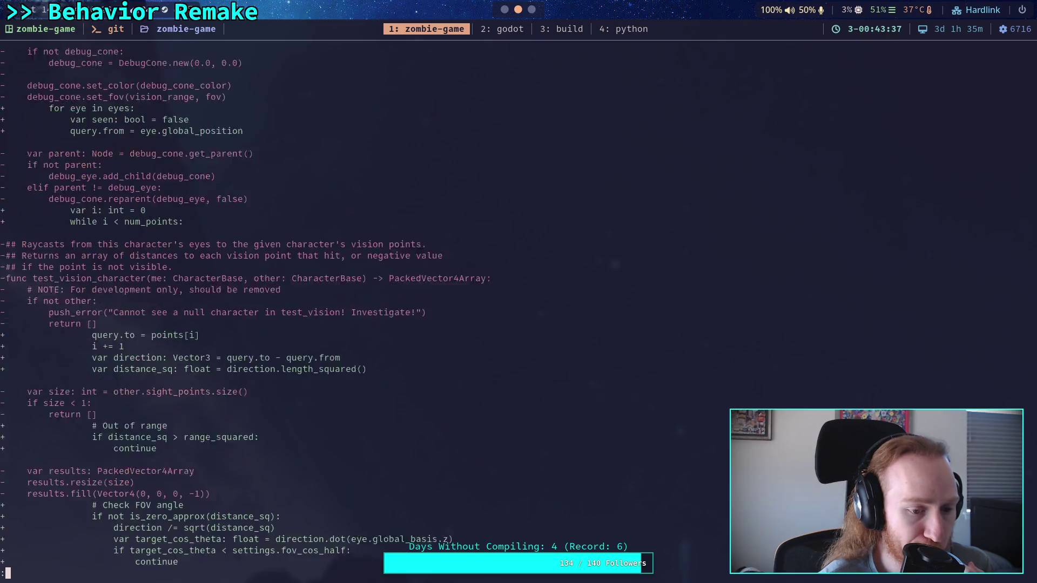
pyautogui.press('j')
pyautogui.press('j')
pyautogui.press('j')
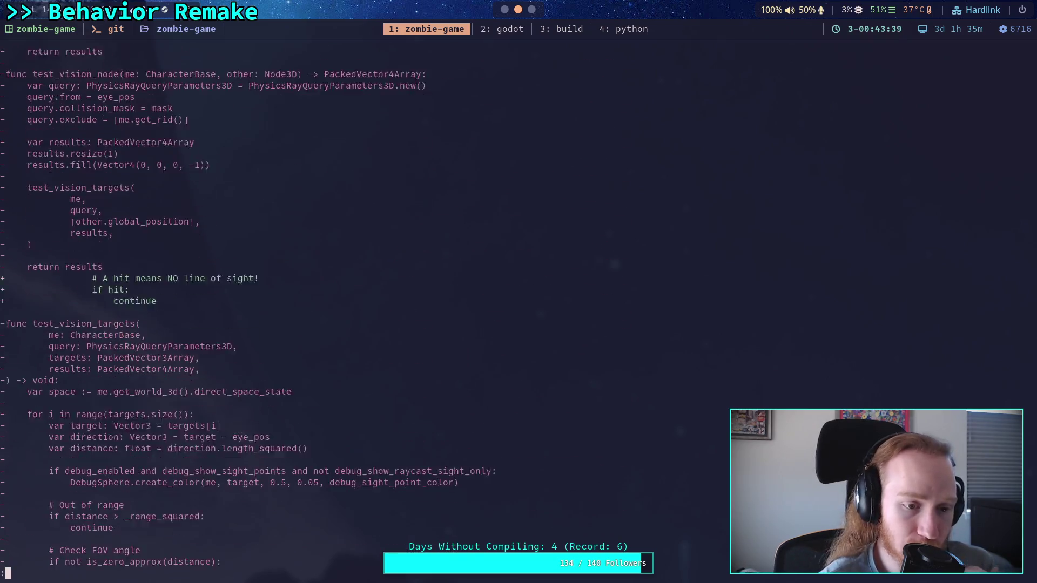
# - Read the theme.tres and character_base.gd diffs, including the removed vision exports and update_eyes function
pyautogui.press('j')
pyautogui.press('j')
pyautogui.press('j')
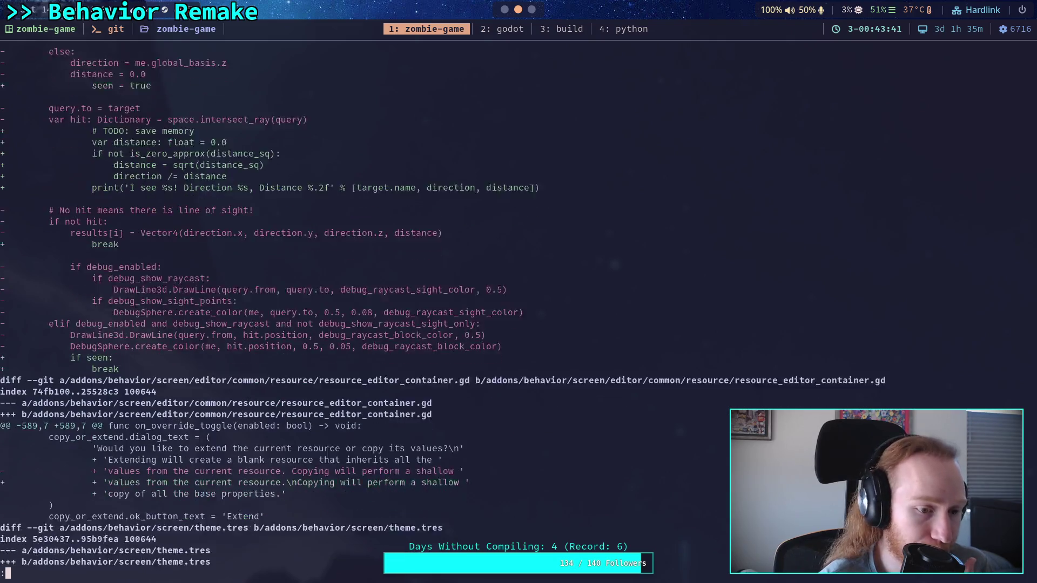
pyautogui.press('k')
pyautogui.press('k')
pyautogui.press('k')
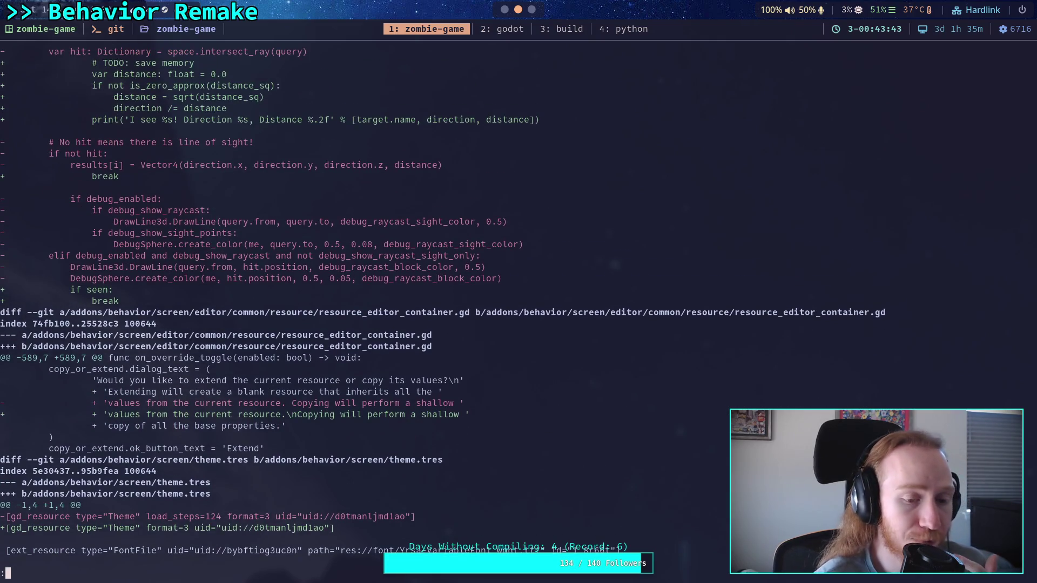
pyautogui.press('j')
pyautogui.press('j')
pyautogui.press('j')
pyautogui.press('j')
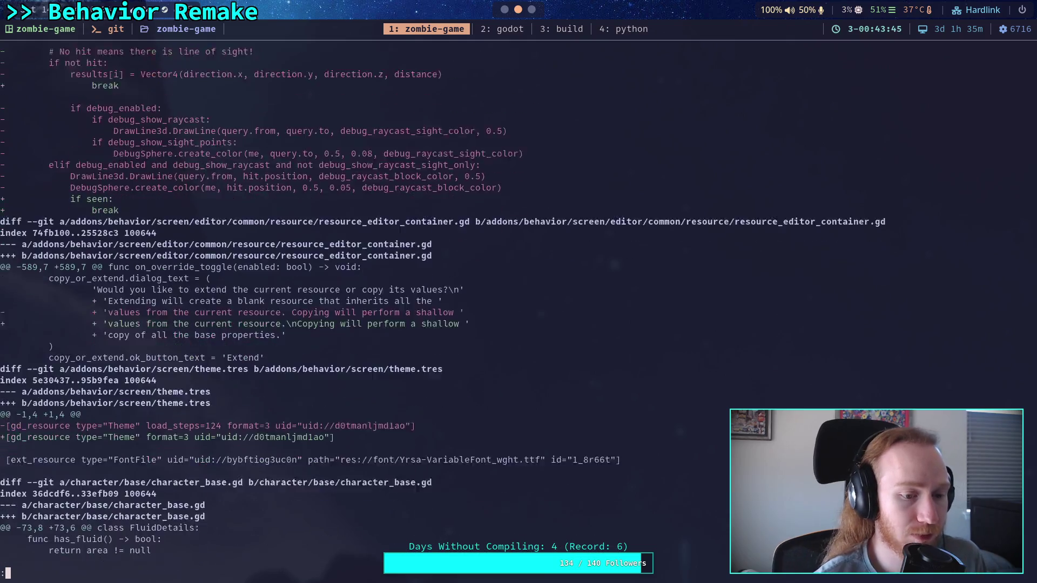
pyautogui.press('j')
pyautogui.press('j')
pyautogui.press('j')
pyautogui.press('j')
pyautogui.press('j')
pyautogui.press('j')
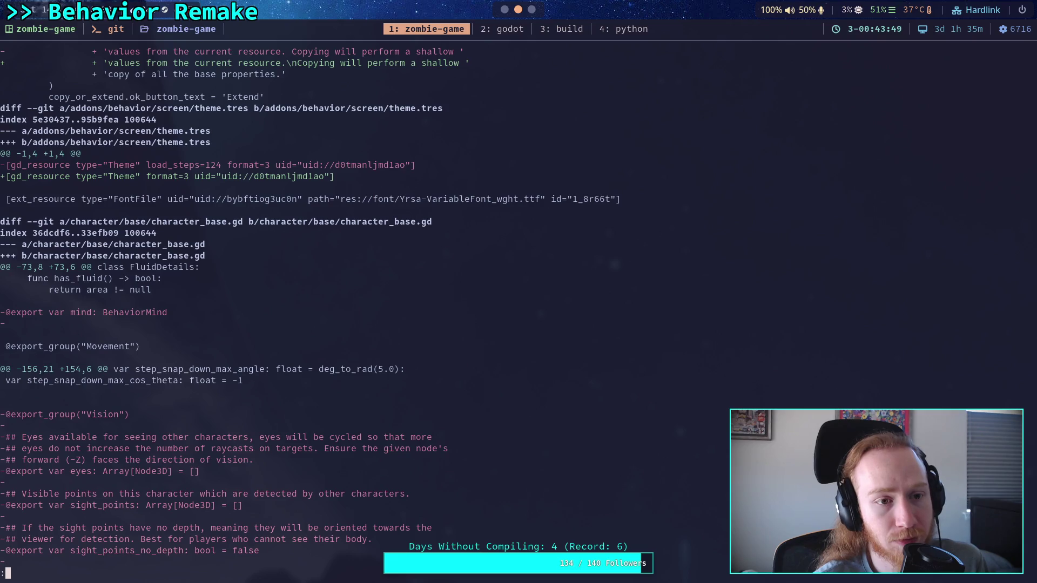
pyautogui.press('j')
pyautogui.press('j')
pyautogui.press('j')
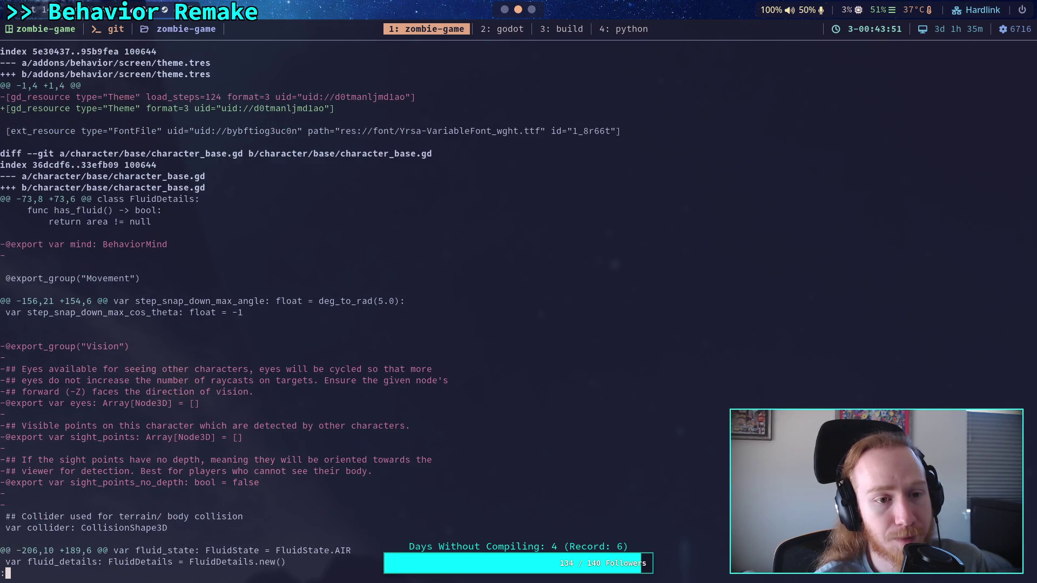
pyautogui.press('j')
pyautogui.press('j')
pyautogui.press('j')
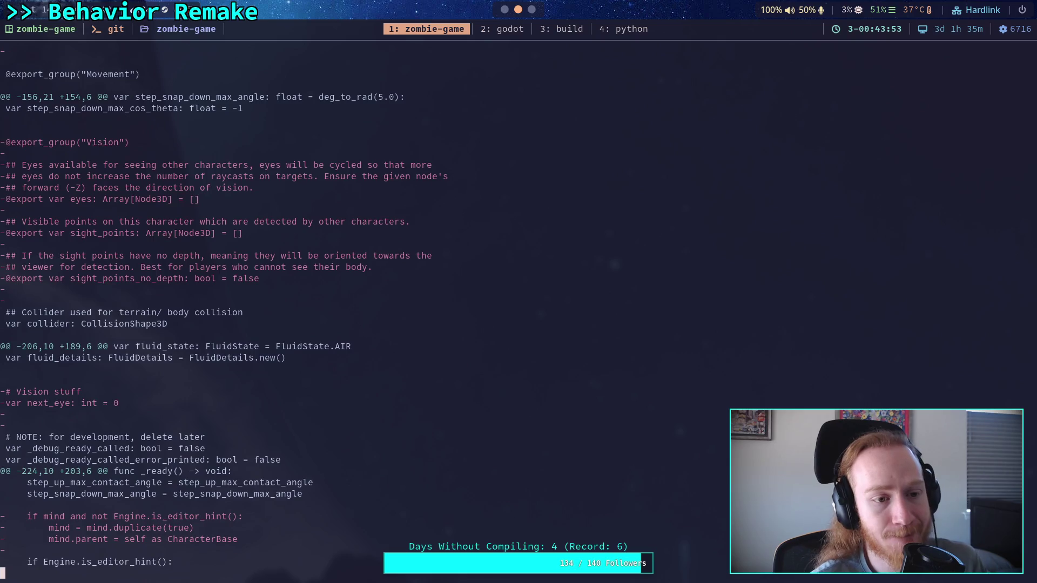
pyautogui.press('j')
pyautogui.press('j')
pyautogui.press('j')
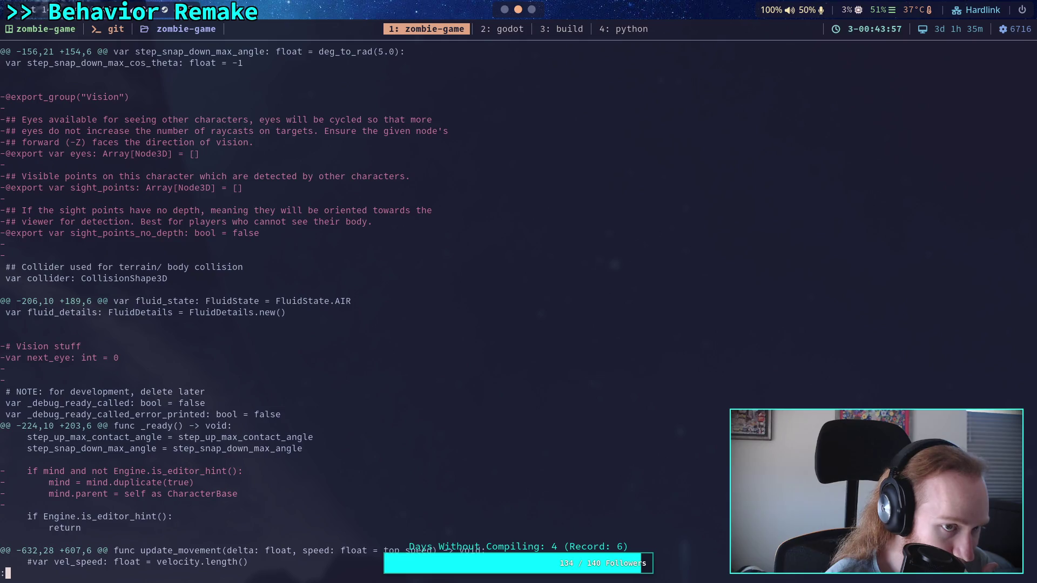
pyautogui.press('j')
pyautogui.press('j')
pyautogui.press('j')
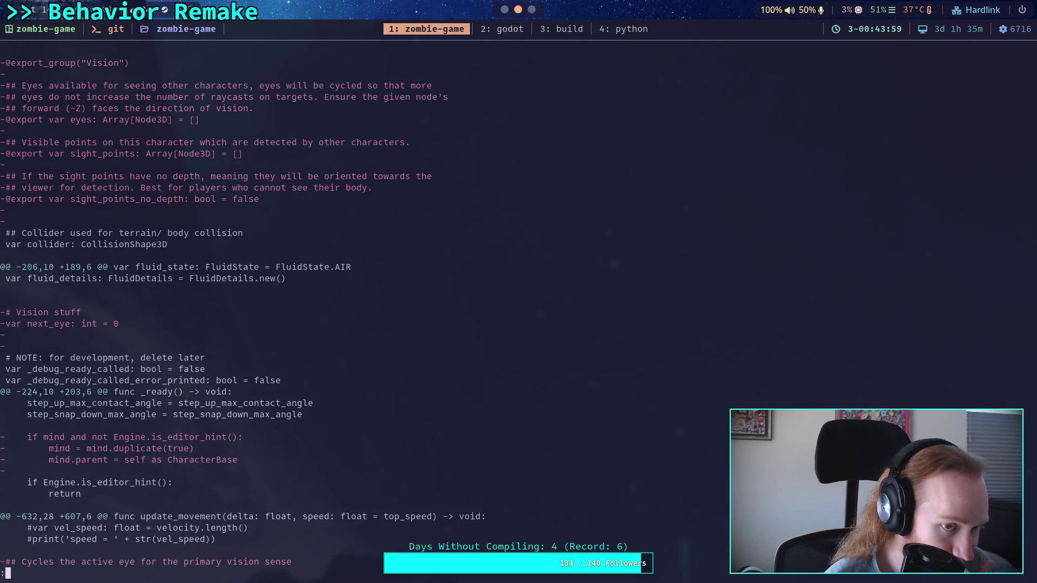
pyautogui.press('j')
pyautogui.press('j')
pyautogui.press('j')
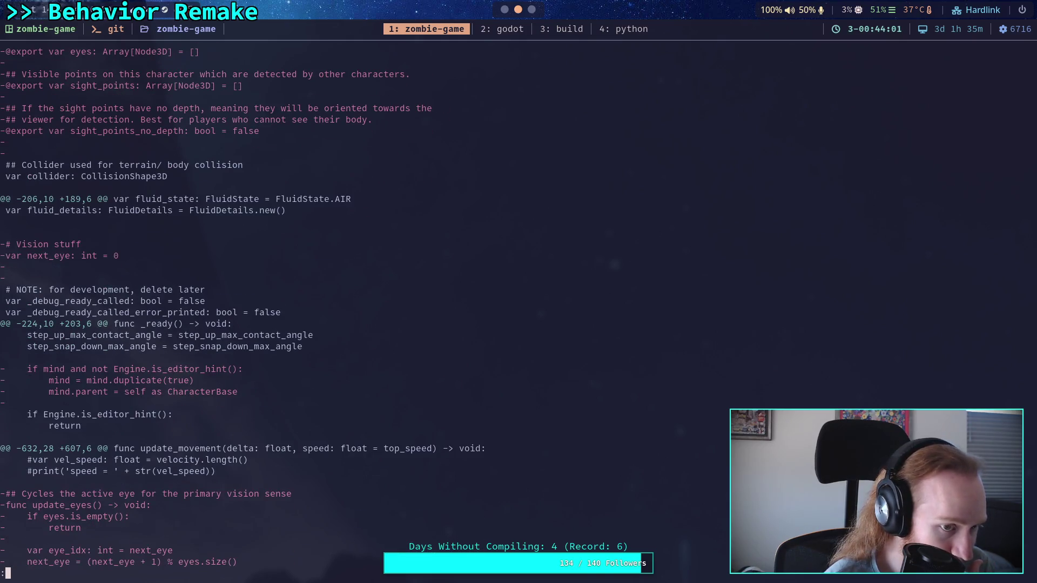
pyautogui.scroll(-1, 240, 307)
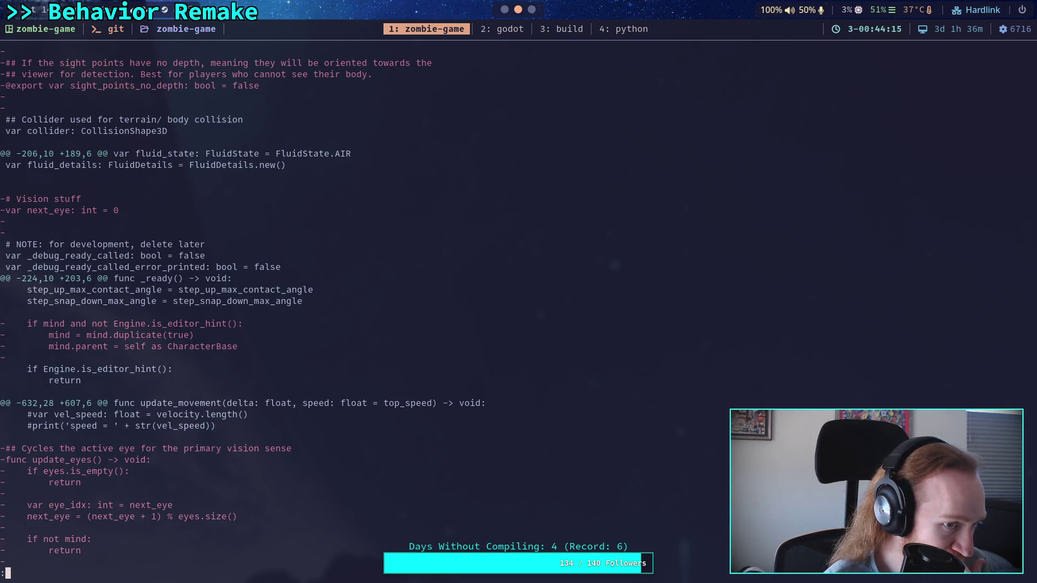
# - Read the player.gd diff and the zombie.gd vision export and _ready changes
pyautogui.press('j')
pyautogui.press('j')
pyautogui.press('j')
pyautogui.press('j')
pyautogui.press('j')
pyautogui.press('j')
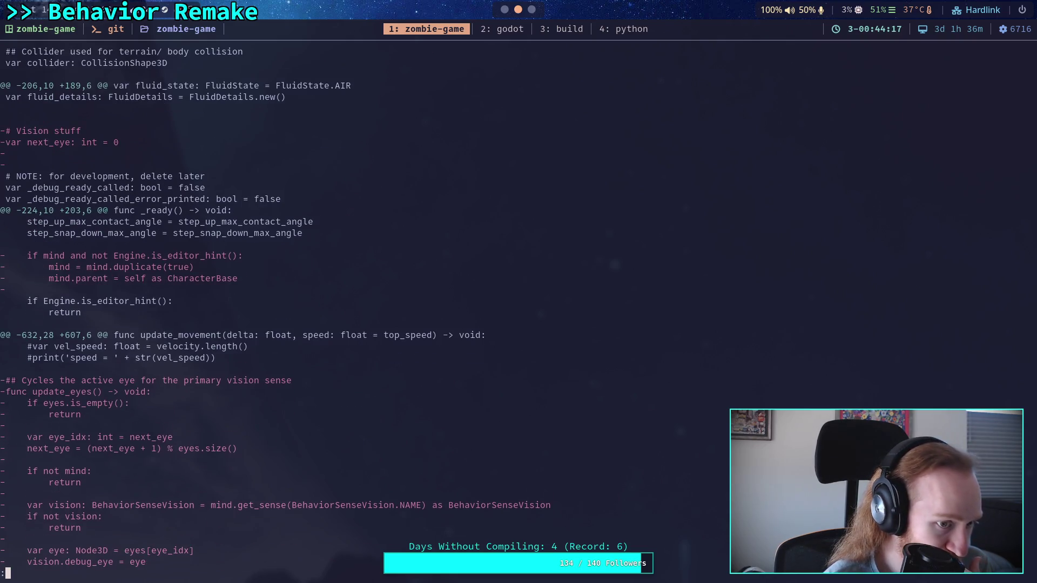
pyautogui.press('j')
pyautogui.press('j')
pyautogui.press('j')
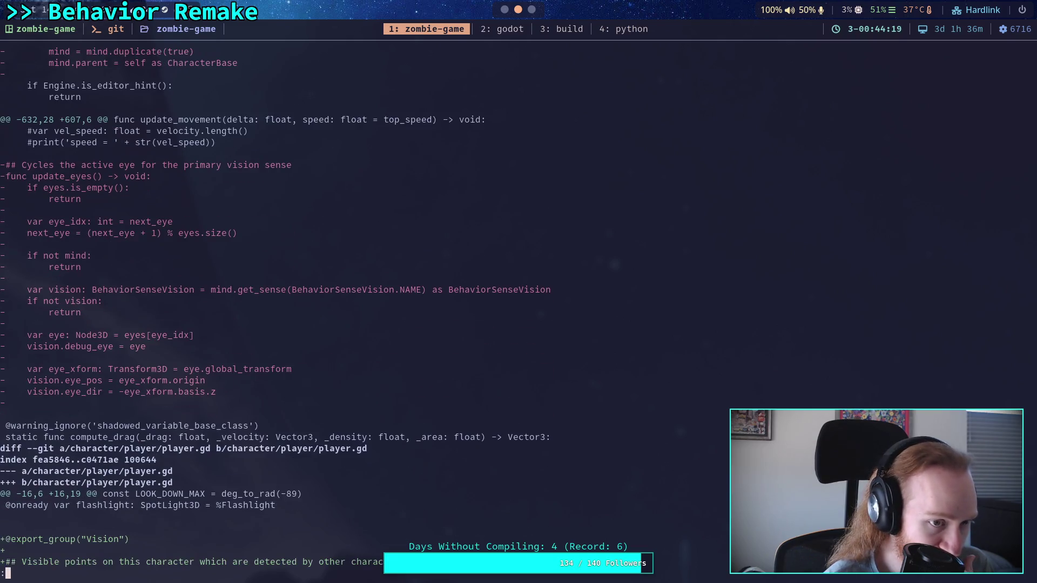
pyautogui.press('j')
pyautogui.press('j')
pyautogui.press('j')
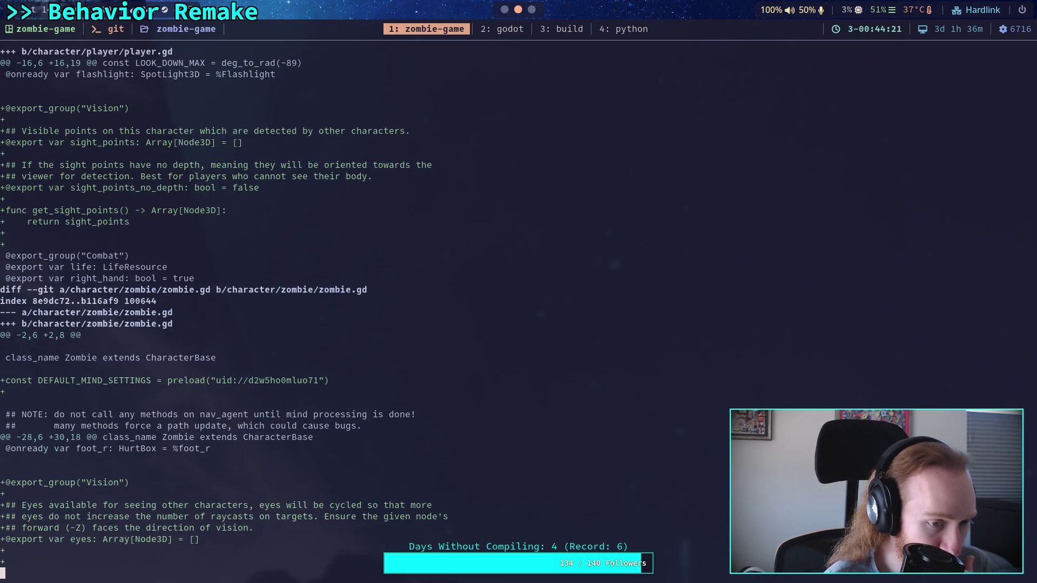
pyautogui.press('j')
pyautogui.press('j')
pyautogui.press('j')
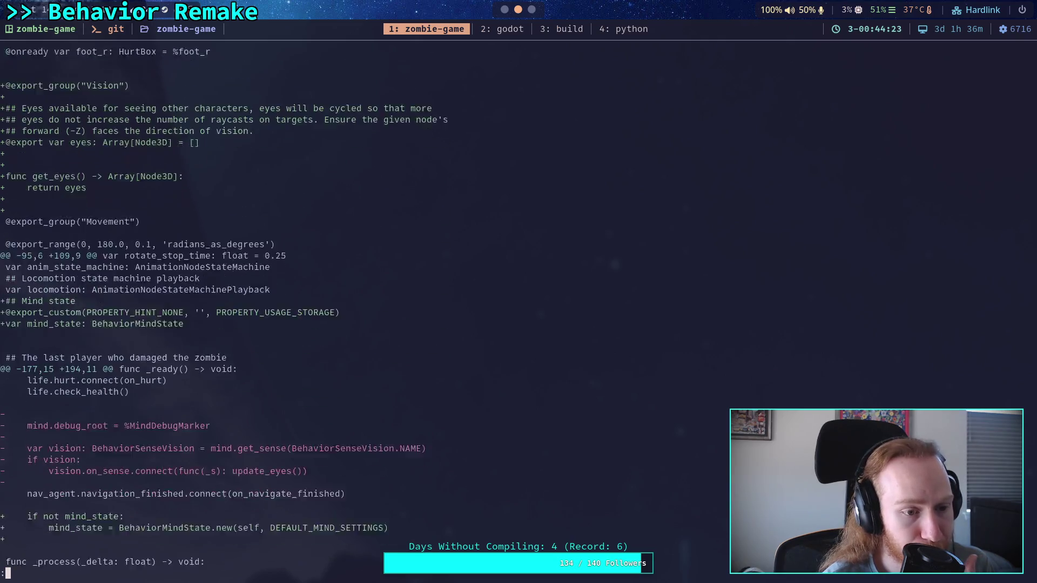
# - Review the zombie.tscn diff: collider, face and capsule nodes, then the skeleton bone positions
pyautogui.press('j')
pyautogui.press('j')
pyautogui.press('j')
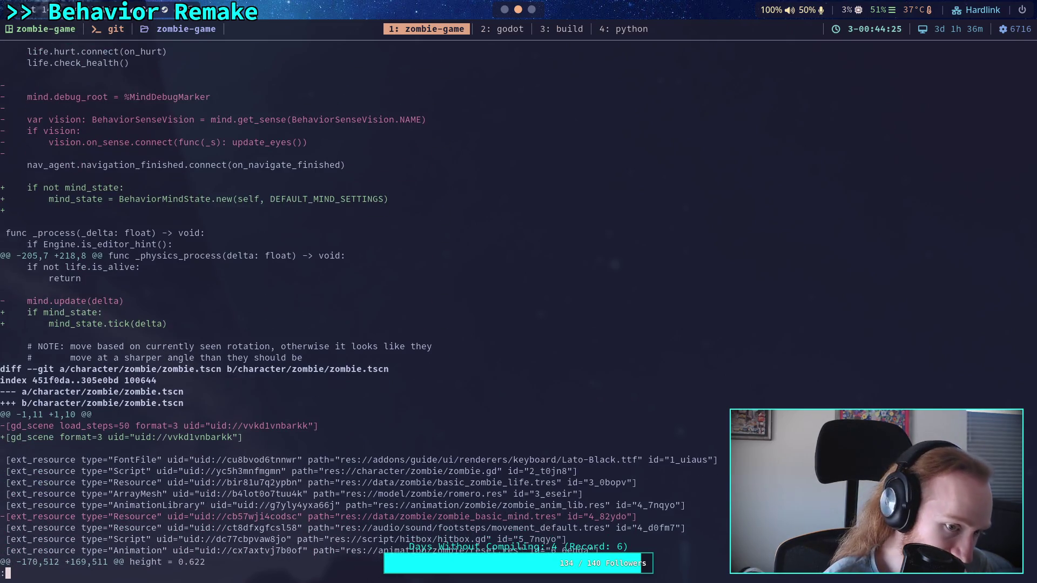
pyautogui.press('j')
pyautogui.press('j')
pyautogui.press('j')
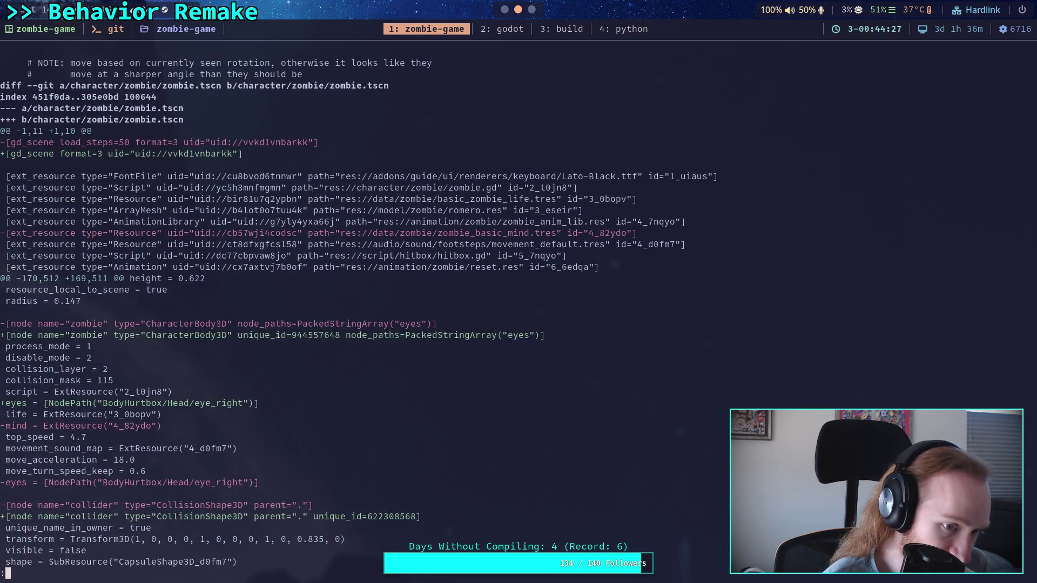
pyautogui.press('j')
pyautogui.press('j')
pyautogui.press('j')
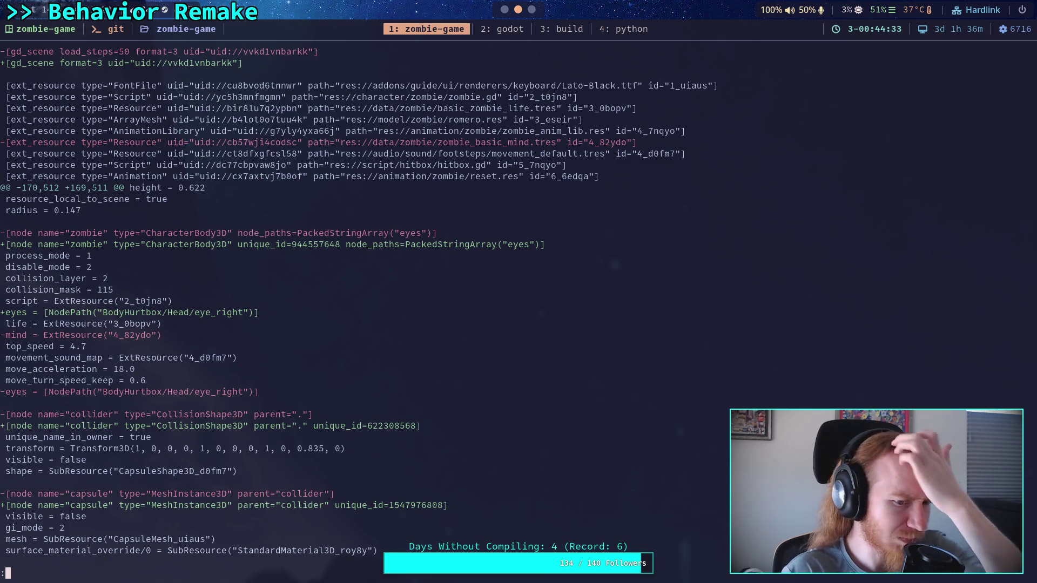
pyautogui.press('j')
pyautogui.press('j')
pyautogui.press('j')
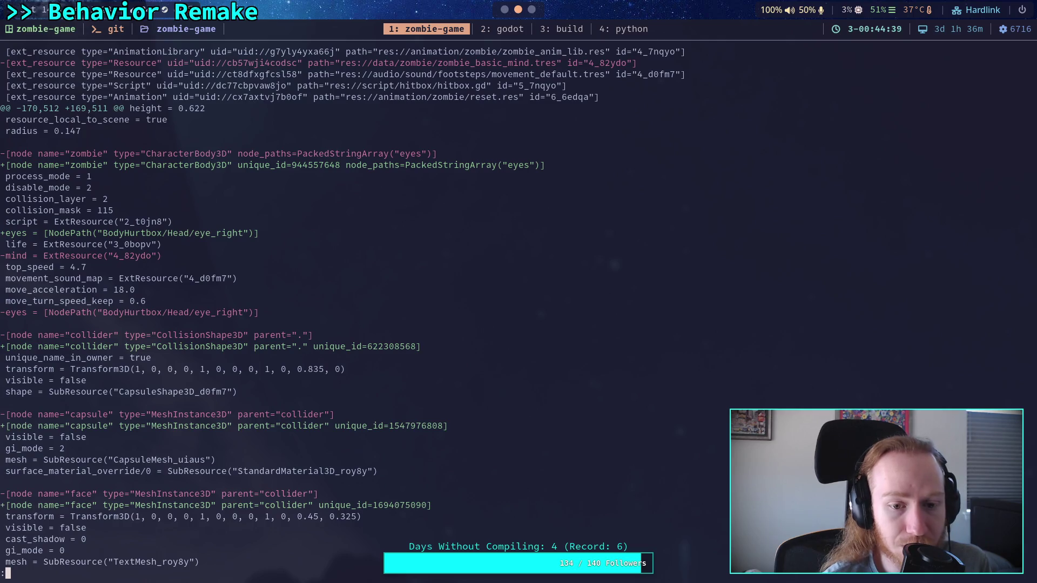
pyautogui.press('k')
pyautogui.press('k')
pyautogui.press('k')
pyautogui.press('j')
pyautogui.press('j')
pyautogui.press('j')
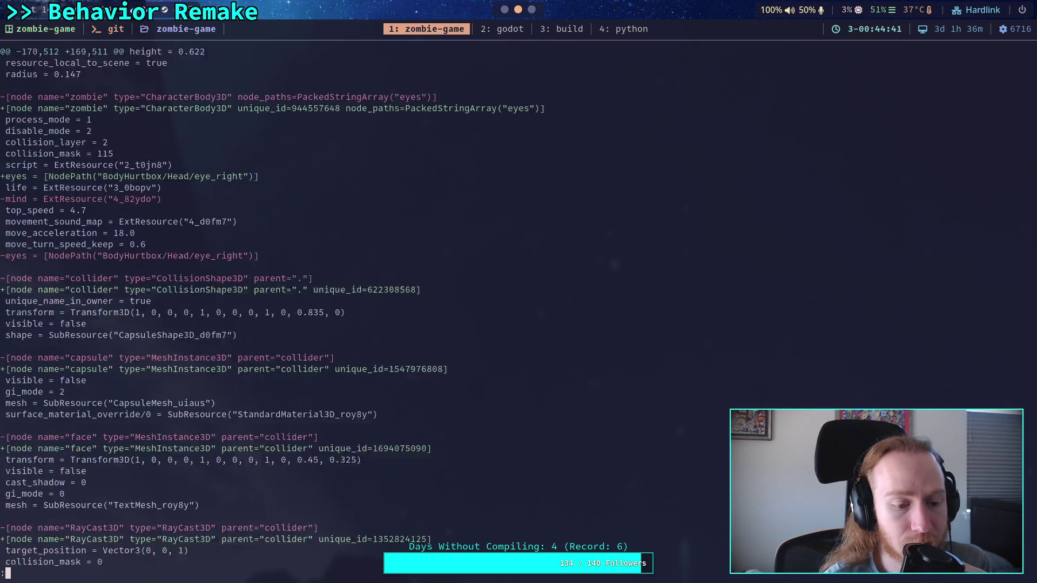
pyautogui.press('j')
pyautogui.press('j')
pyautogui.press('j')
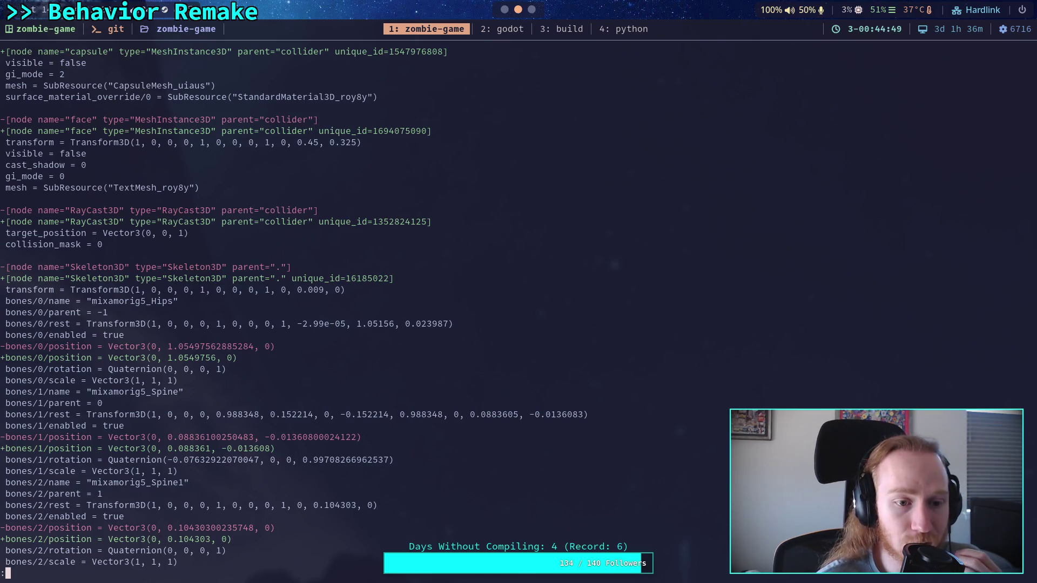
pyautogui.press('space')
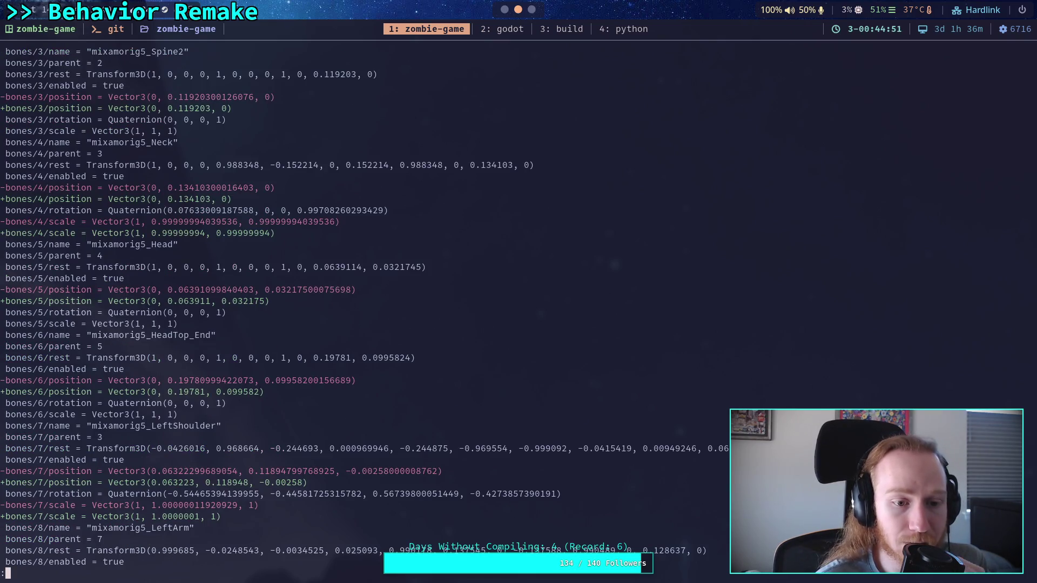
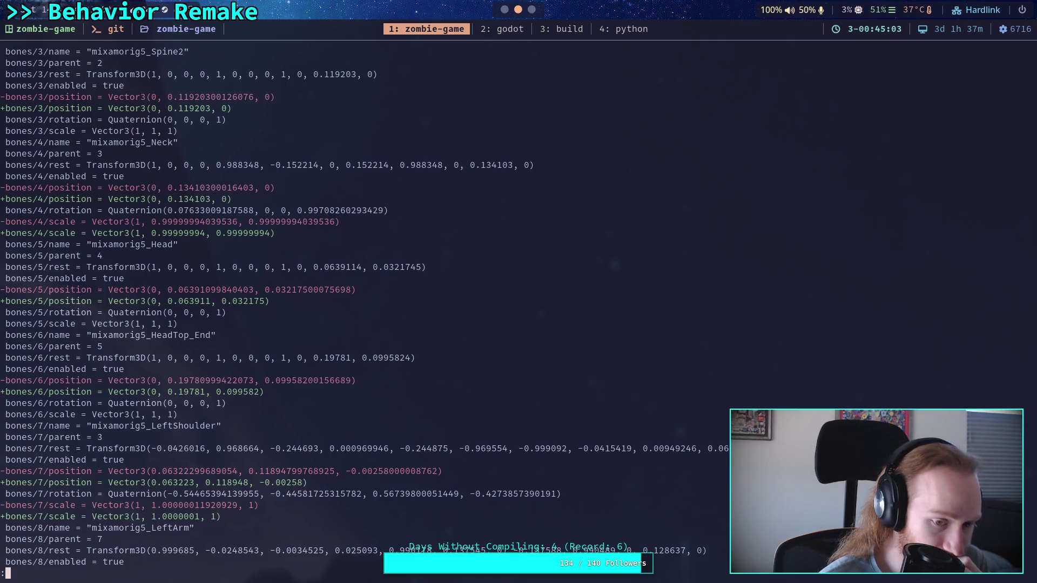
# - Page through the merged diff's bone changes to the spine collision shape hunks
pyautogui.press('space')
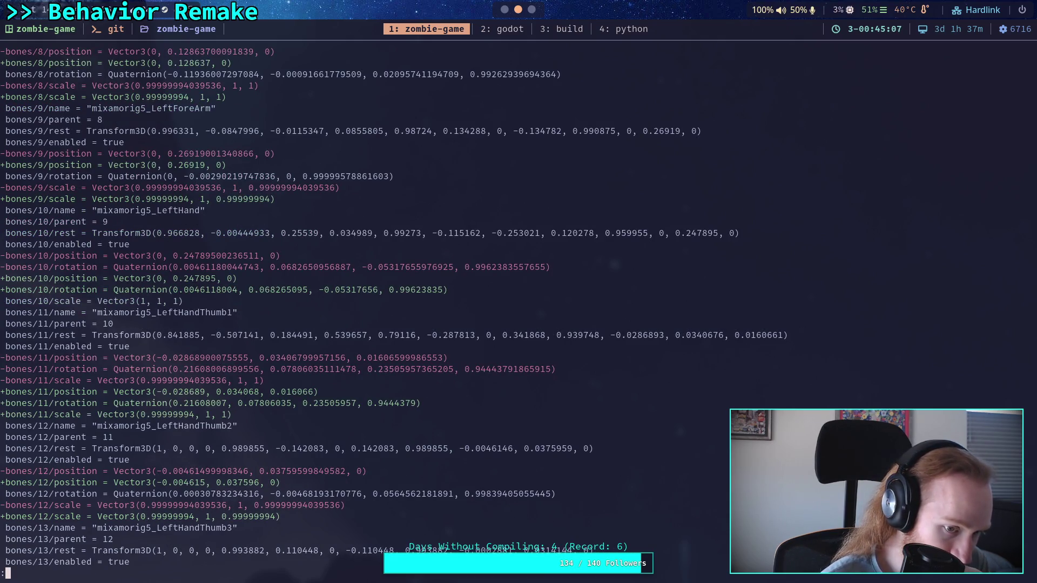
pyautogui.press('space')
pyautogui.press('space')
pyautogui.press('space')
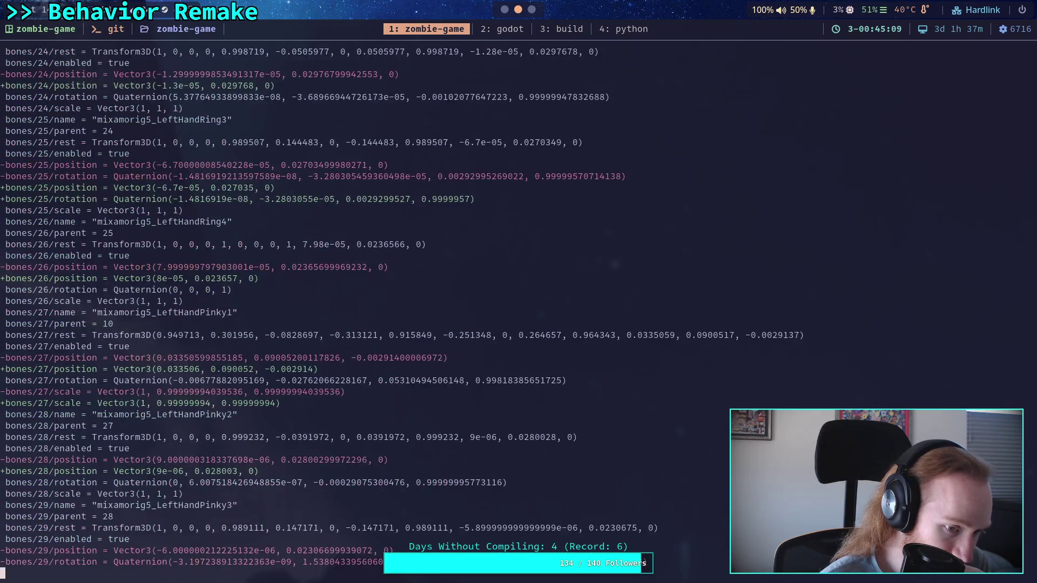
pyautogui.press('space')
pyautogui.press('space')
pyautogui.press('space')
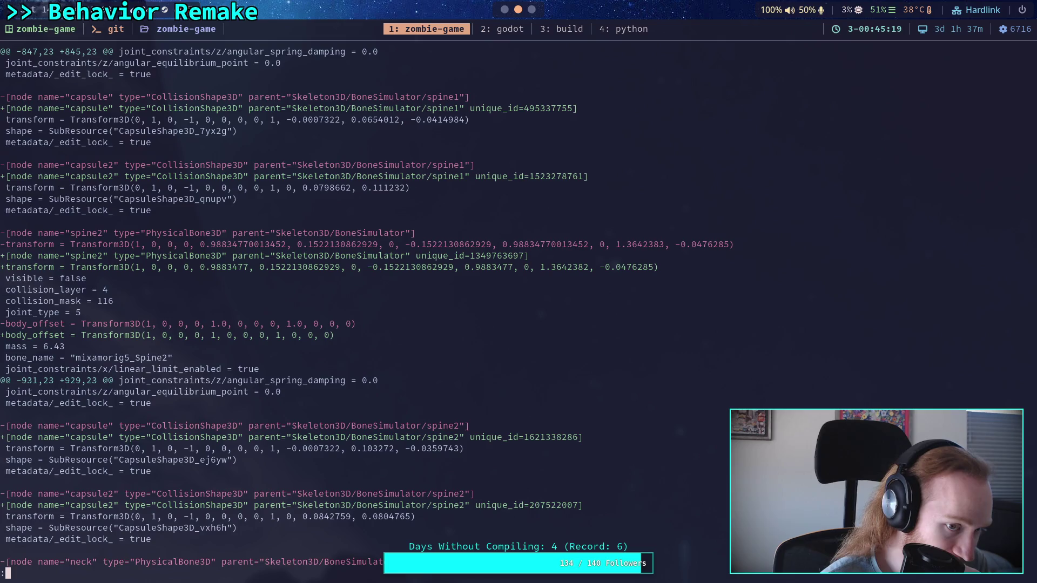
pyautogui.scroll(-15, 518, 302)
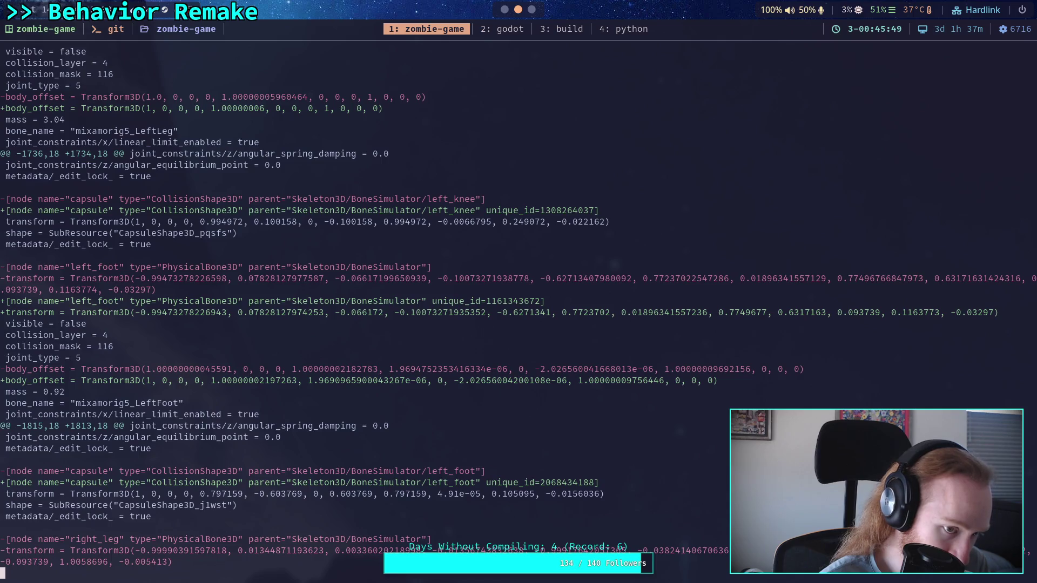
pyautogui.scroll(-15, 519, 303)
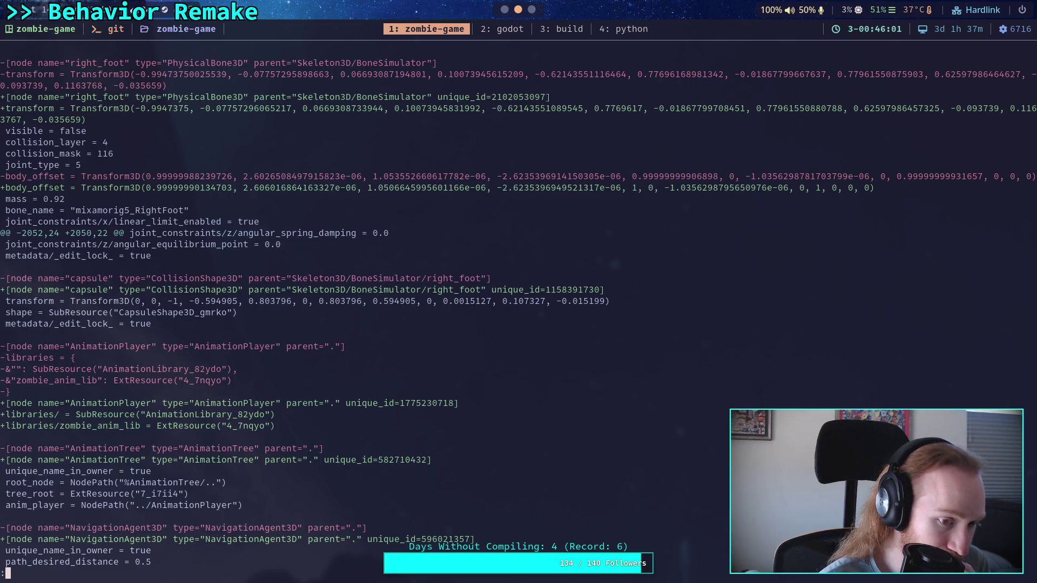
# - Continue past the right foot and leg hunks to the zombie_basic_mind.tres diff, then return to Godot
pyautogui.press('space')
pyautogui.press('space')
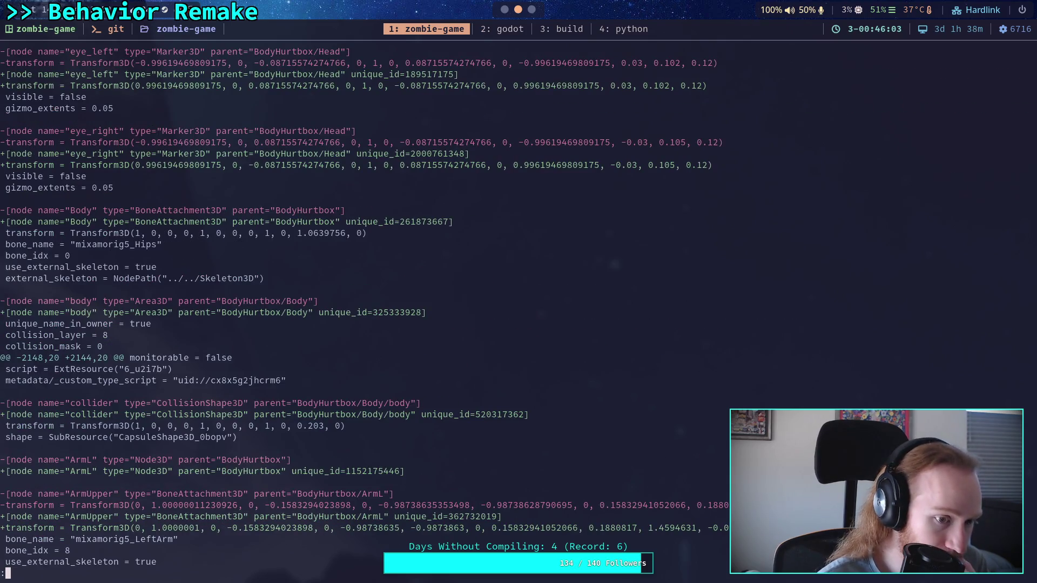
pyautogui.press('space')
pyautogui.press('space')
pyautogui.press('space')
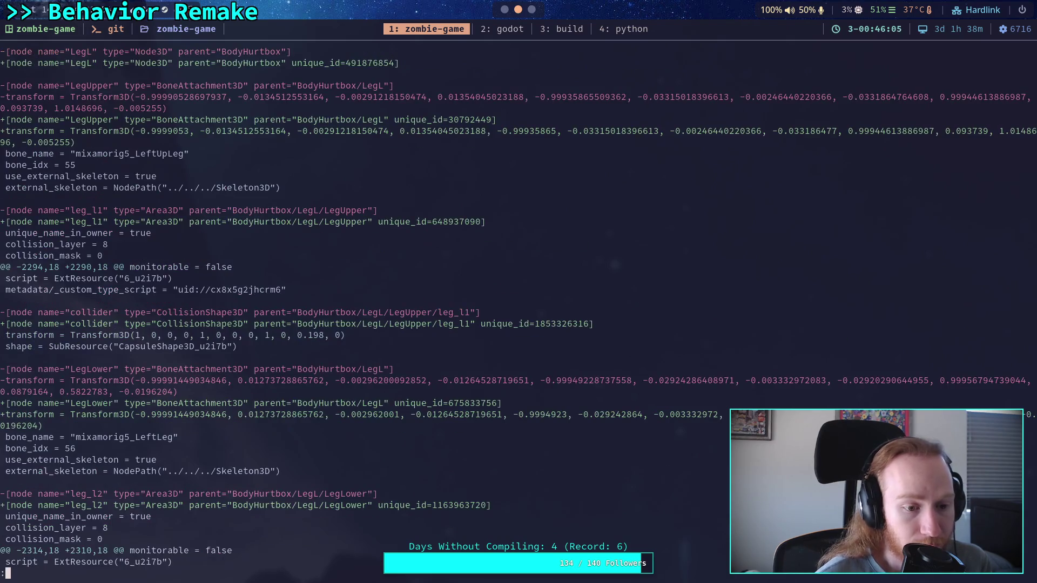
pyautogui.press('space')
pyautogui.press('space')
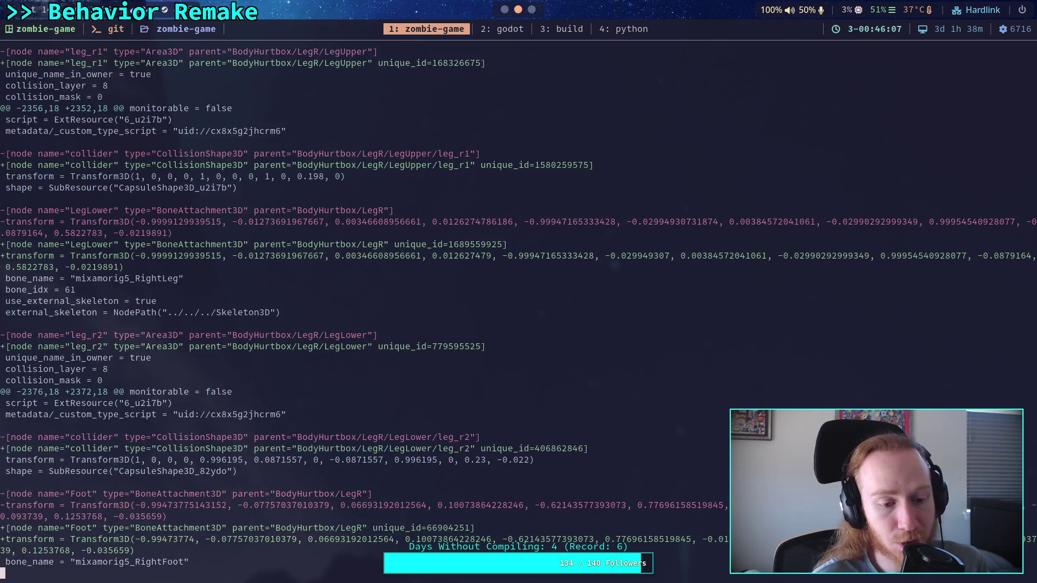
pyautogui.press('space')
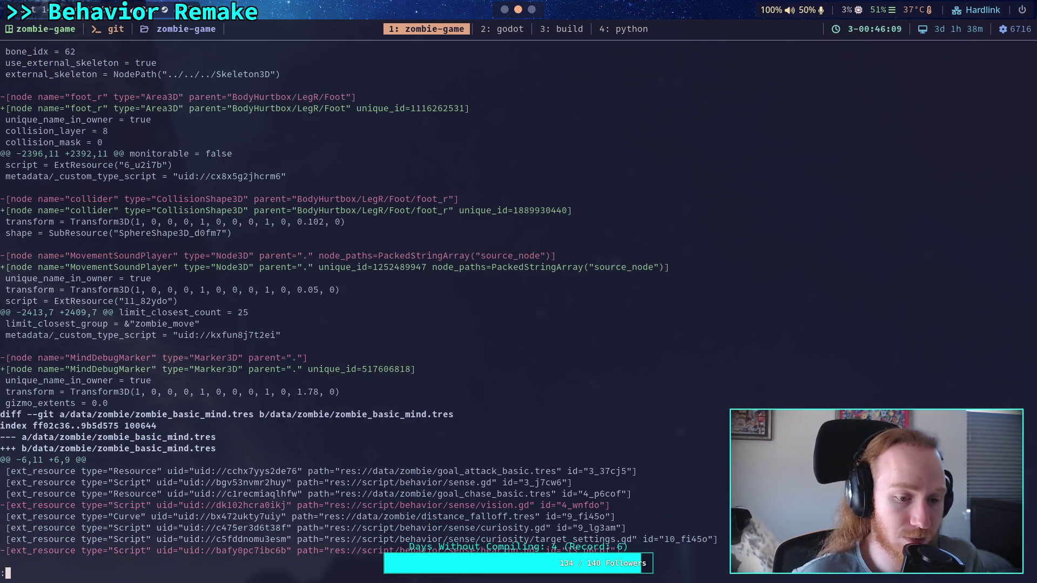
pyautogui.press('super+2')
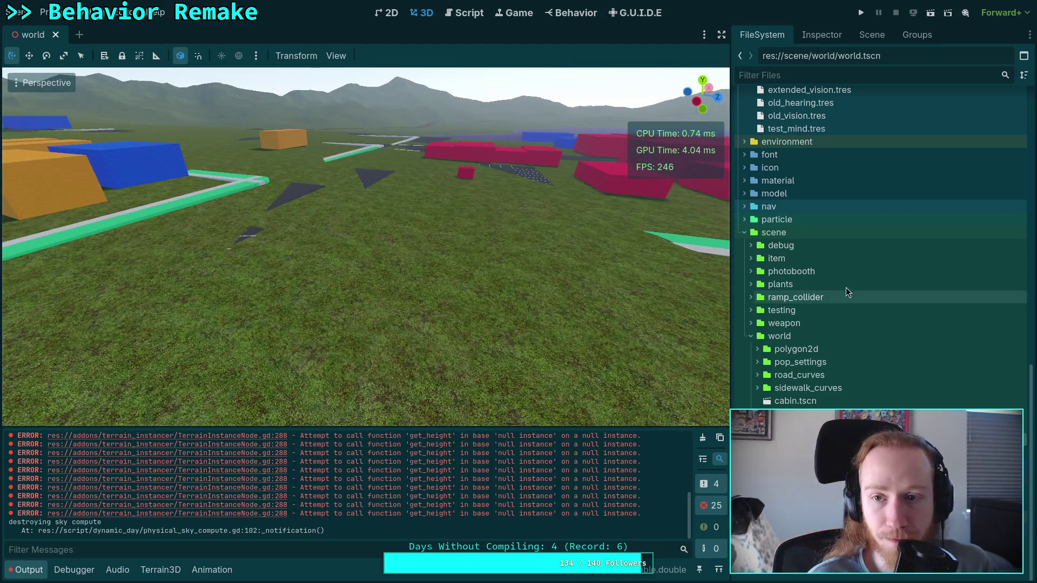
# - Expand WeaponPickups in the world scene tree and select PickupShotgun
pyautogui.click(871, 34)
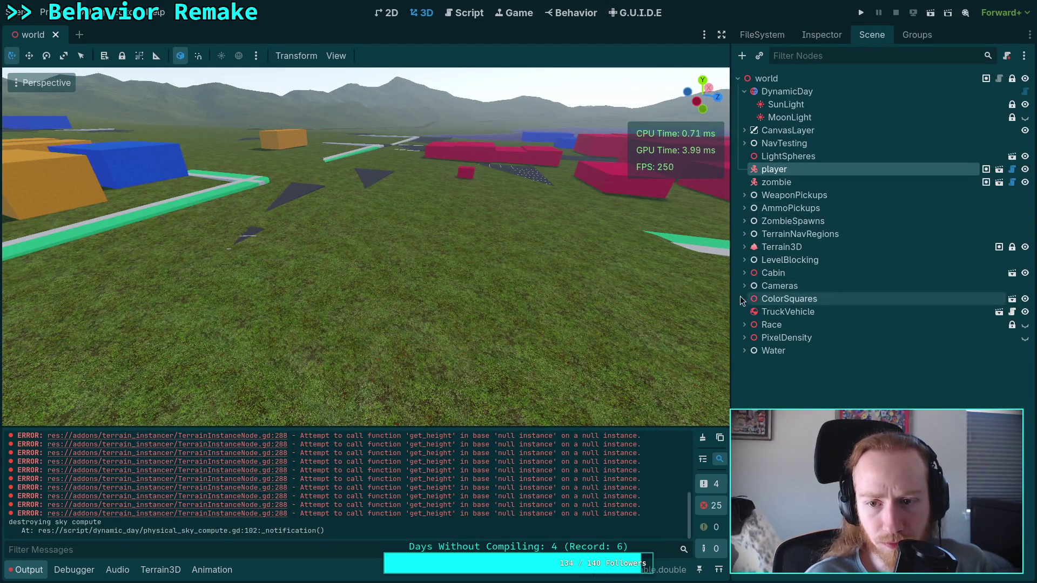
pyautogui.click(744, 195)
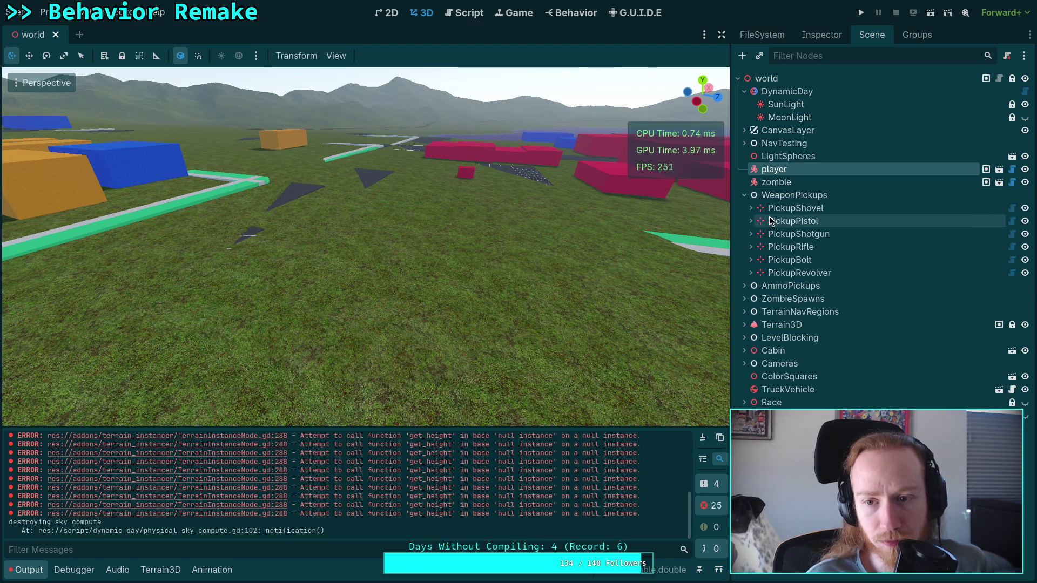
pyautogui.click(752, 234)
pyautogui.click(810, 237)
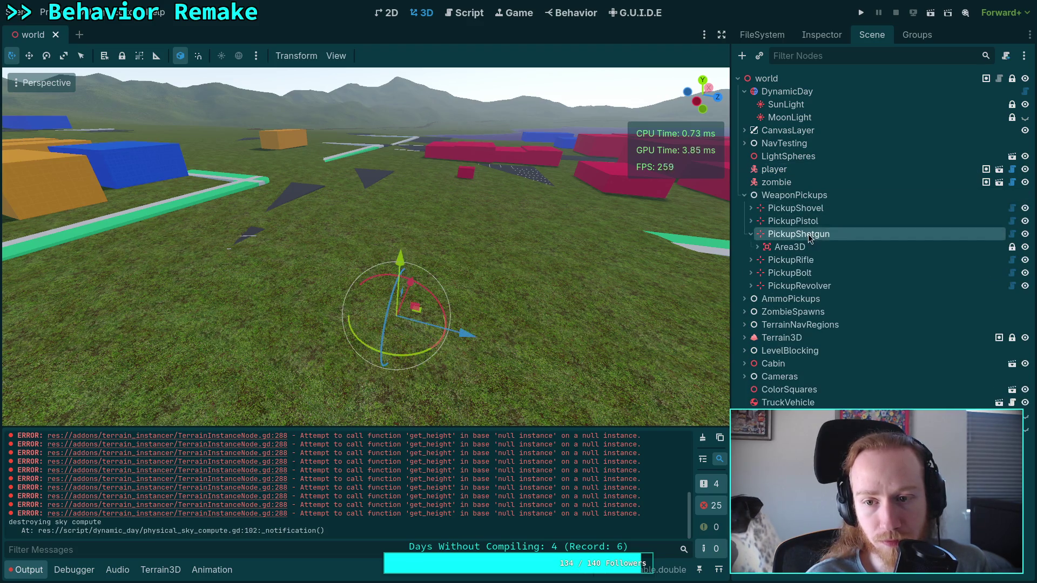
# - Slide PickupShotgun along the X axis, save world.tscn, and run the game
pyautogui.moveTo(365, 247); pyautogui.dragTo(335, 275)
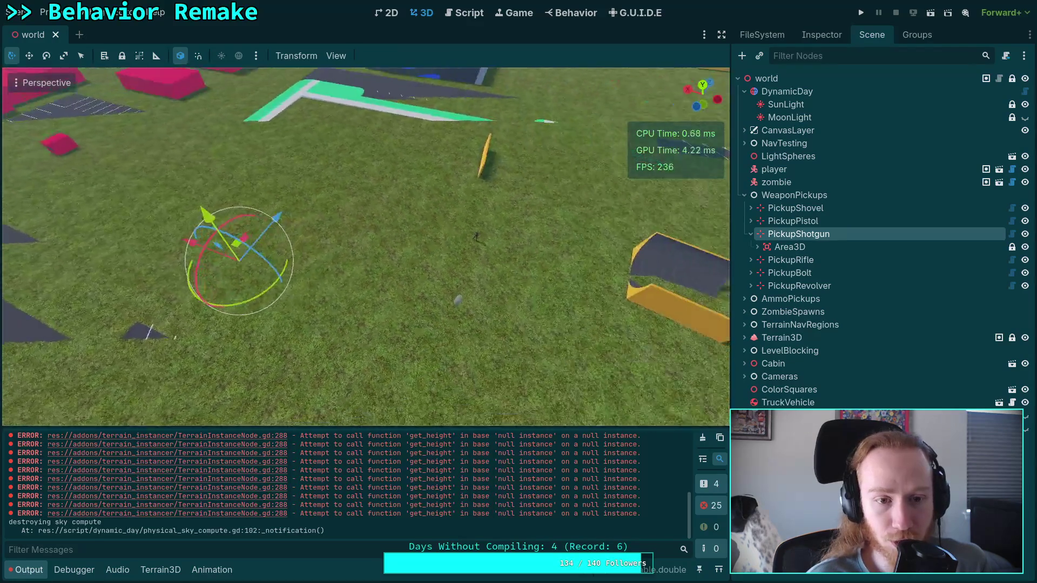
pyautogui.moveTo(242, 235)
pyautogui.mouseDown()
pyautogui.moveTo(209, 225)
pyautogui.moveTo(207, 168)
pyautogui.moveTo(316, 245)
pyautogui.moveTo(299, 162)
pyautogui.moveTo(324, 216)
pyautogui.mouseUp()
pyautogui.moveTo(370, 241)
pyautogui.mouseDown()
pyautogui.moveTo(439, 158)
pyautogui.moveTo(290, 267)
pyautogui.moveTo(486, 224)
pyautogui.mouseUp()
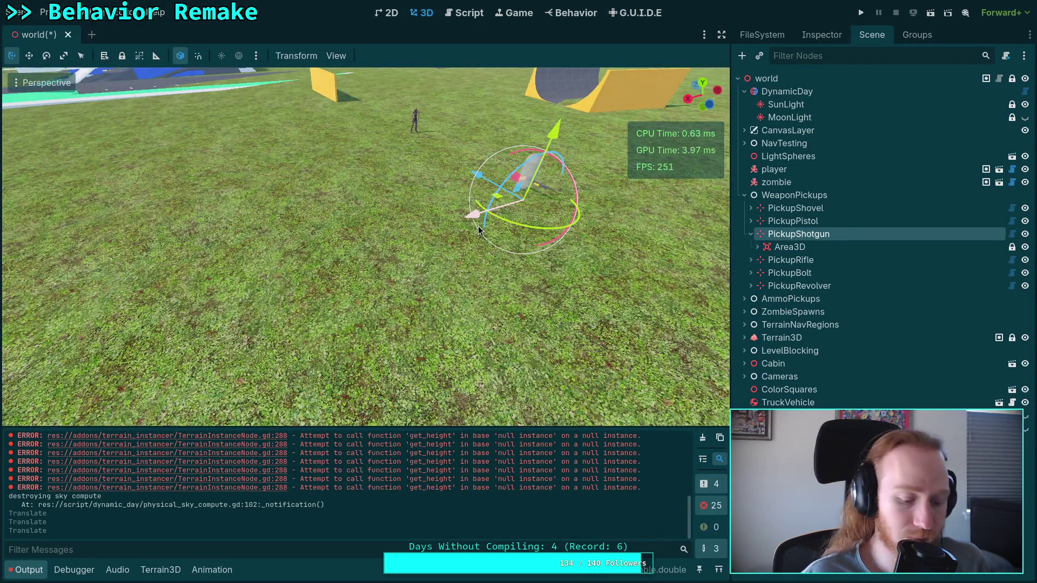
pyautogui.hotkey('ctrl', 's')
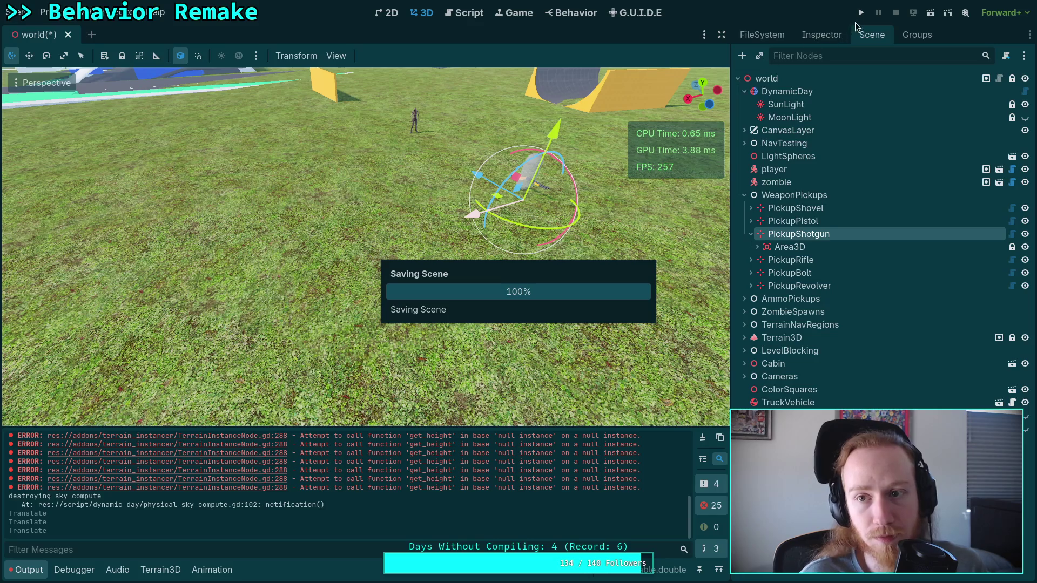
pyautogui.click(862, 13)
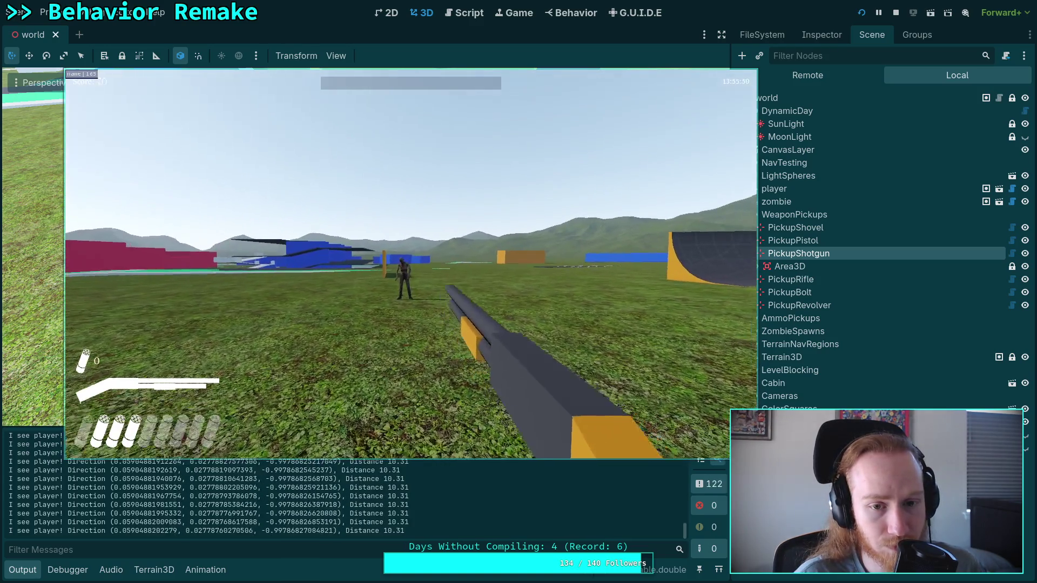
# - Shoot the zombie twice with the shotgun, walk up, reload, and back away
pyautogui.click(411, 265)
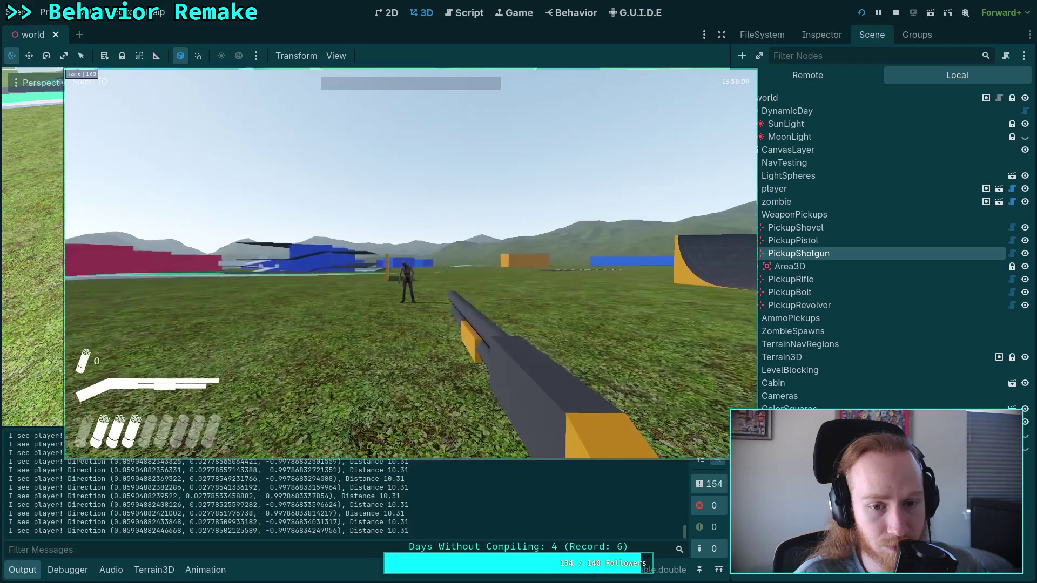
pyautogui.click(410, 265)
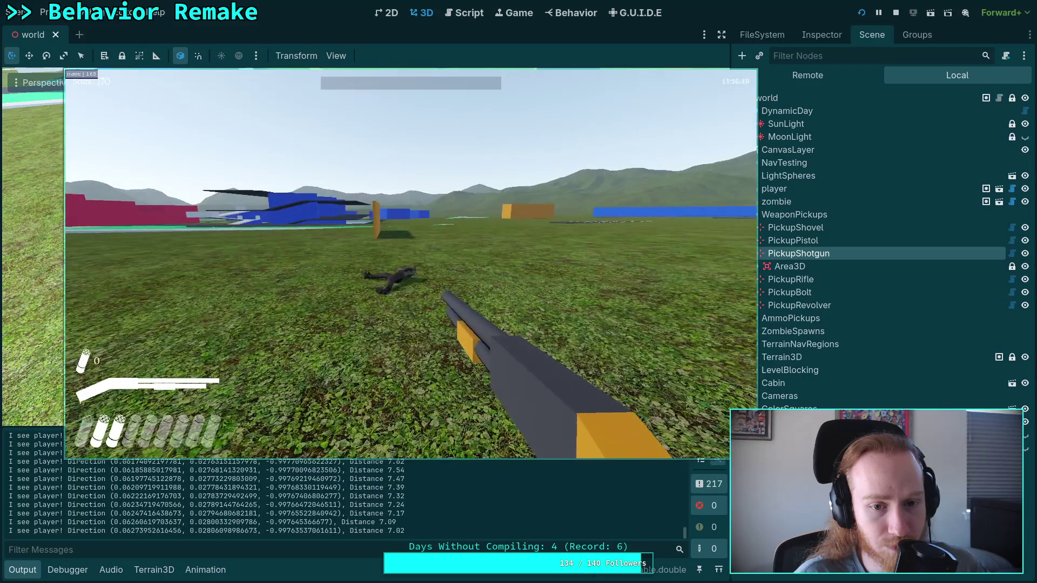
pyautogui.press('w')
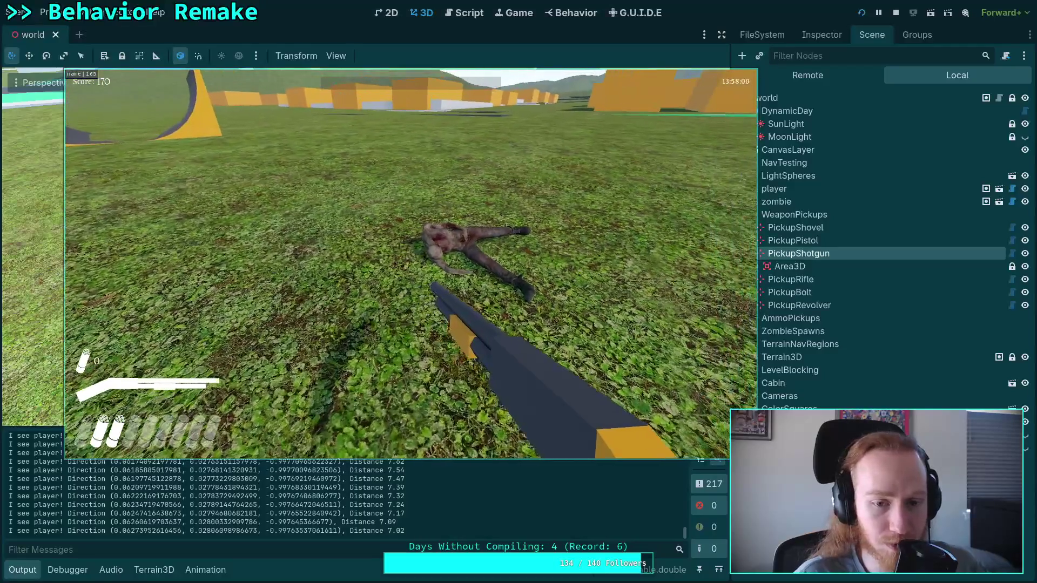
pyautogui.press('r')
pyautogui.press('s')
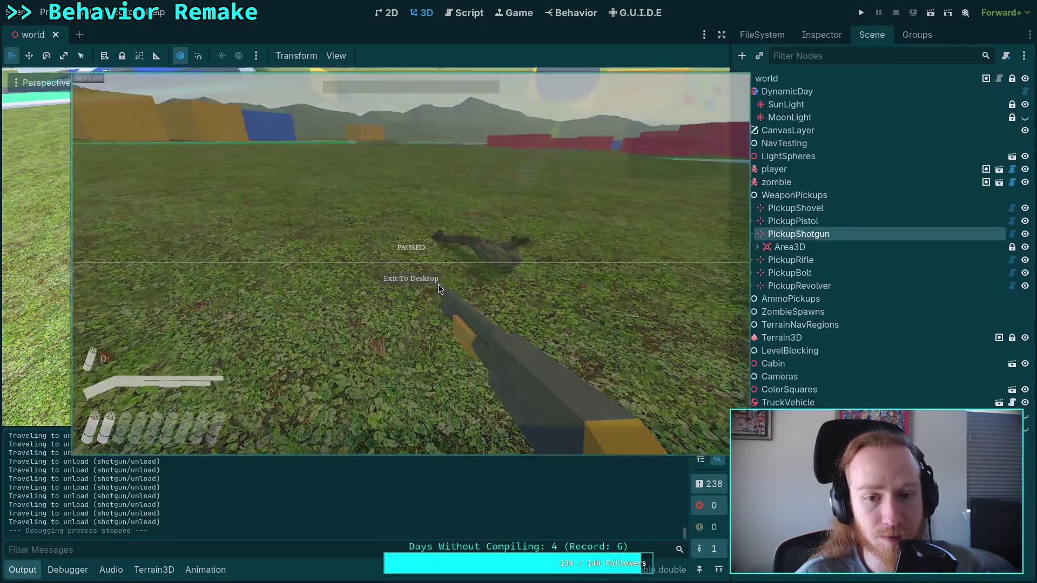
# - Stop the game with F8, clear the output log, and return to the terminal
pyautogui.press('F8')
pyautogui.click(699, 438)
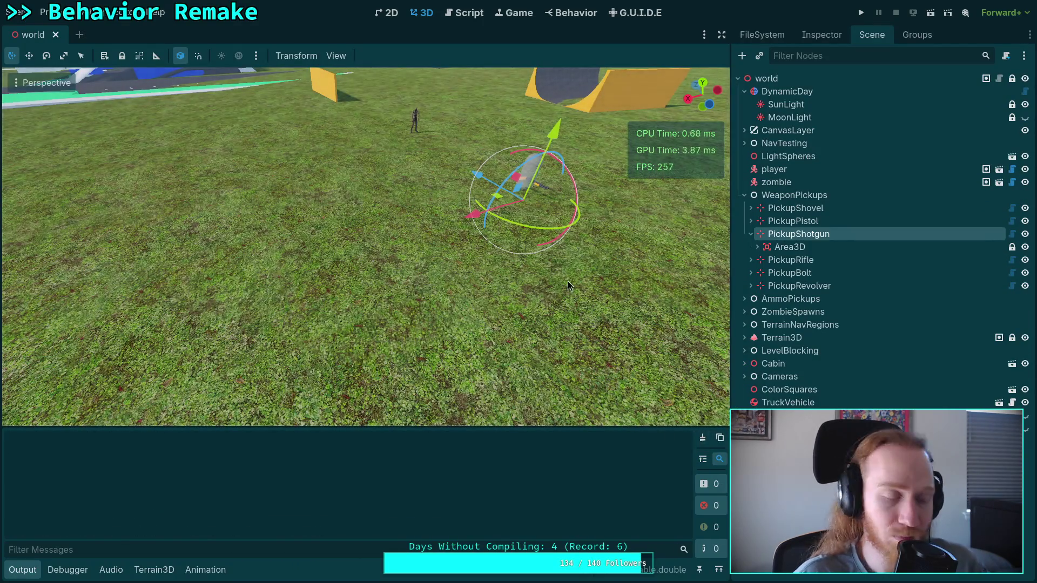
pyautogui.press('super+1')
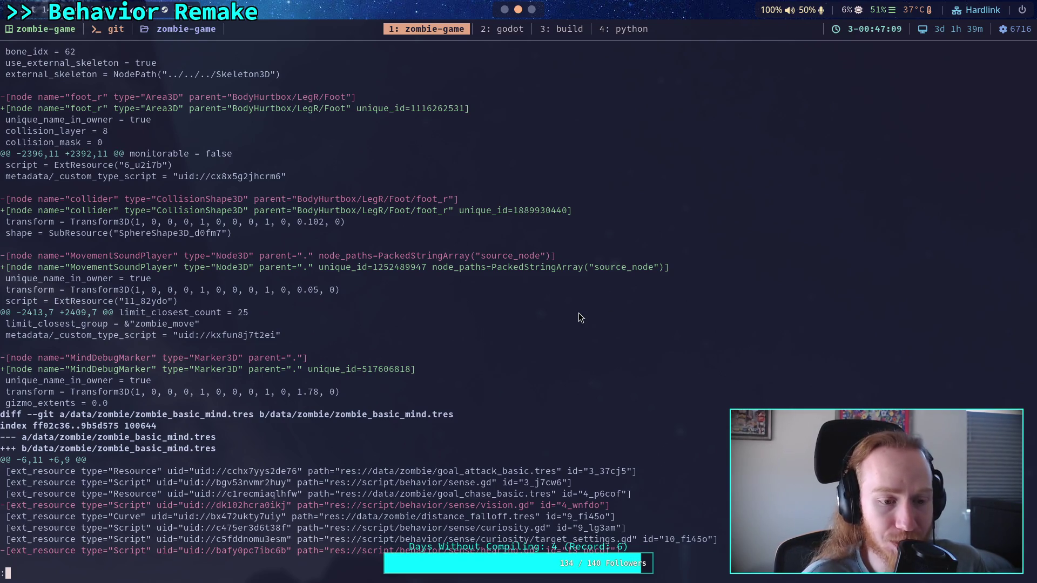
# - Scroll through the zombie_basic_mind.tres hunk with removed vision and hearing senses
pyautogui.press('j')
pyautogui.press('j')
pyautogui.press('j')
pyautogui.press('j')
pyautogui.press('j')
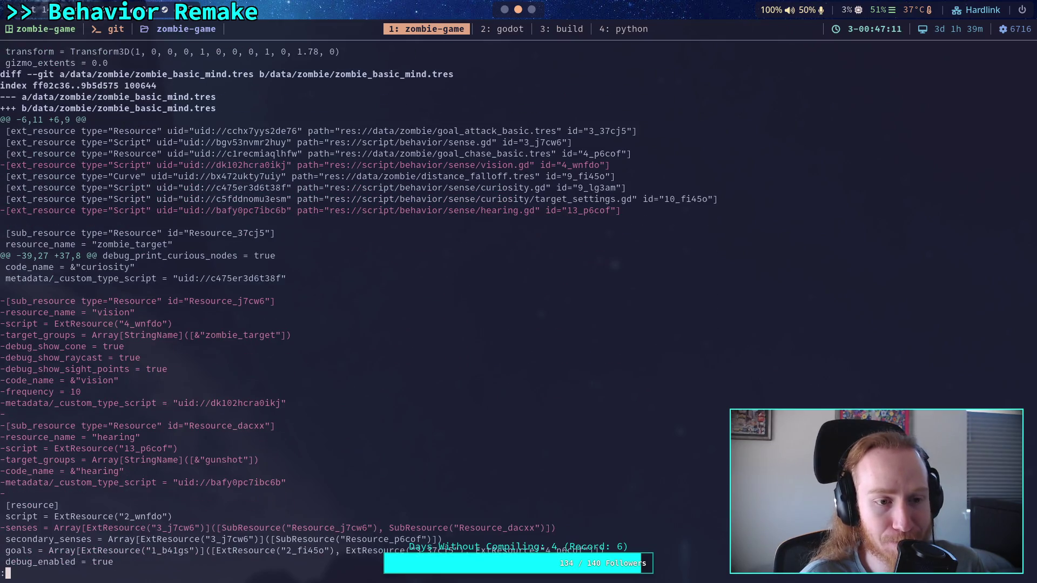
pyautogui.press('j')
pyautogui.press('j')
pyautogui.press('j')
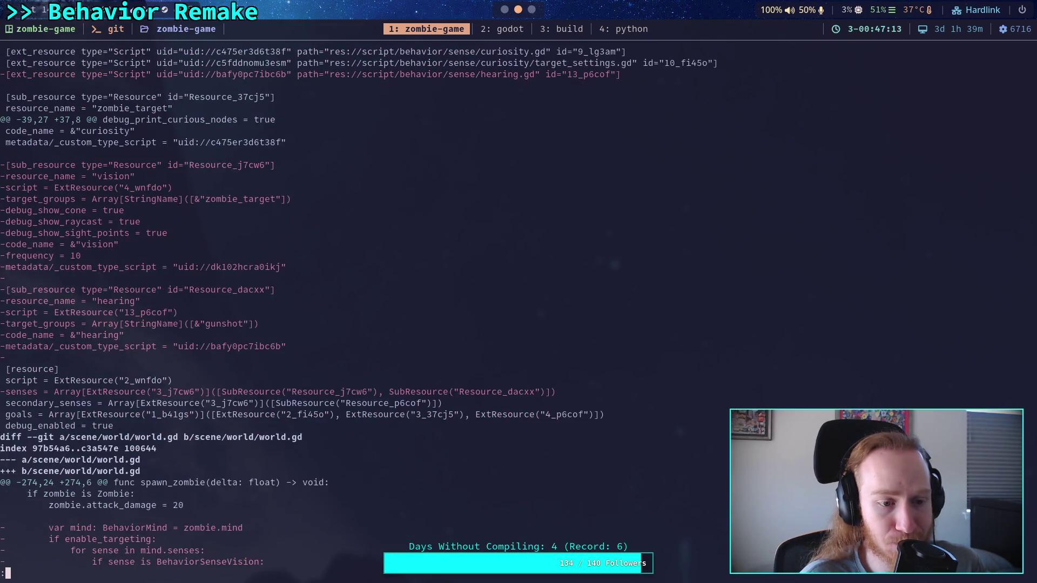
pyautogui.press('k')
pyautogui.press('k')
pyautogui.press('k')
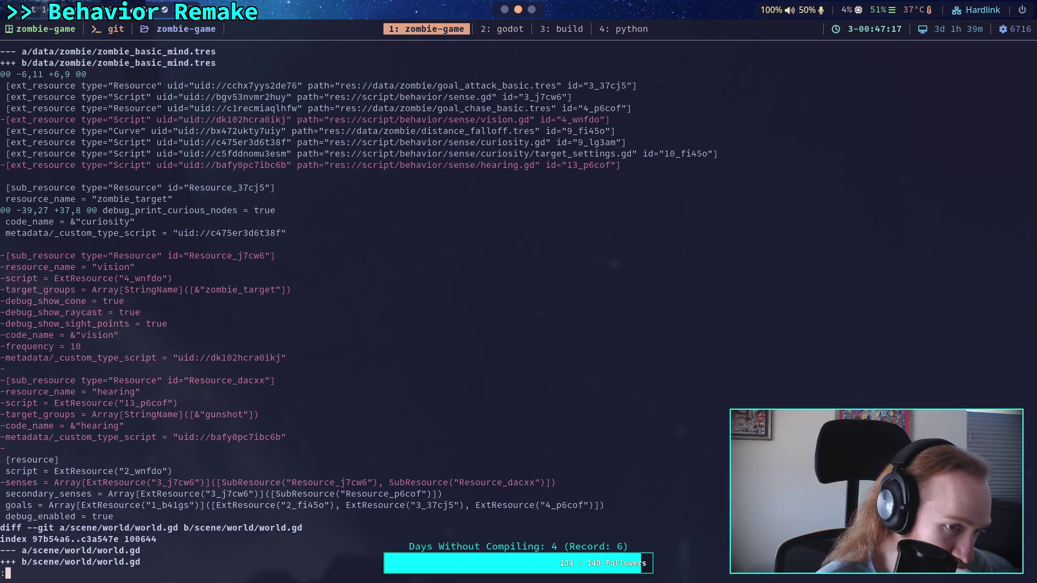
pyautogui.press('k')
pyautogui.press('j')
pyautogui.press('j')
pyautogui.press('j')
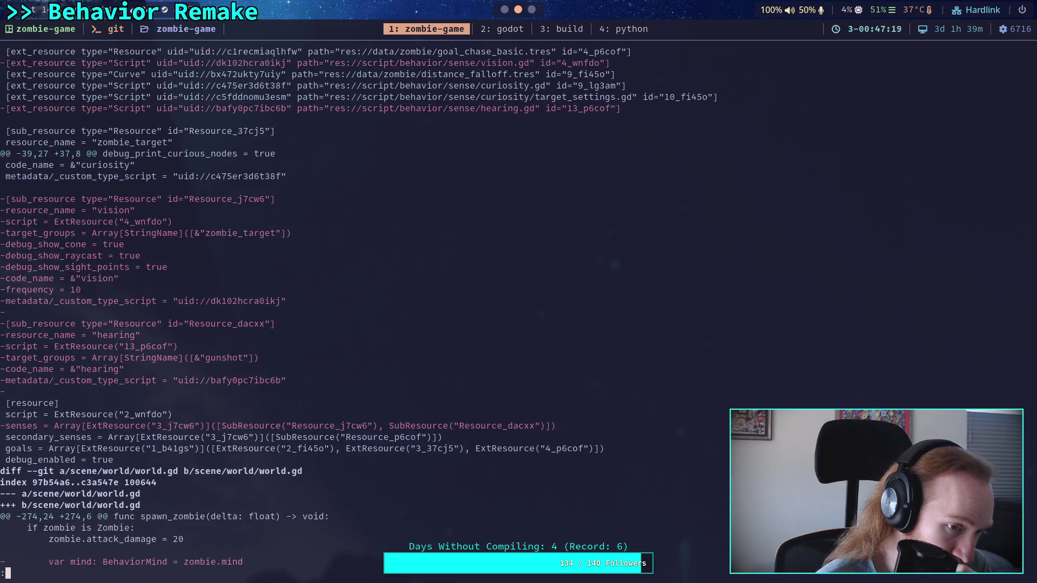
# - Recheck the mind resource header and spawn_zombie hunk, then return to Godot's FileSystem dock
pyautogui.press('k')
pyautogui.press('k')
pyautogui.press('k')
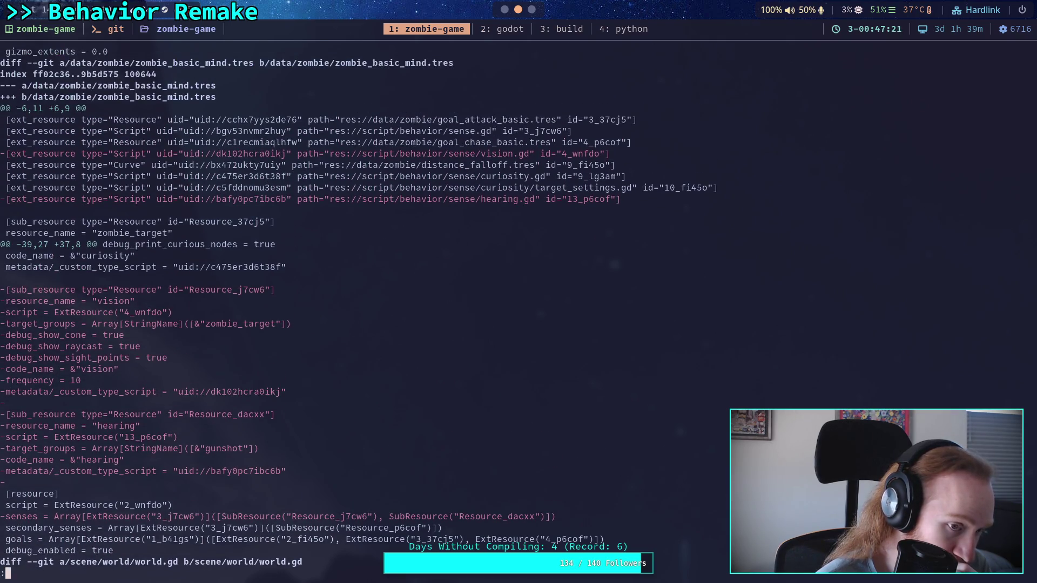
pyautogui.press('j')
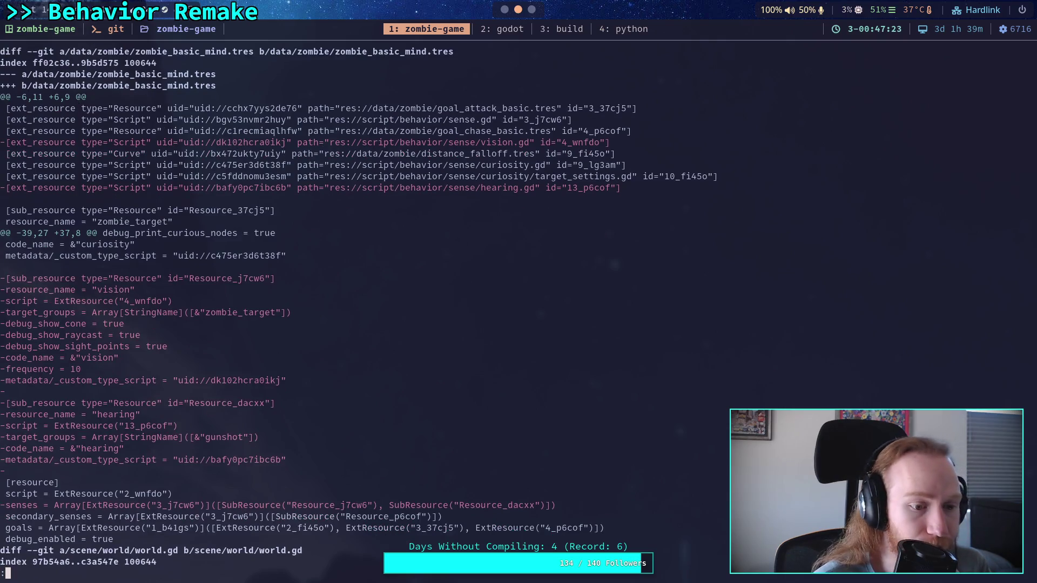
pyautogui.press('j')
pyautogui.press('j')
pyautogui.press('j')
pyautogui.press('k')
pyautogui.press('k')
pyautogui.press('k')
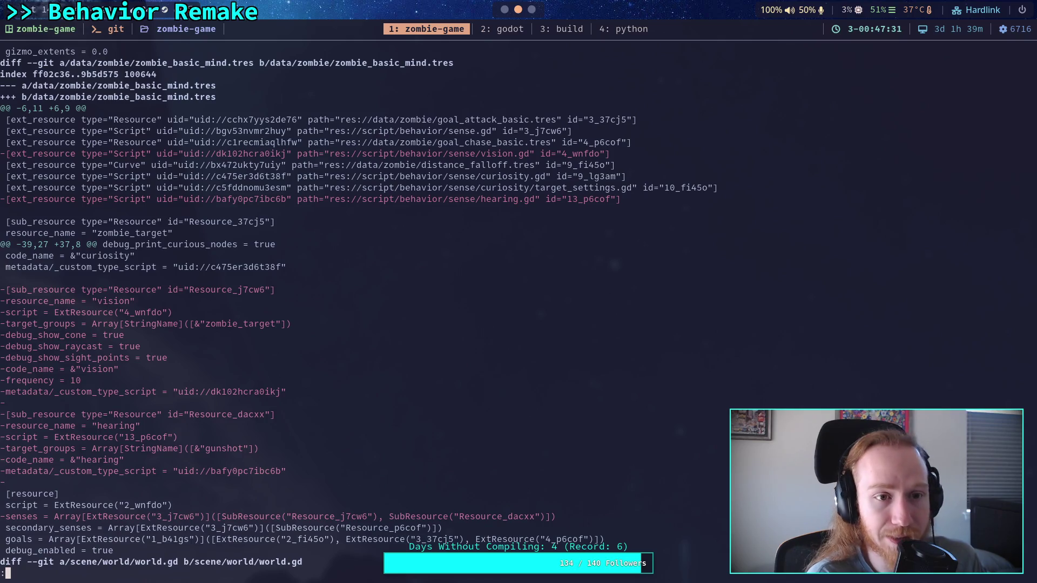
pyautogui.press('super+2')
pyautogui.click(762, 36)
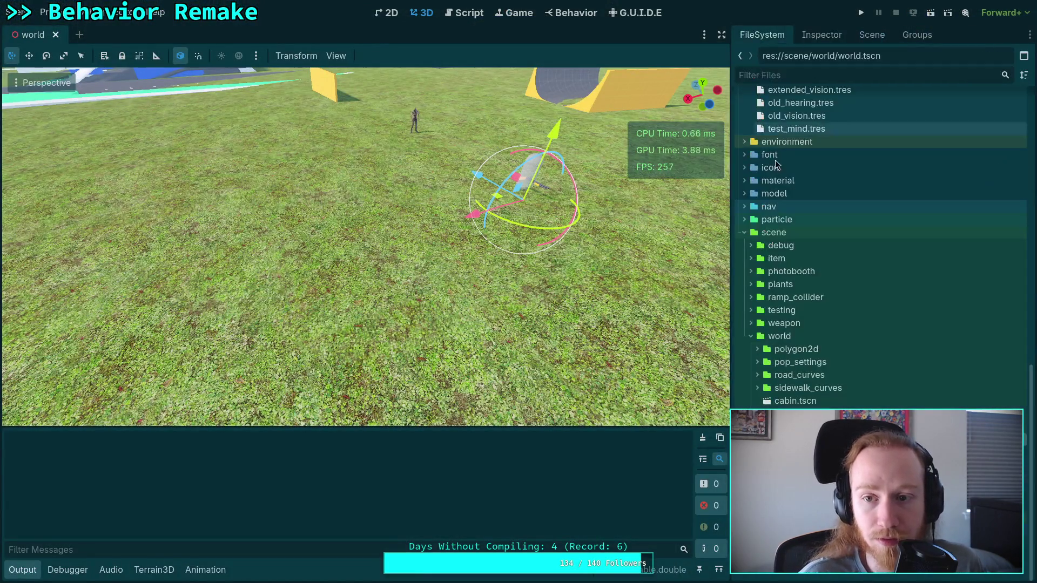
# - Delete data/zombie/zombie_basic_mind.tres from the FileSystem dock and confirm
pyautogui.scroll(5, 819, 342)
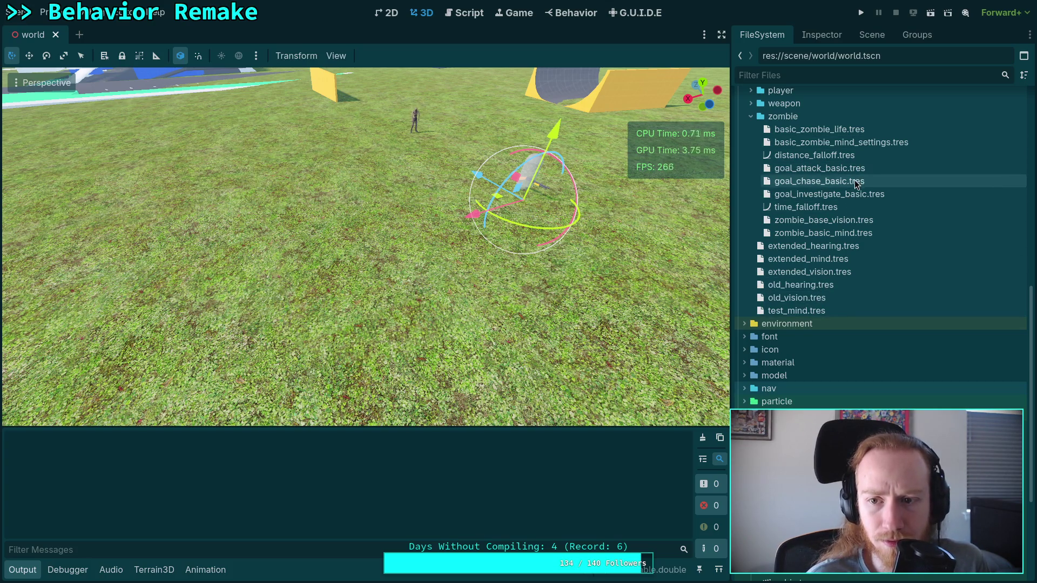
pyautogui.click(849, 234)
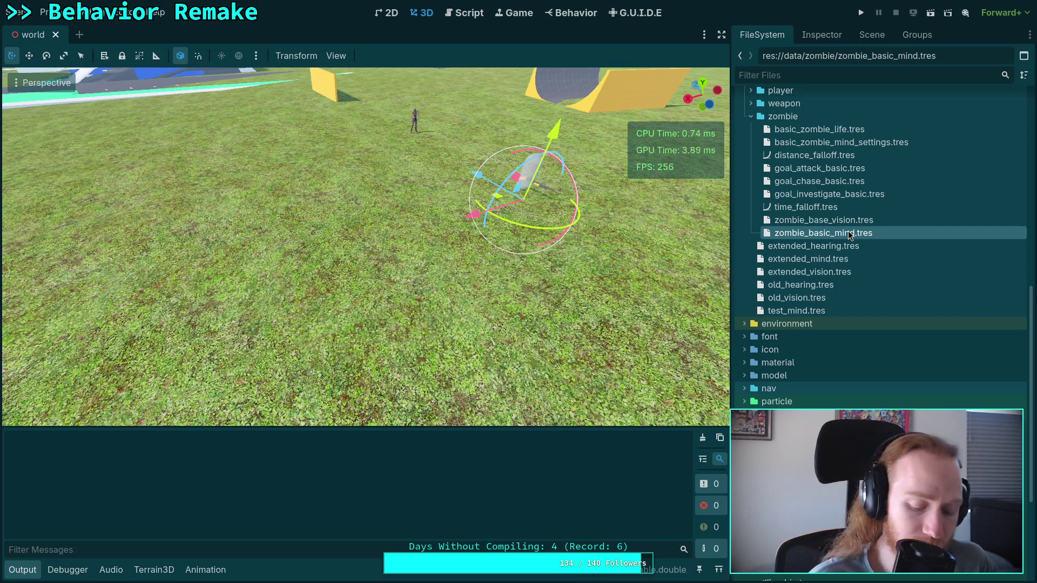
pyautogui.press('Delete')
pyautogui.press('Return')
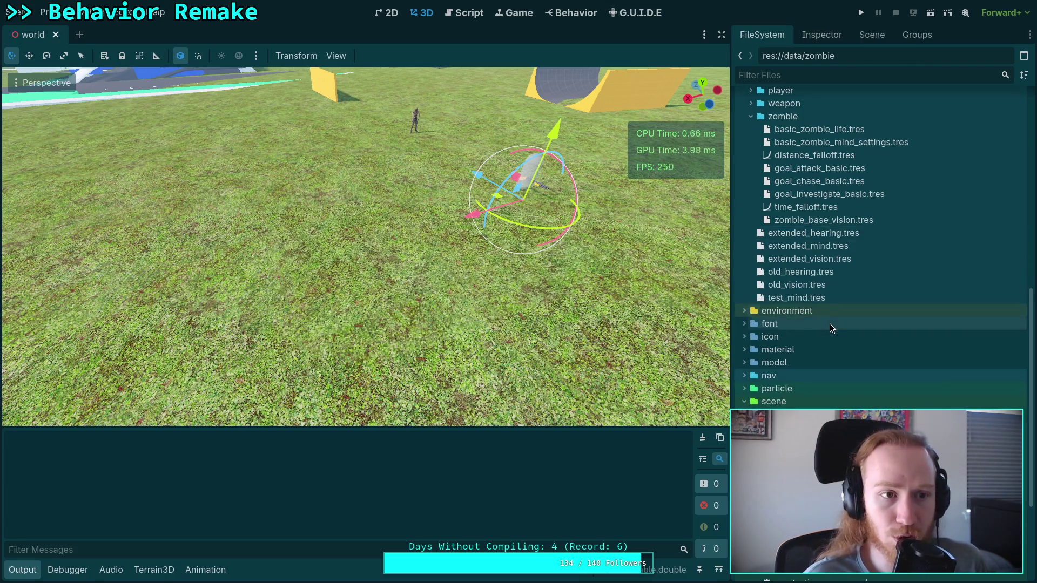
# - In the terminal, quit the diff viewer and recall the last git command for editing
pyautogui.press('super+1')
pyautogui.press('q')
pyautogui.press('Up')
pyautogui.press('BackSpace')
pyautogui.press('BackSpace')
pyautogui.press('BackSpace')
# - Run git status and git diff to review the unstaged changes
pyautogui.write('status')
pyautogui.press('Return')
pyautogui.write('diff')
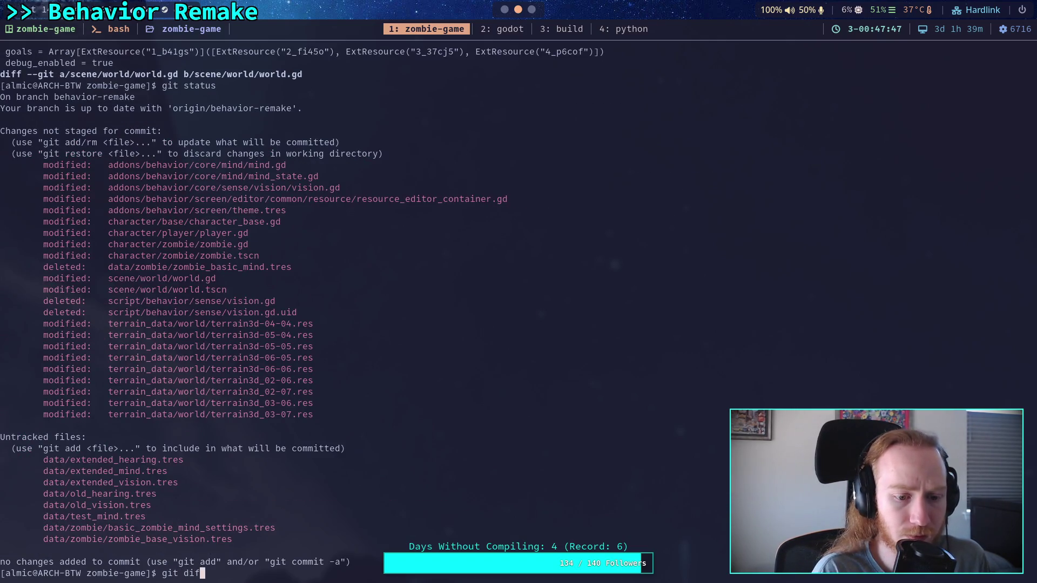
pyautogui.press('Return')
# - Stage addons/behavior's mind.gd with git add
pyautogui.write('qgit add add')
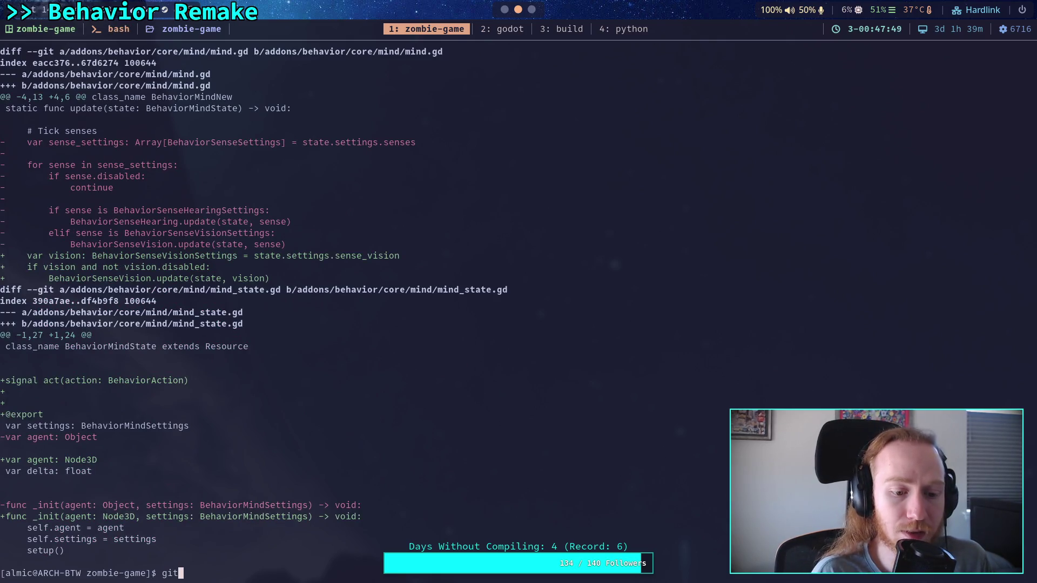
pyautogui.press('Tab')
pyautogui.write('b')
pyautogui.press('Tab')
pyautogui.write('co')
pyautogui.press('Tab')
pyautogui.write('mi')
pyautogui.press('Tab')
pyautogui.write('mi')
pyautogui.press('Tab')
pyautogui.write('.')
pyautogui.press('Tab')
pyautogui.press('Return')
# - Review the remaining diff, then stage mind_state.gd
pyautogui.write('git diff')
pyautogui.press('Return')
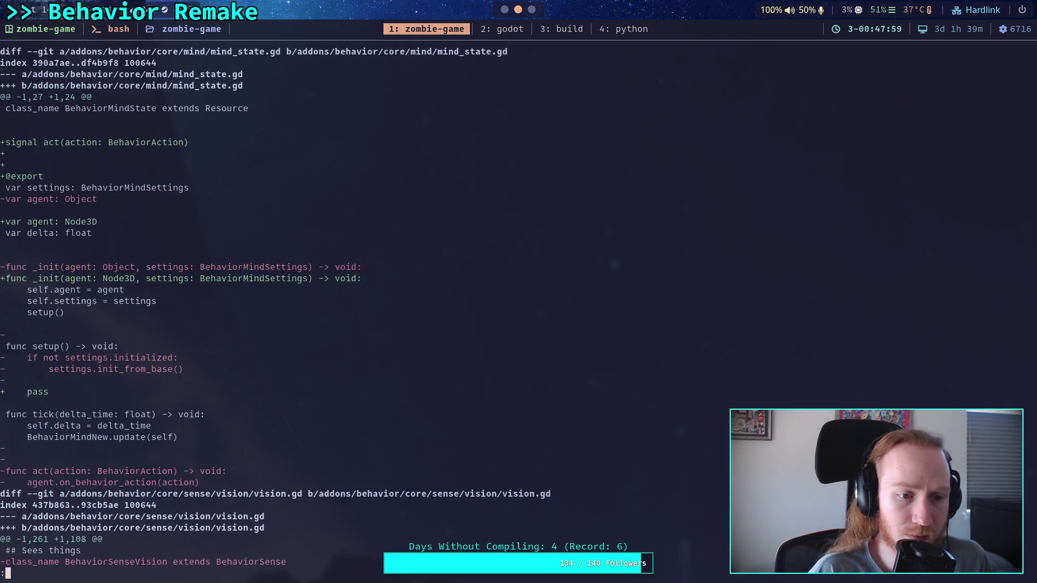
pyautogui.press('q')
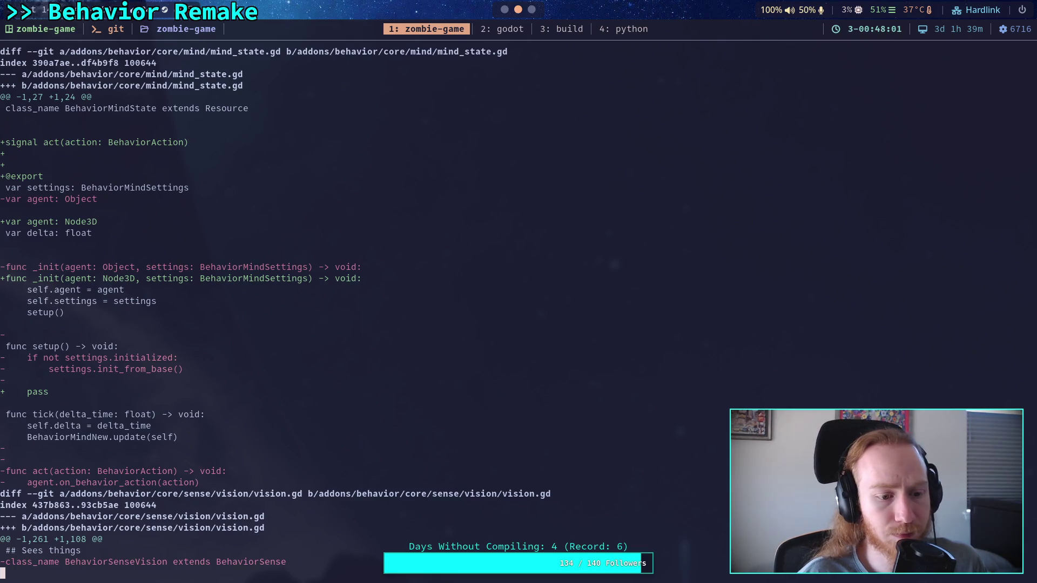
pyautogui.press('Up')
pyautogui.press('Up')
pyautogui.press('BackSpace')
pyautogui.press('BackSpace')
pyautogui.press('BackSpace')
pyautogui.write('_s')
pyautogui.press('Tab')
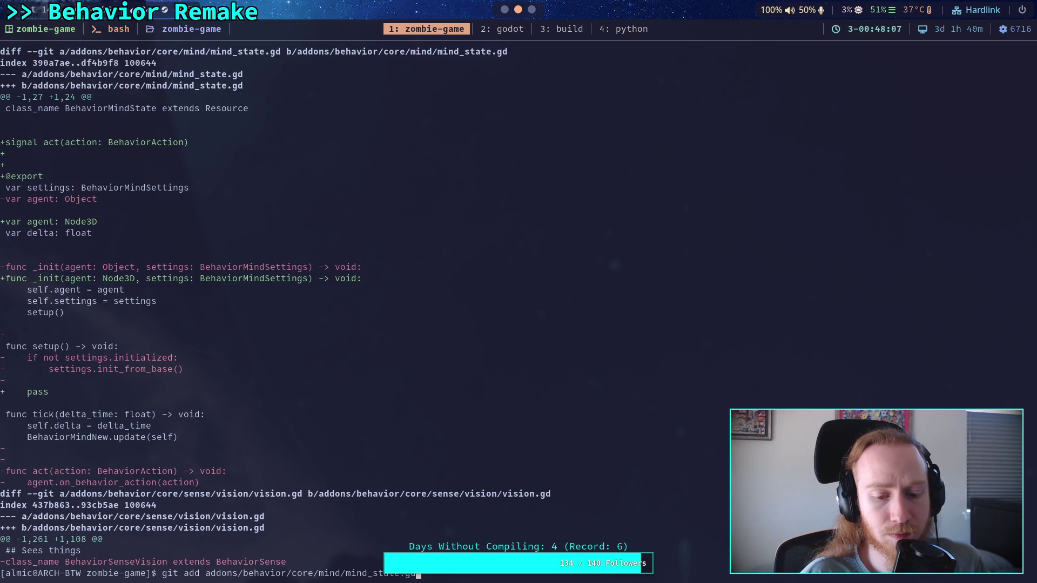
pyautogui.press('BackSpace')
pyautogui.press('BackSpace')
pyautogui.press('BackSpace')
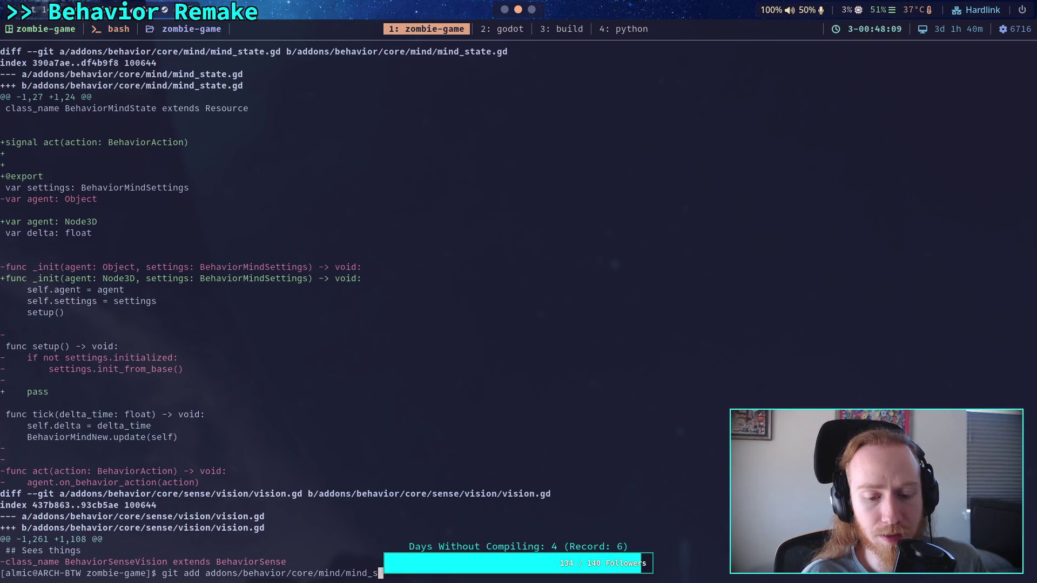
pyautogui.press('Tab')
pyautogui.press('Tab')
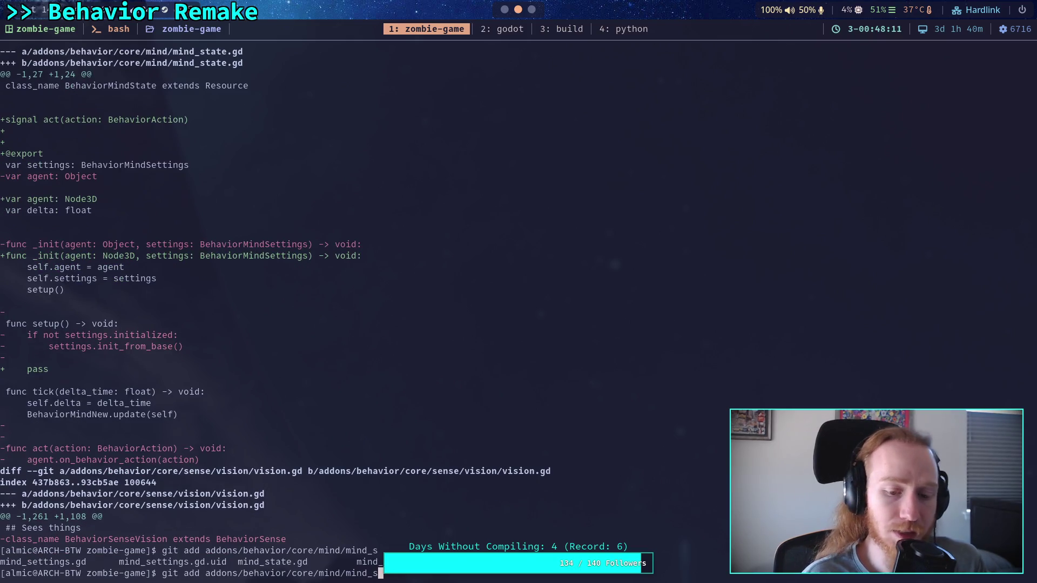
pyautogui.write('t')
pyautogui.press('Tab')
pyautogui.press('Return')
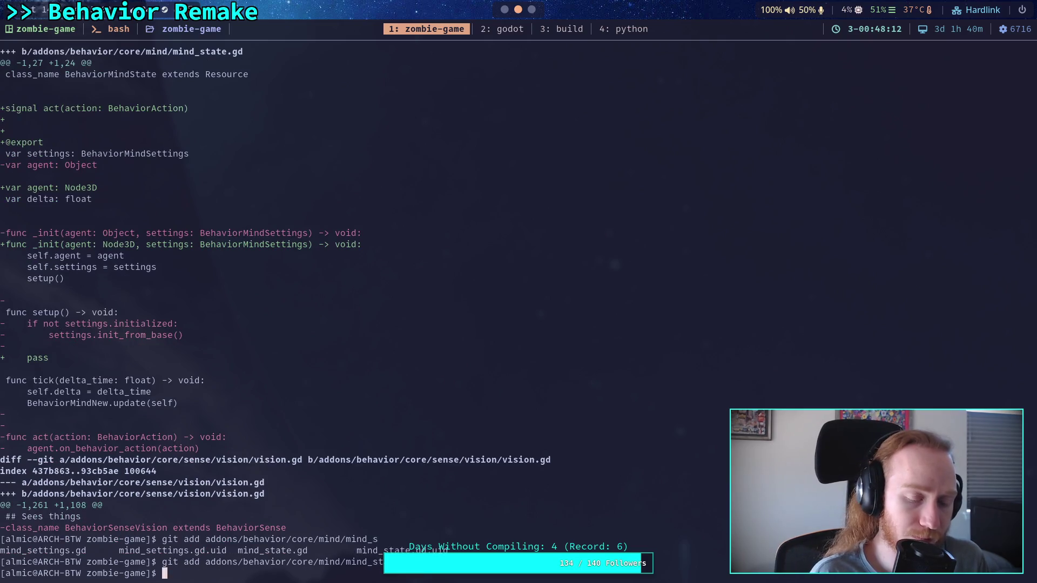
# - Review the remaining unstaged diff and check git status
pyautogui.write('git diff')
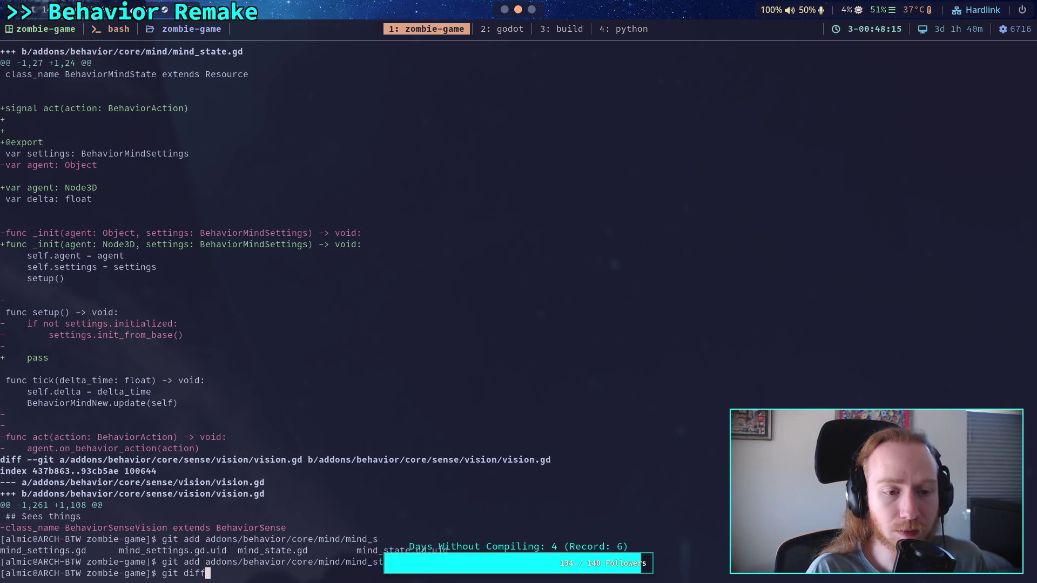
pyautogui.press('Return')
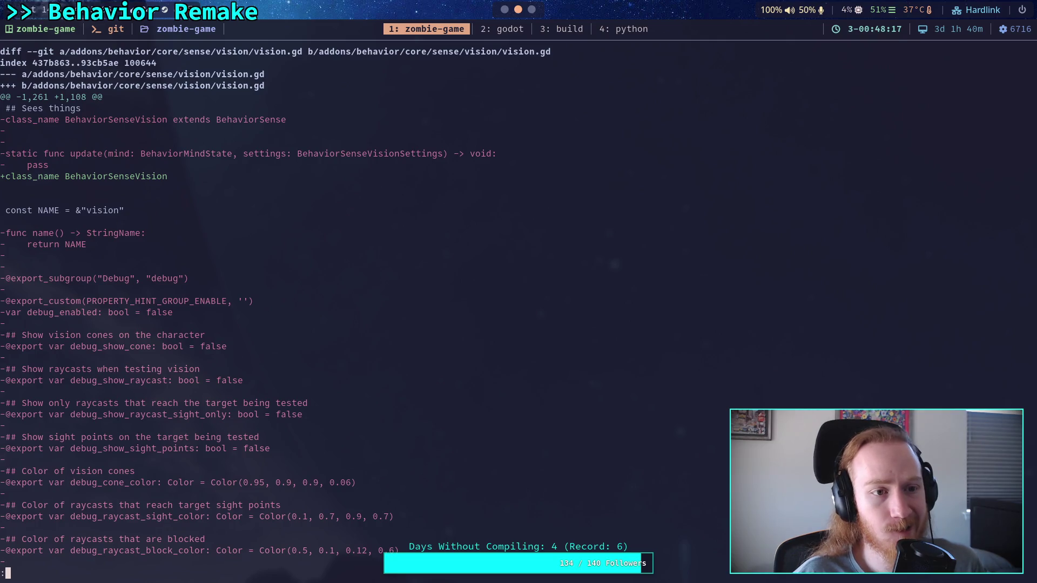
pyautogui.scroll(-10, 275, 306)
pyautogui.write('qgit add')
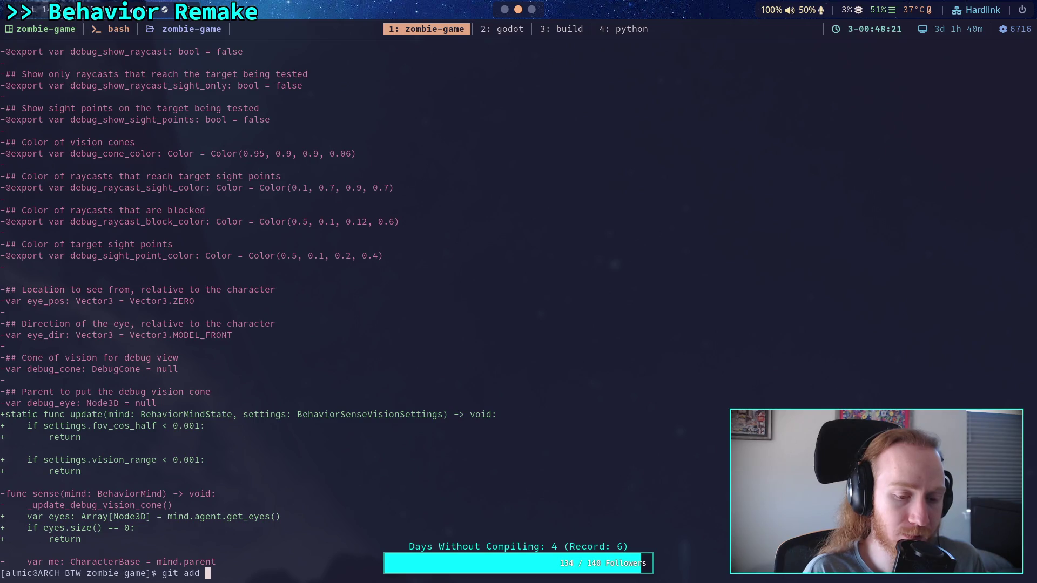
pyautogui.press('BackSpace')
pyautogui.press('BackSpace')
pyautogui.press('BackSpace')
pyautogui.write('status')
pyautogui.press('Return')
# - Stage addons/behavior/core/sense/vision/vision.gd
pyautogui.write('git add addons/')
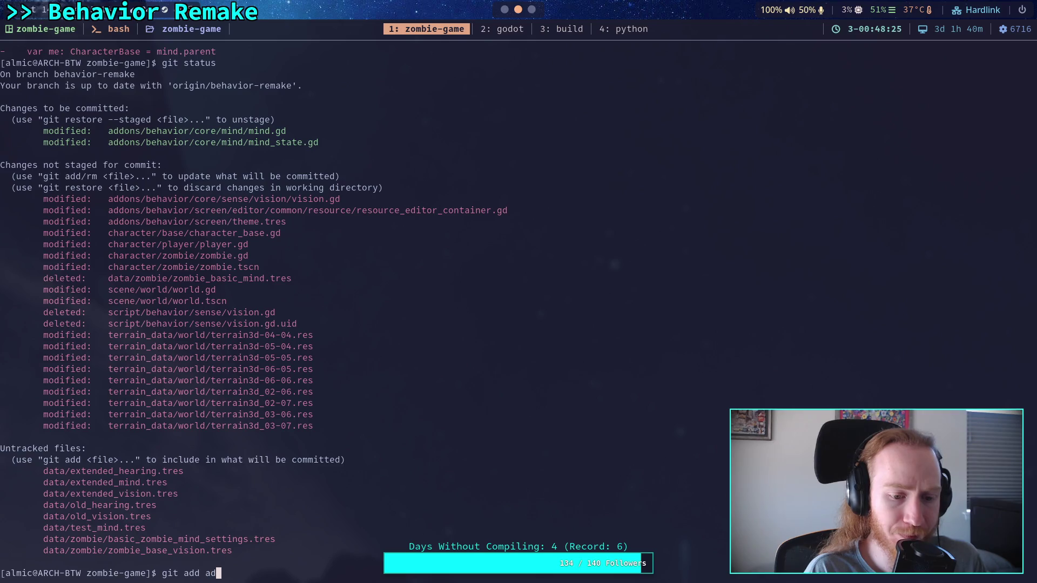
pyautogui.write('beh')
pyautogui.press('Tab')
pyautogui.write('co')
pyautogui.press('Tab')
pyautogui.write('se')
pyautogui.press('Tab')
pyautogui.write('vi')
pyautogui.press('Tab')
pyautogui.write('vi')
pyautogui.press('Tab')
pyautogui.write('g')
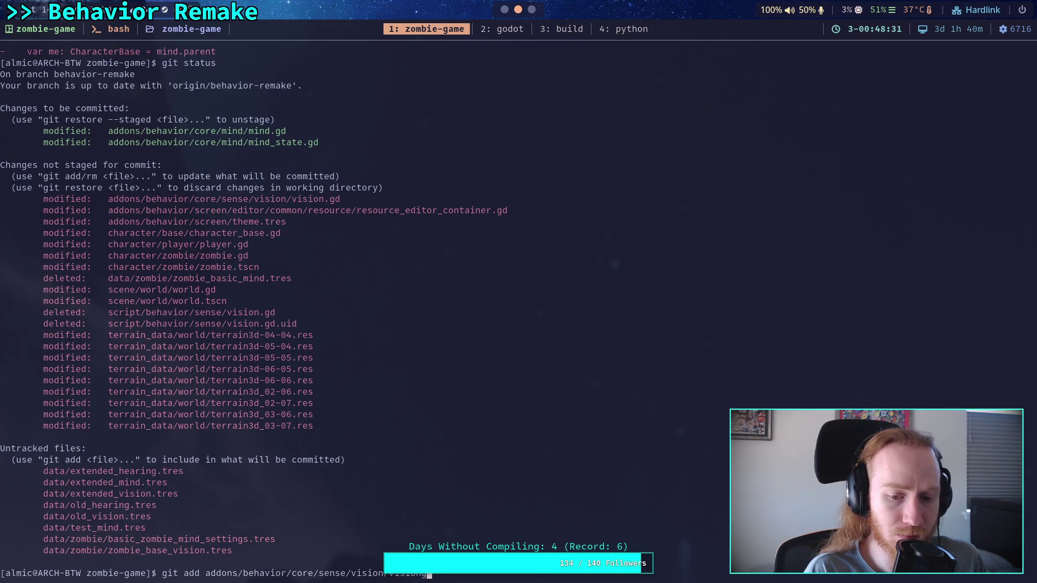
pyautogui.write('d')
pyautogui.press('Return')
# - Review the remaining diff, then stage the screen folder's theme.tres
pyautogui.write('git diff')
pyautogui.press('Return')
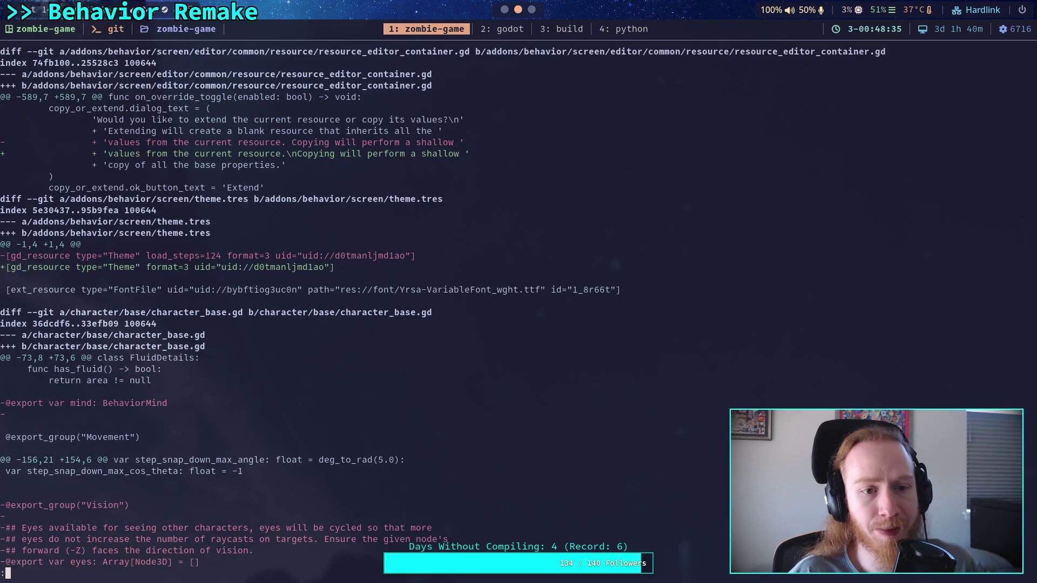
pyautogui.press('q')
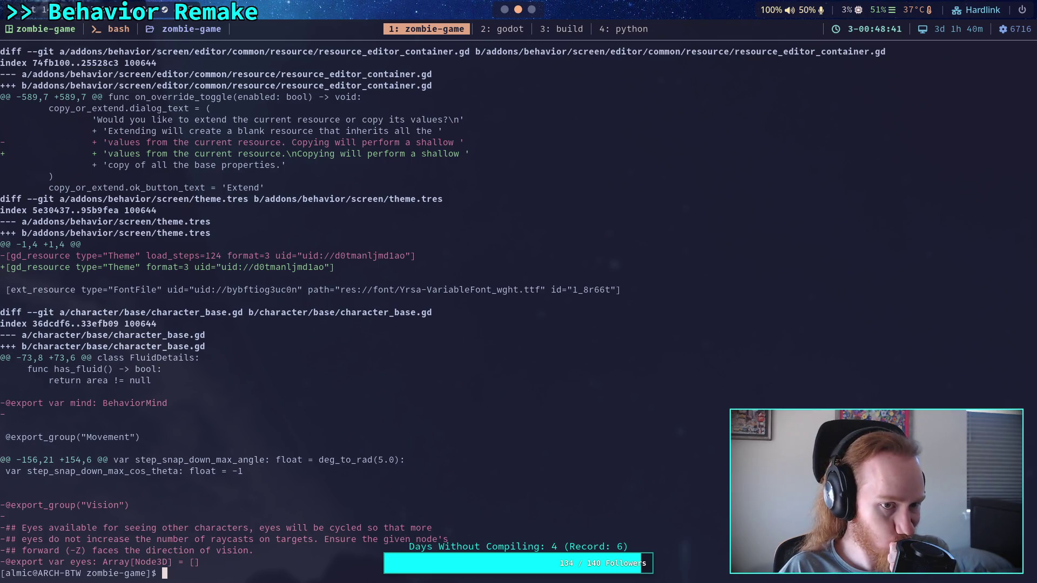
pyautogui.write('git add ad')
pyautogui.press('Tab')
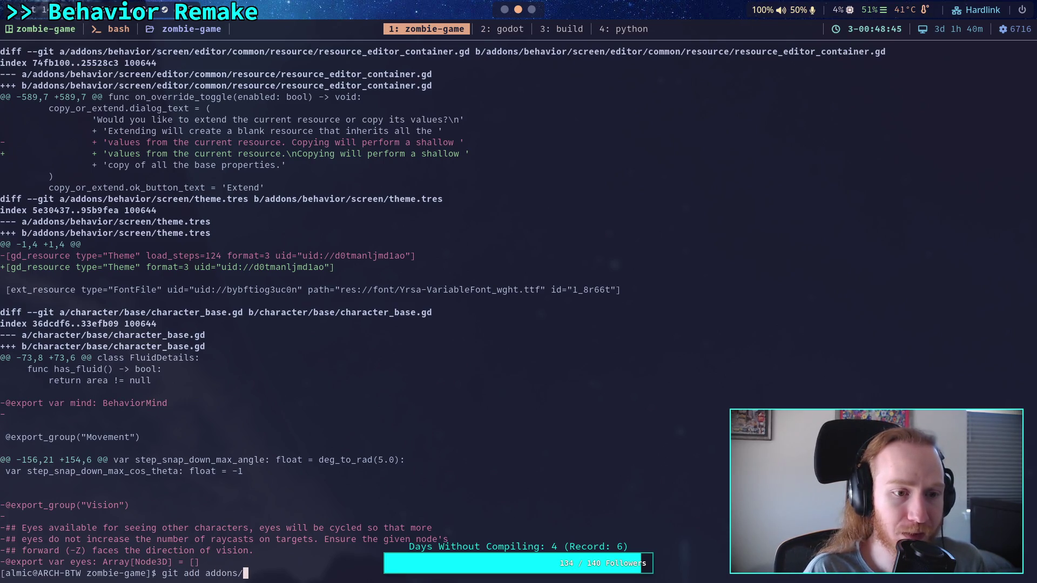
pyautogui.write('beh')
pyautogui.press('Tab')
pyautogui.write('scr')
pyautogui.press('Tab')
pyautogui.write('th')
pyautogui.press('Tab')
pyautogui.press('Return')
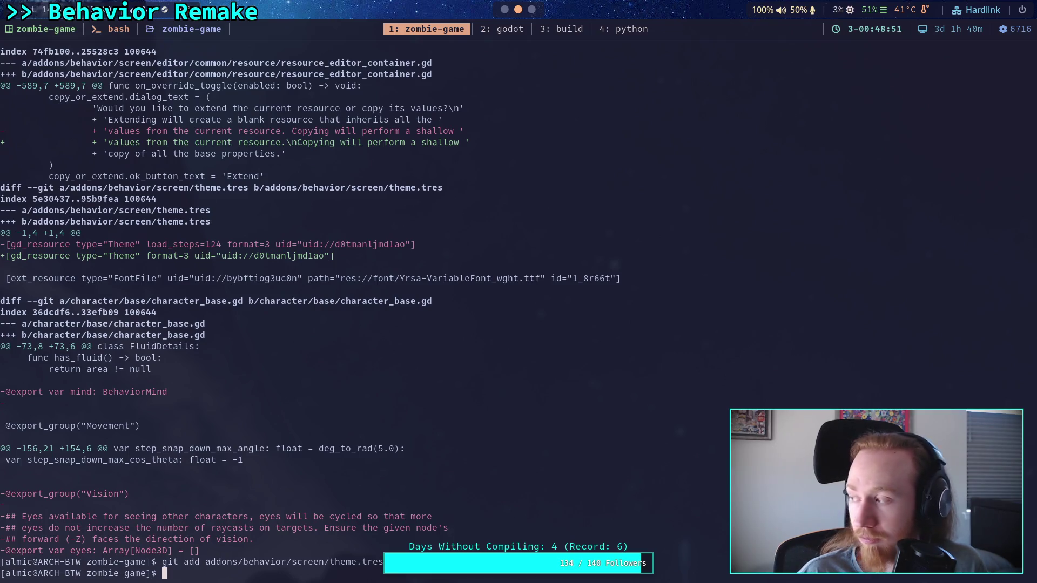
# - Scroll through the remaining unstaged diff
pyautogui.write('git diff')
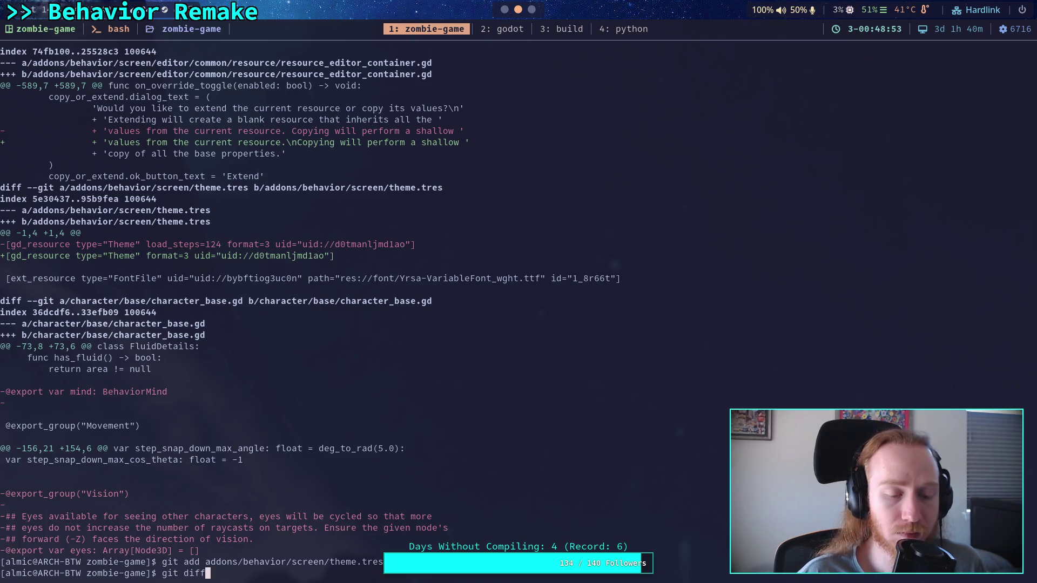
pyautogui.press('Return')
pyautogui.scroll(-4, 451, 308)
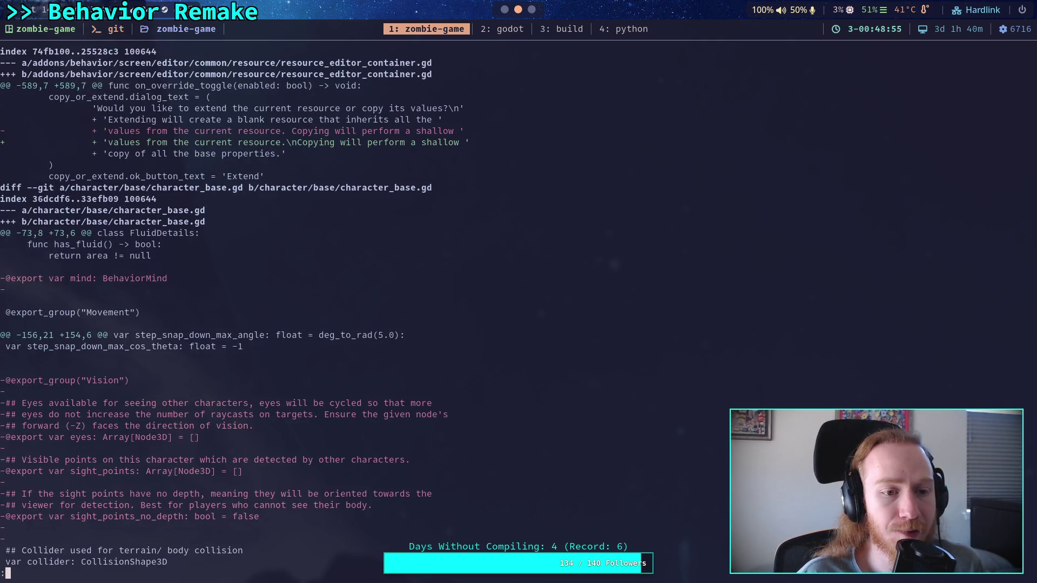
pyautogui.scroll(-5, 451, 308)
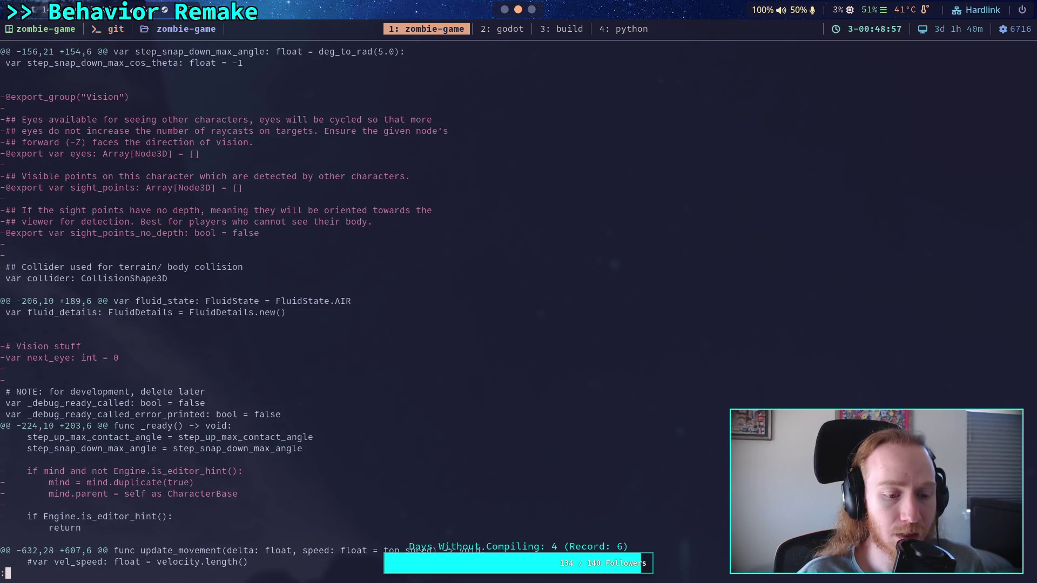
# - Stage character/base/character_base.gd and confirm the staged files with git status
pyautogui.write('qgit add char')
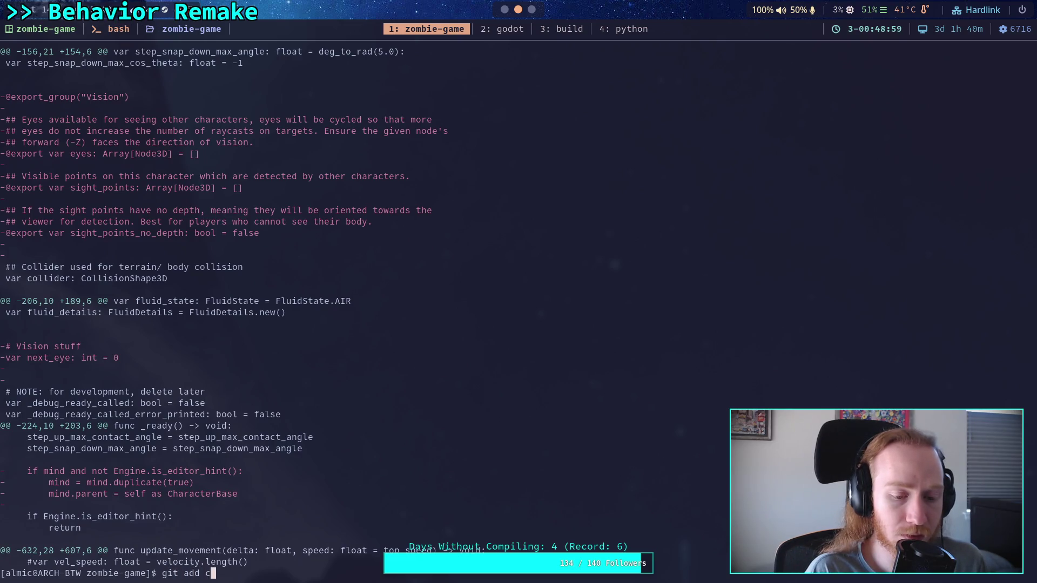
pyautogui.press('Tab')
pyautogui.write('cha')
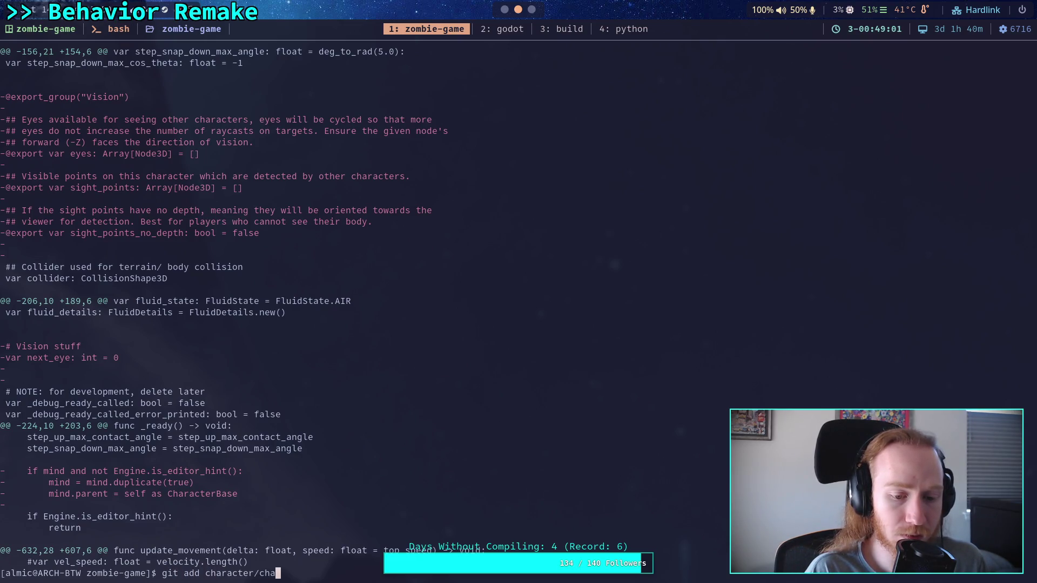
pyautogui.press('BackSpace')
pyautogui.press('BackSpace')
pyautogui.press('BackSpace')
pyautogui.write('b')
pyautogui.press('Tab')
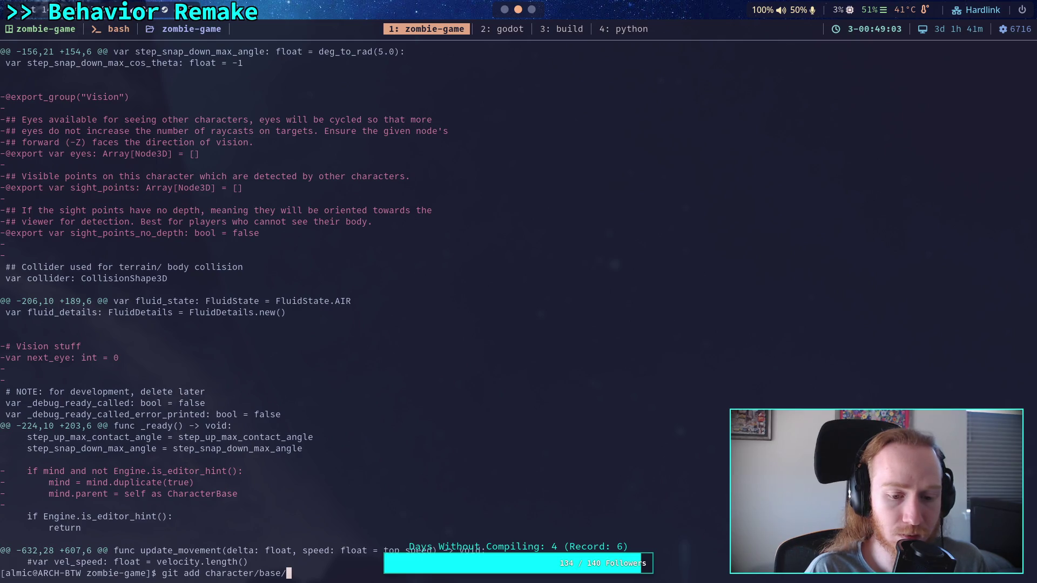
pyautogui.write('cha')
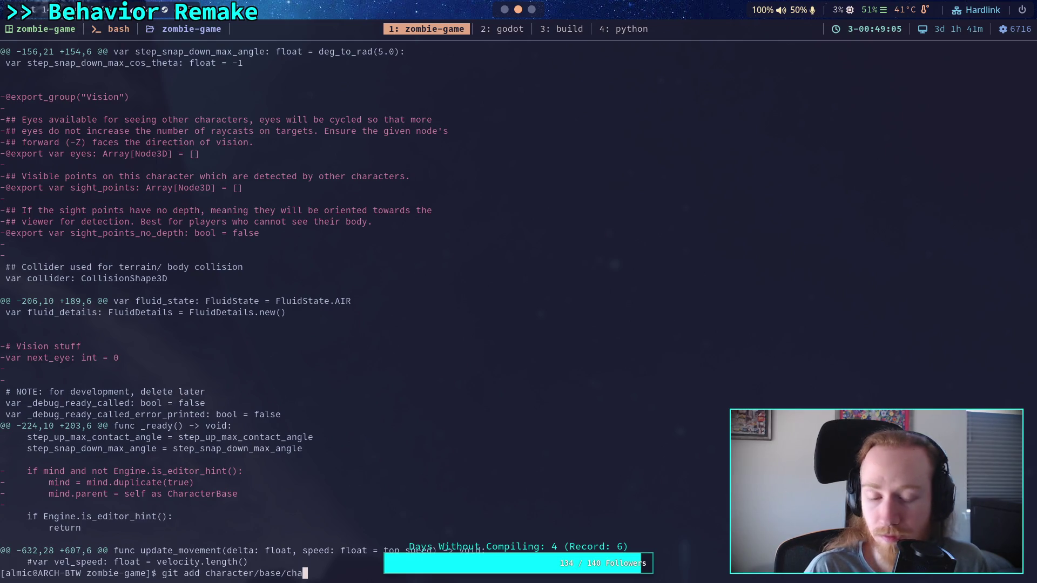
pyautogui.press('Tab')
pyautogui.press('Return')
pyautogui.write('git status')
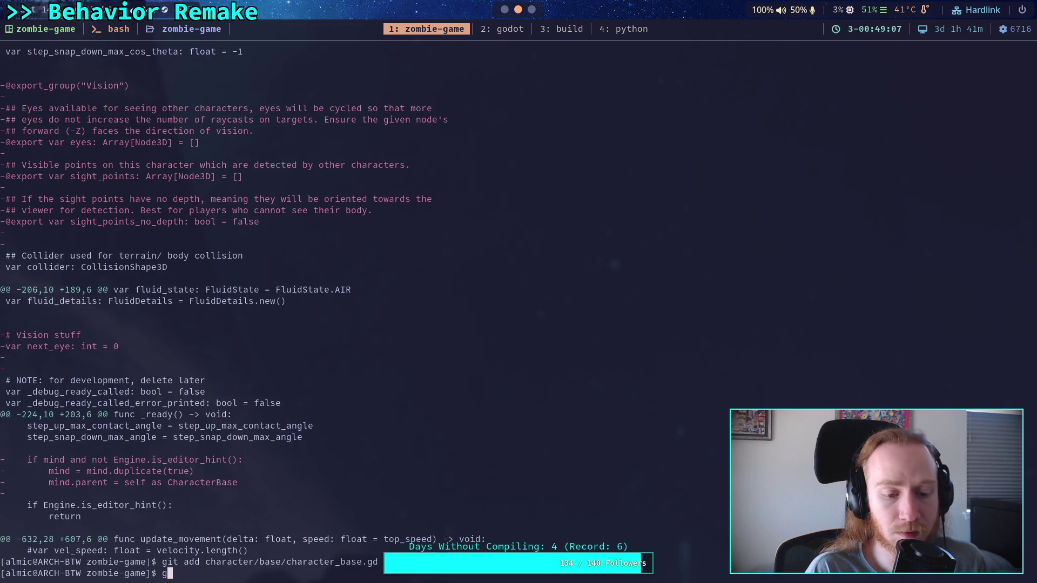
pyautogui.press('Return')
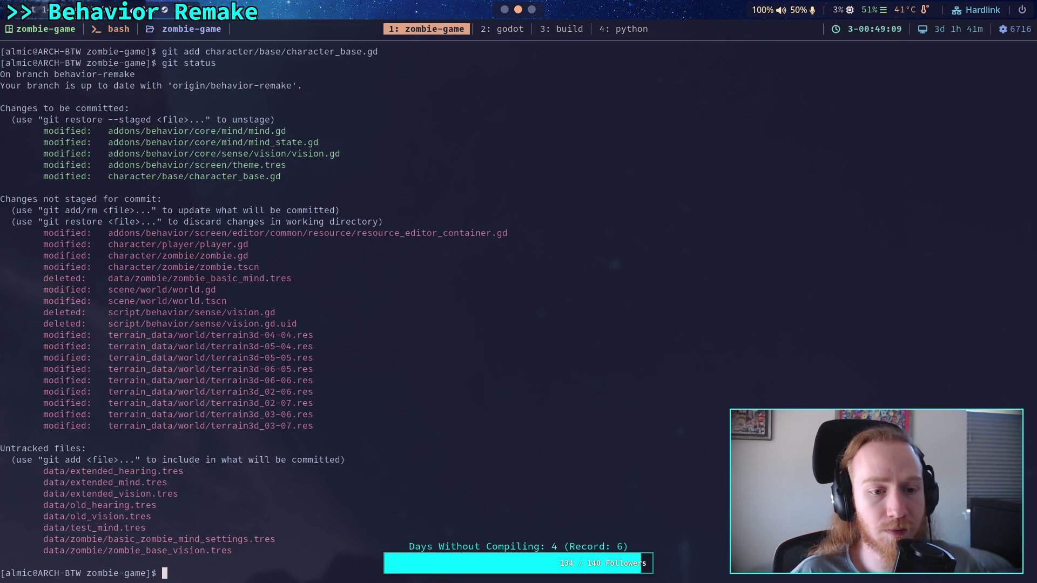
# - Review the unstaged diff and stage character/player/player.gd
pyautogui.write('git diff')
pyautogui.press('Return')
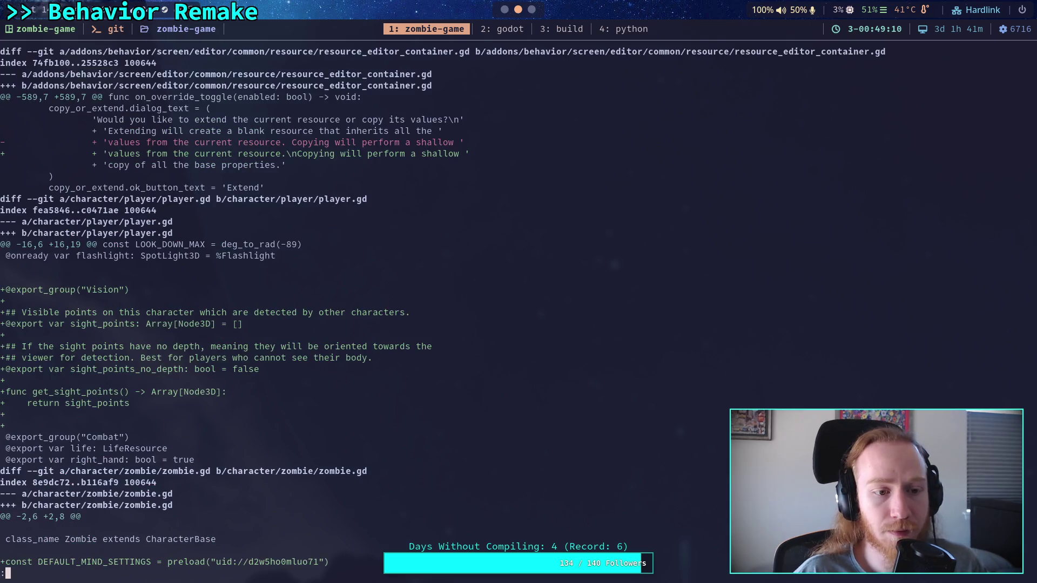
pyautogui.press('j')
pyautogui.press('j')
pyautogui.press('j')
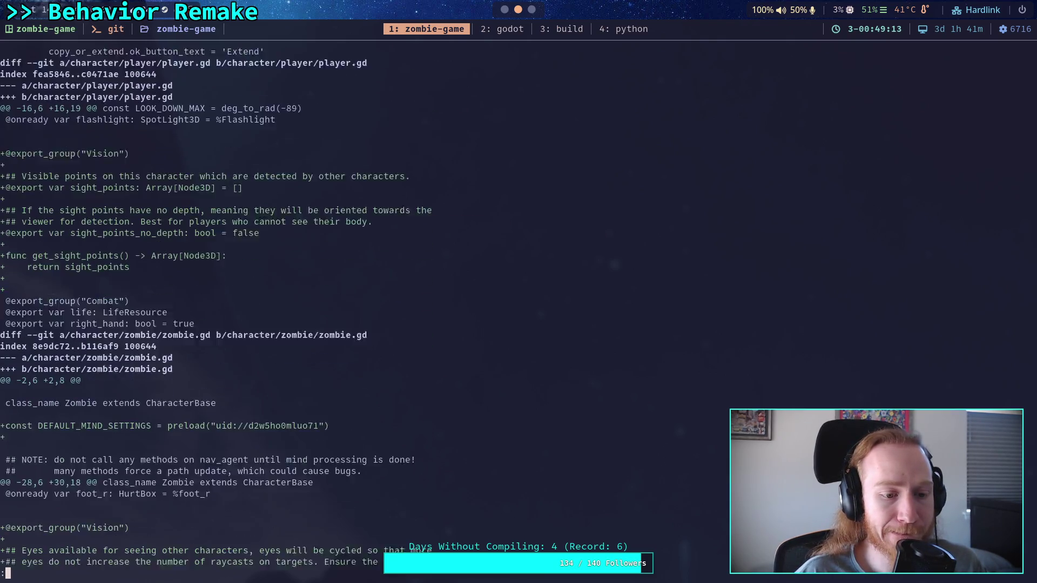
pyautogui.write('qgit add ')
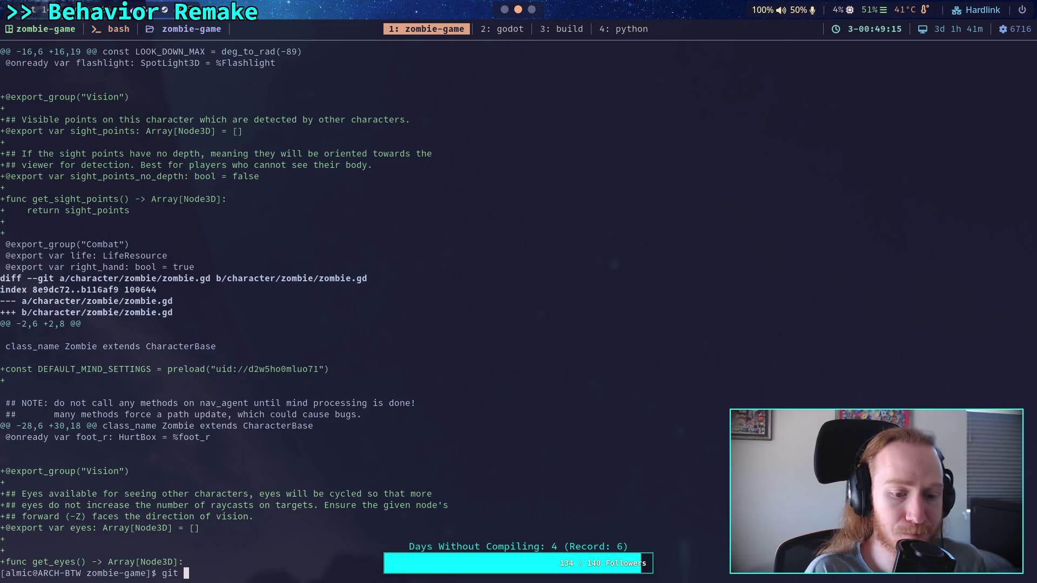
pyautogui.write('character/player/player.gd')
pyautogui.press('Return')
# - Stage character/zombie/zombie.gd and check git status
pyautogui.write('git add character/zo')
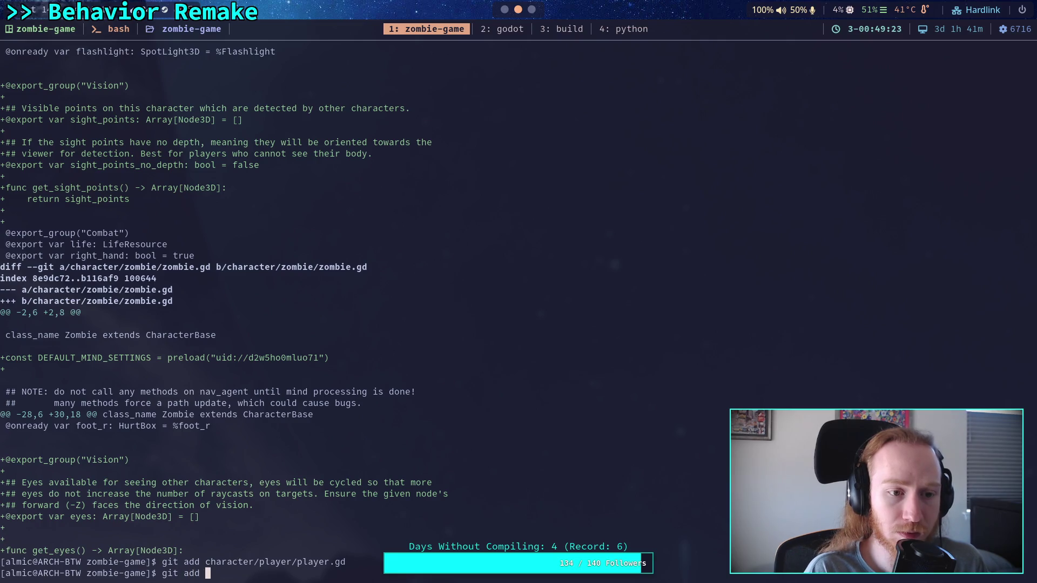
pyautogui.press('Tab')
pyautogui.write('zo')
pyautogui.press('Tab')
pyautogui.write('p')
pyautogui.write('d')
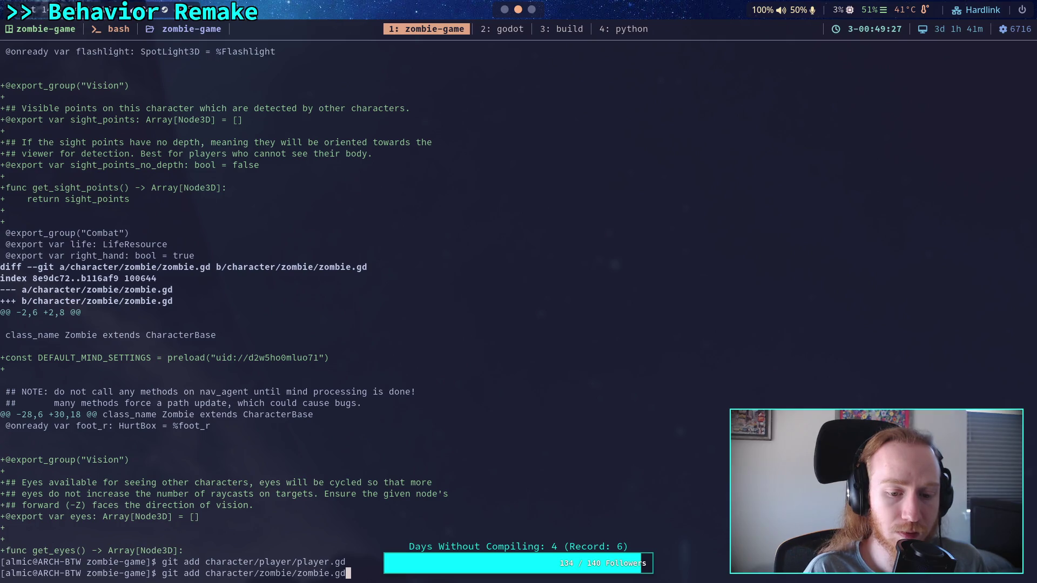
pyautogui.press('Return')
pyautogui.write('git status')
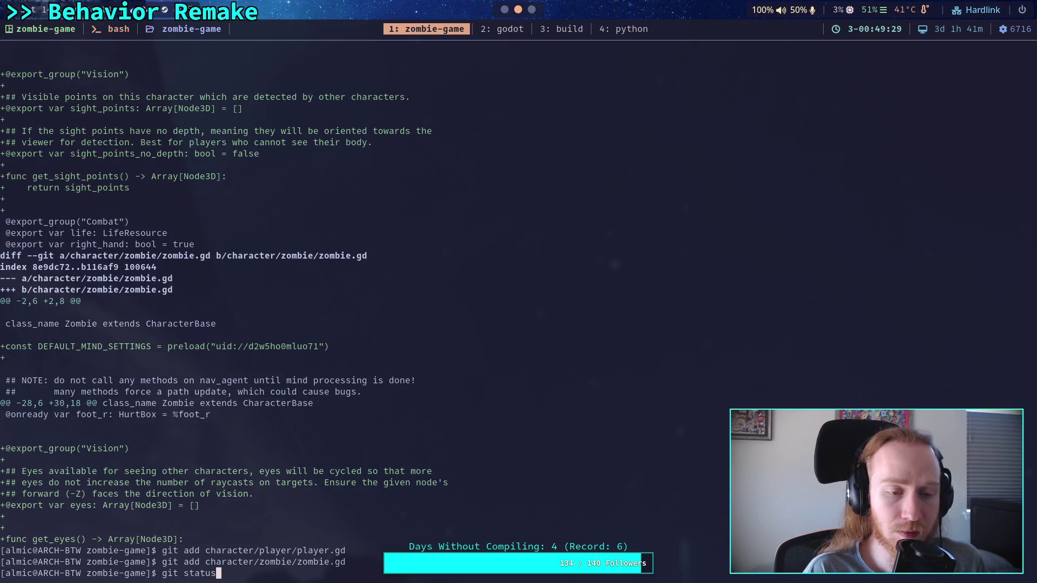
pyautogui.press('Return')
# - Review the unstaged changes and stage character/zombie/zombie.tscn
pyautogui.write('git diff')
pyautogui.press('Return')
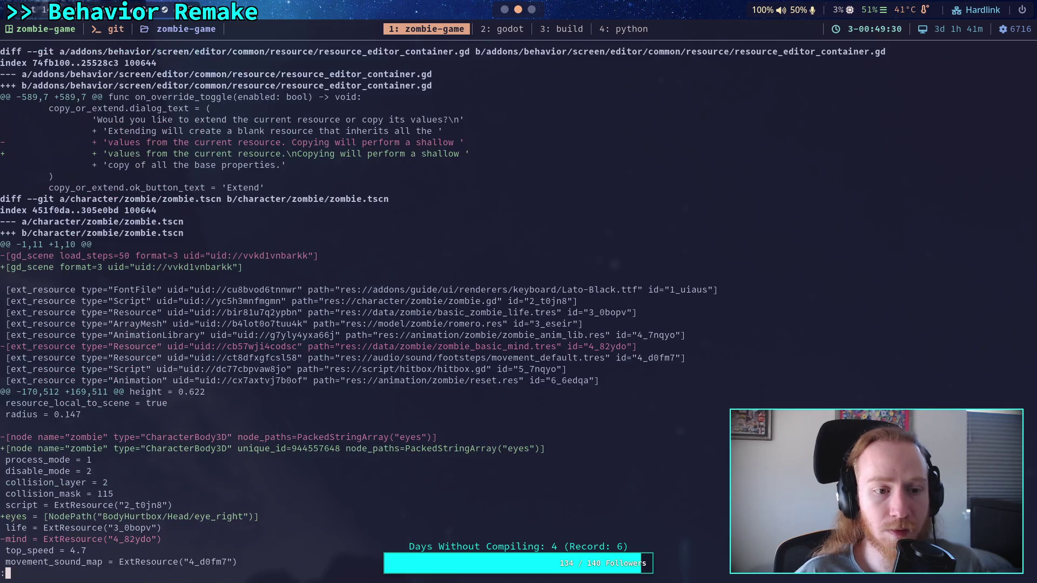
pyautogui.press('Down')
pyautogui.press('Down')
pyautogui.press('Down')
pyautogui.press('Down')
pyautogui.press('Down')
pyautogui.press('Down')
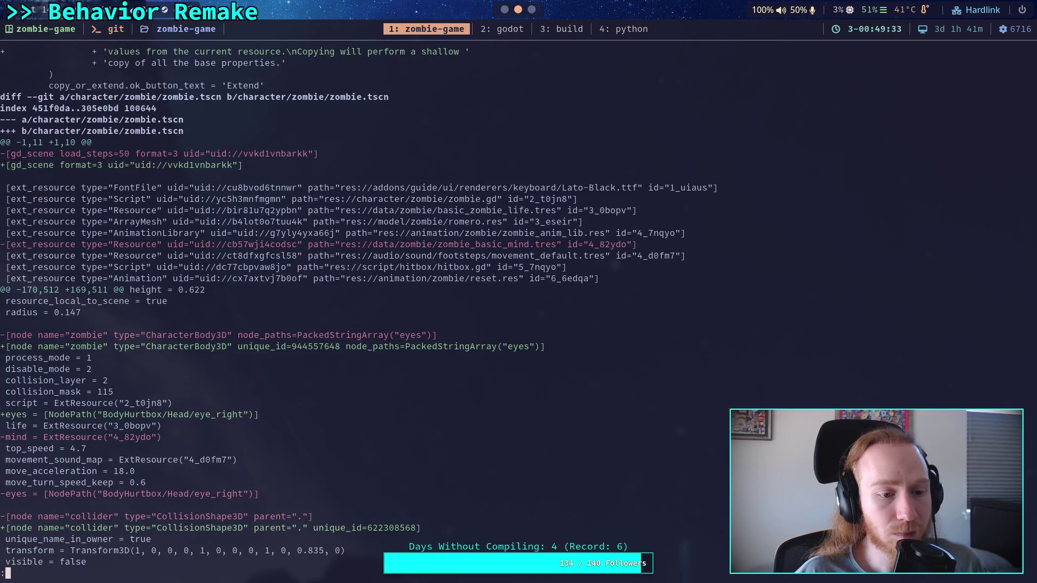
pyautogui.write('q')
pyautogui.write('git add ')
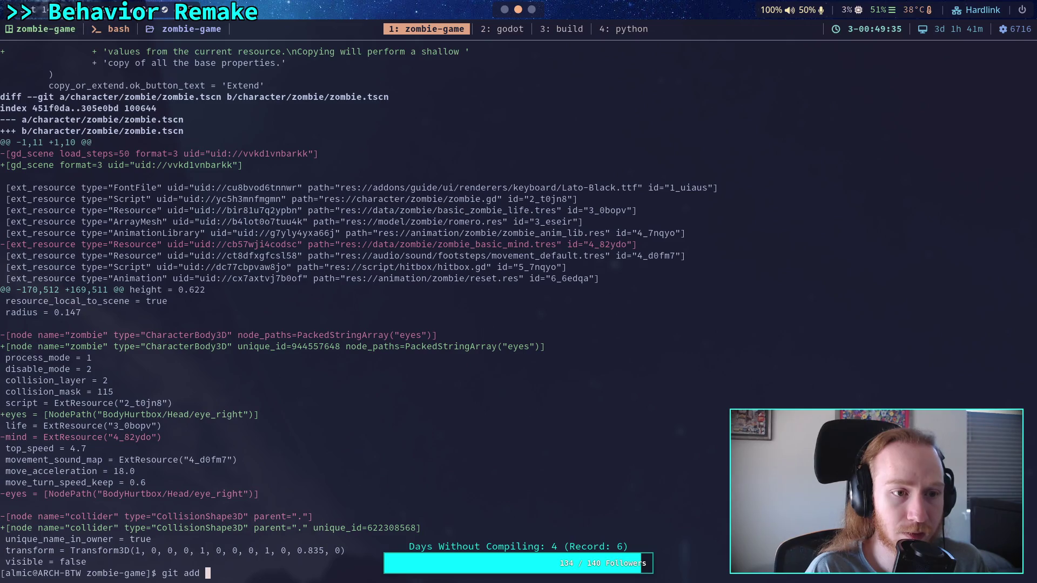
pyautogui.write('character/zombie/zombie.t')
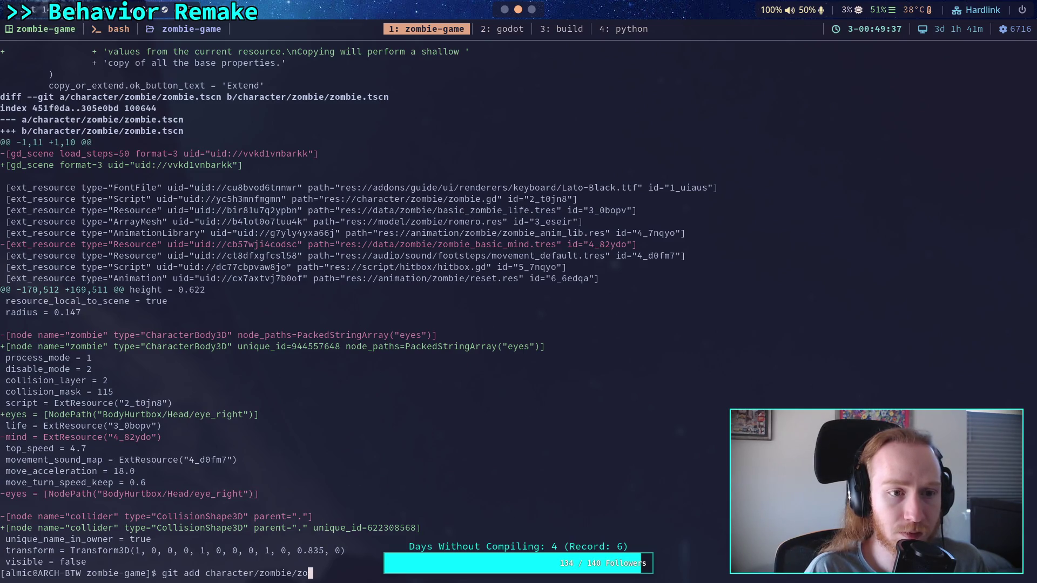
pyautogui.press('Tab')
pyautogui.press('Return')
# - Drop the half-typed git commit and review the remaining unstaged diff instead
pyautogui.write('git ')
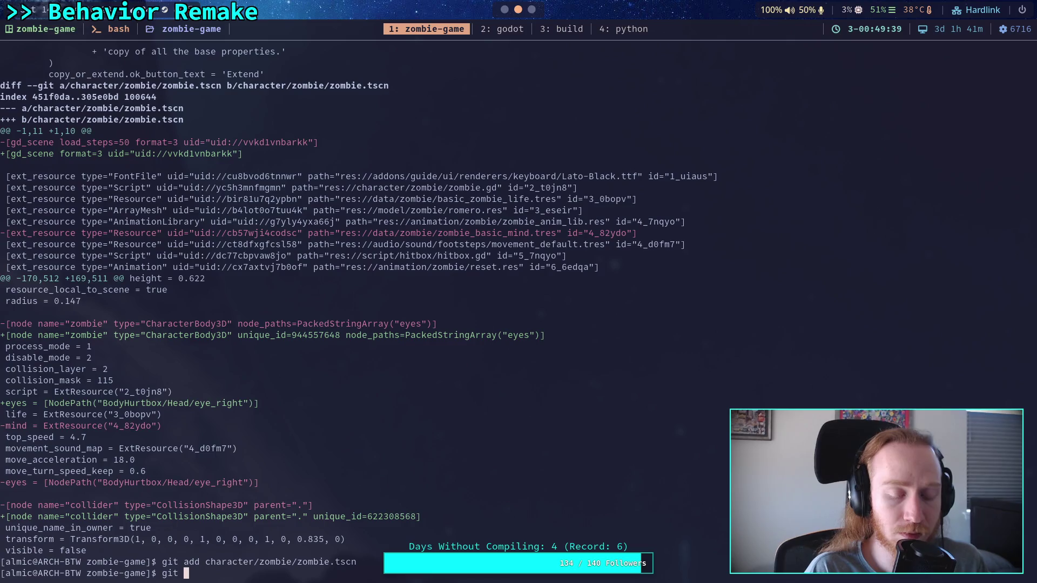
pyautogui.write('commit')
pyautogui.press('BackSpace')
pyautogui.press('BackSpace')
pyautogui.press('BackSpace')
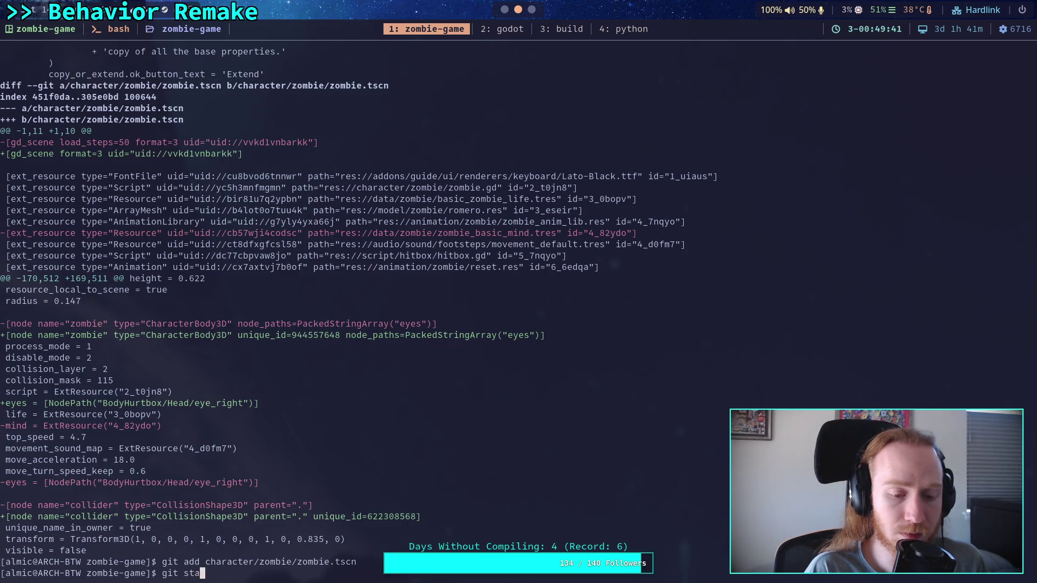
pyautogui.write('diff')
pyautogui.press('Return')
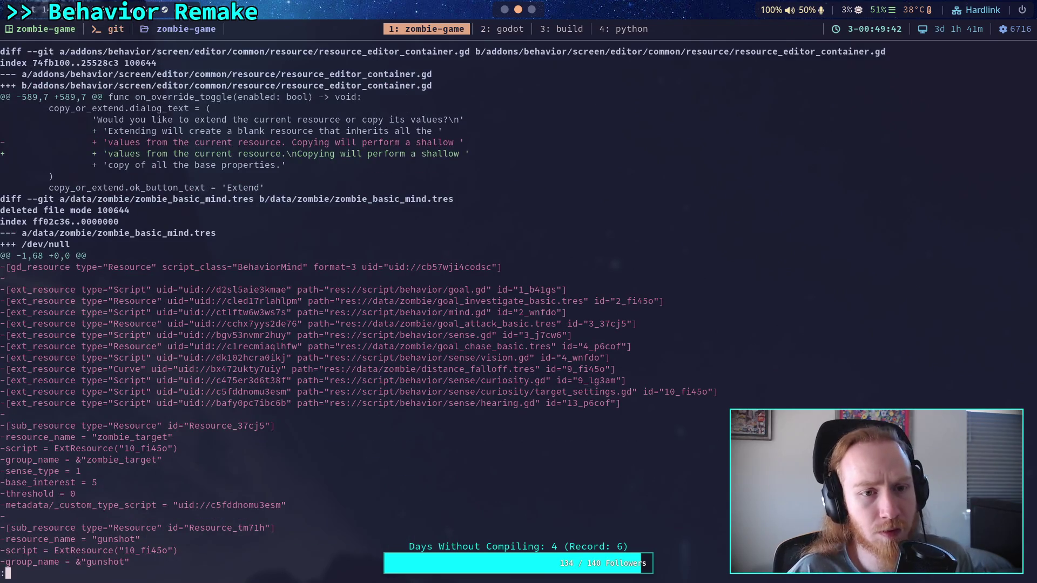
pyautogui.scroll(-5, 442, 311)
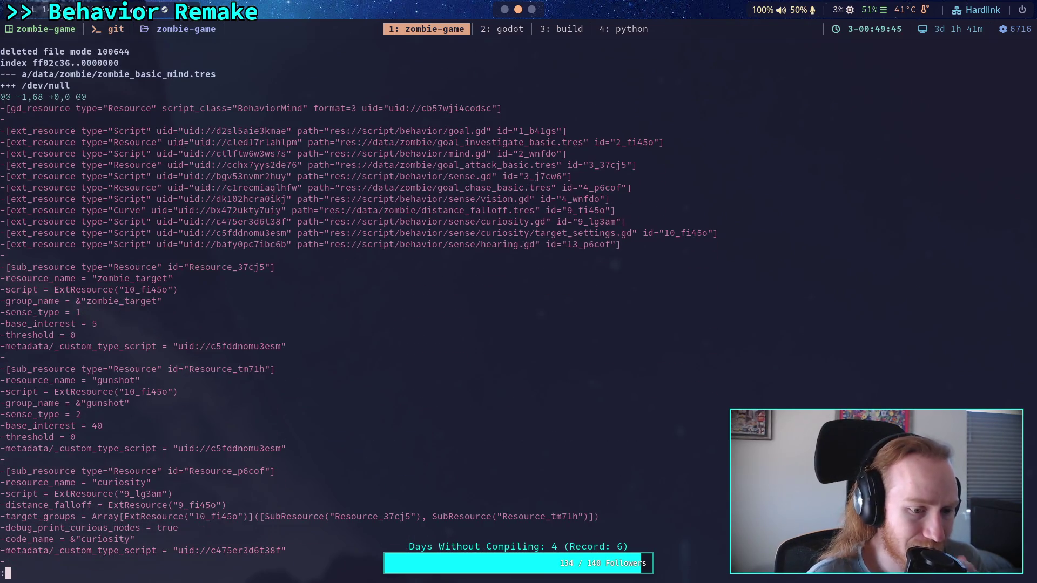
# - Attempt to stage data/zombie/zombie_base_mind.tres
pyautogui.write('qgit add da')
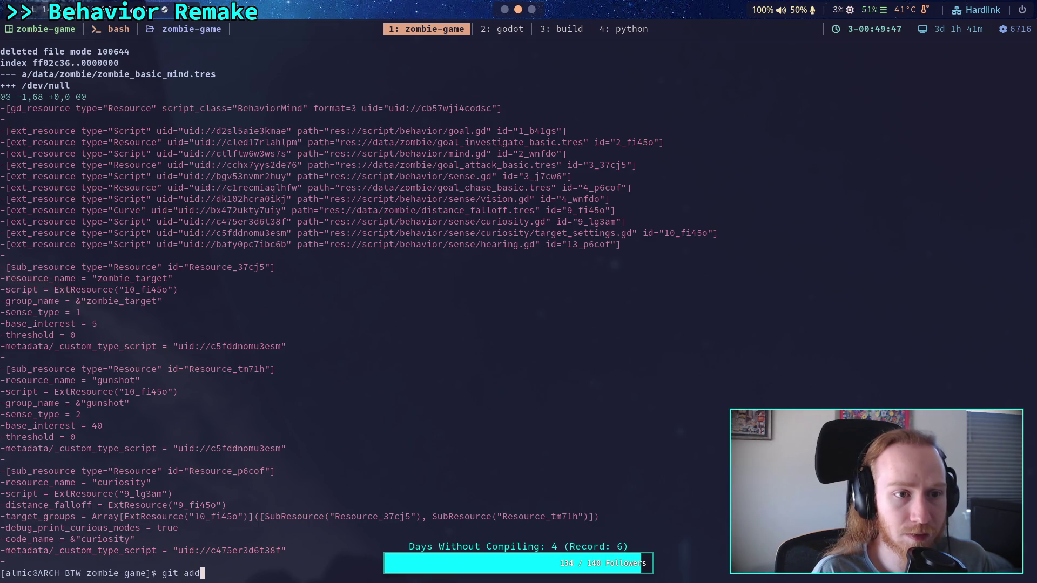
pyautogui.press('Tab')
pyautogui.write('zo')
pyautogui.press('Tab')
pyautogui.write('zo')
pyautogui.press('Tab')
pyautogui.press('BackSpace')
pyautogui.press('BackSpace')
pyautogui.press('BackSpace')
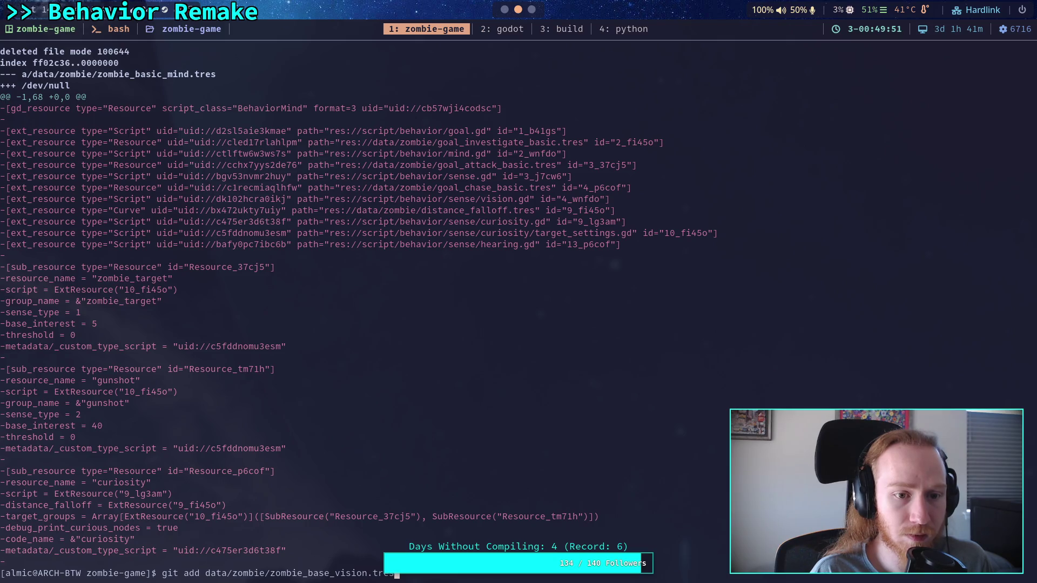
pyautogui.write('mind.tres')
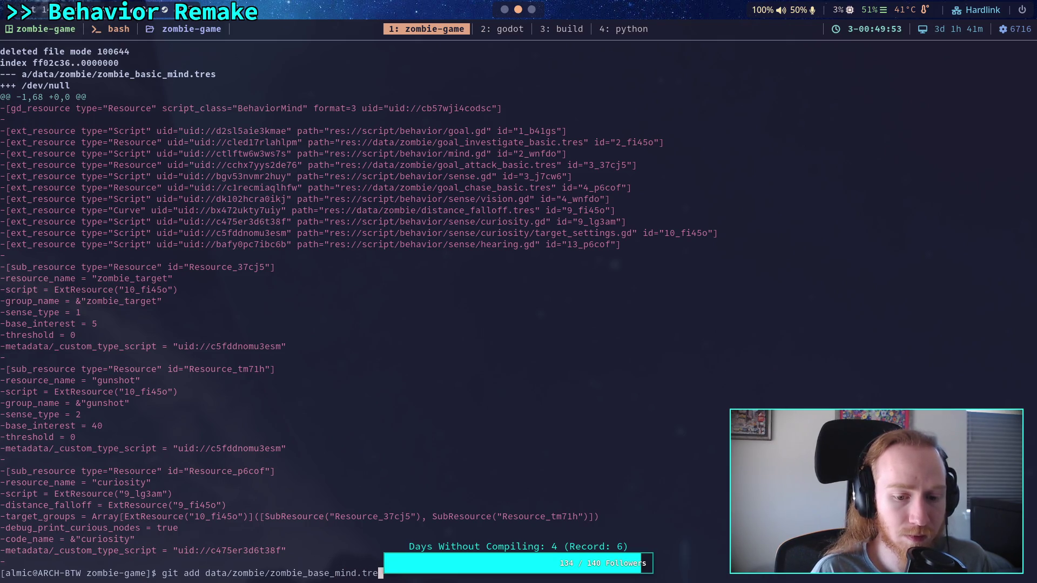
pyautogui.press('Return')
# - Stage the whole data/zombie/ folder and confirm it with git status
pyautogui.write('git st')
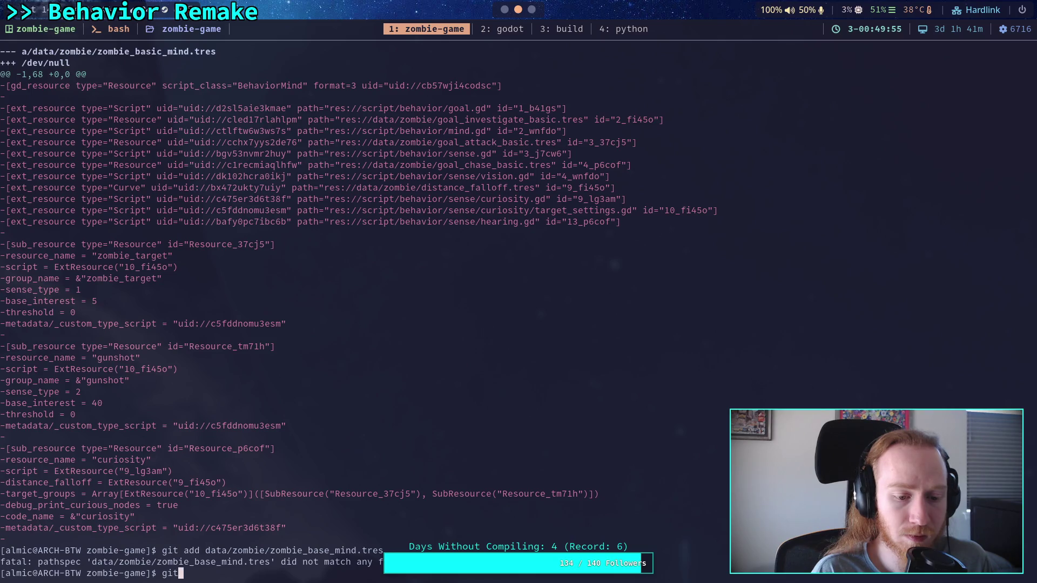
pyautogui.write('atus')
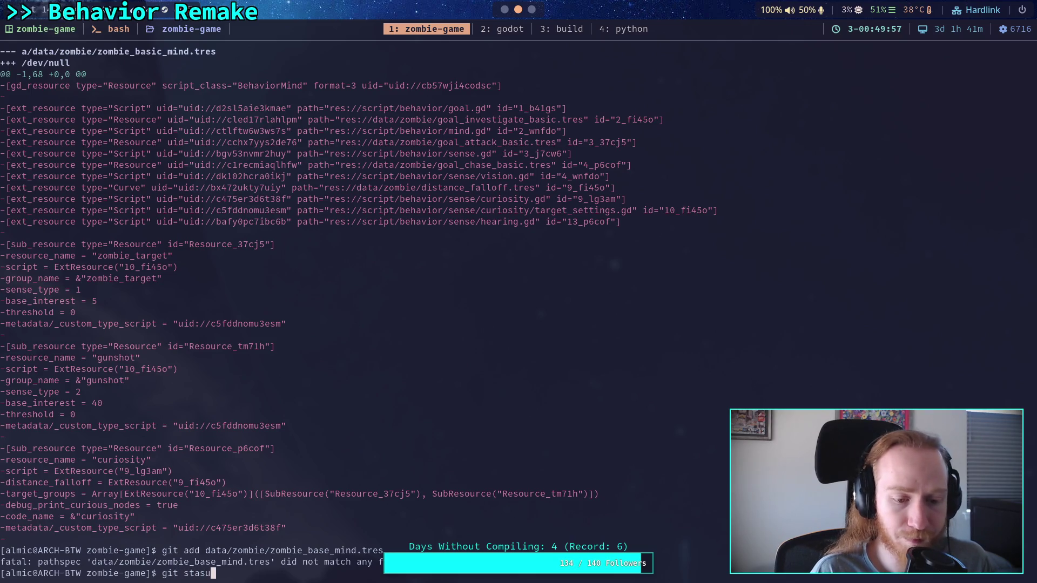
pyautogui.press('Return')
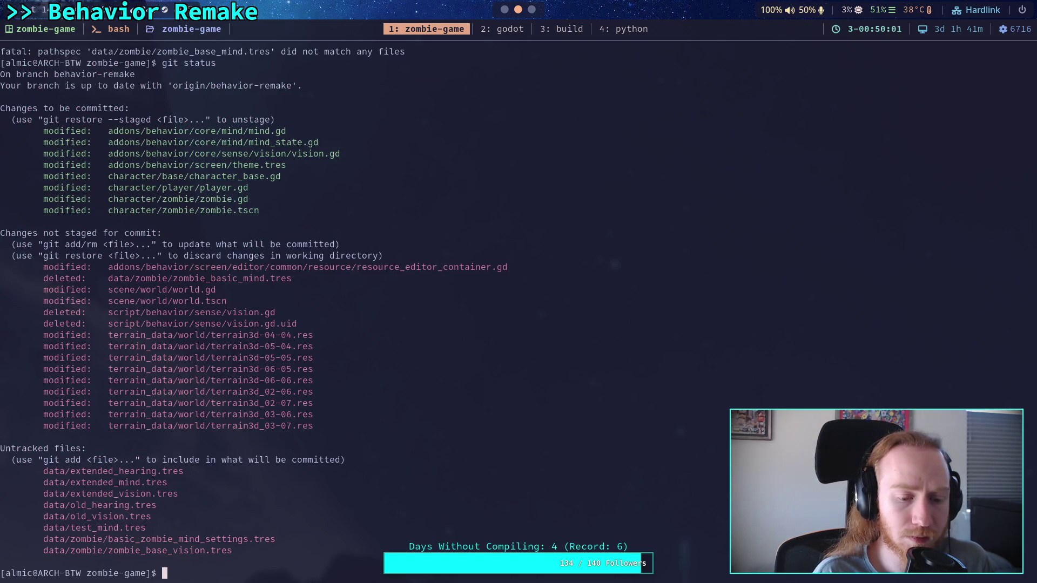
pyautogui.write('git add da')
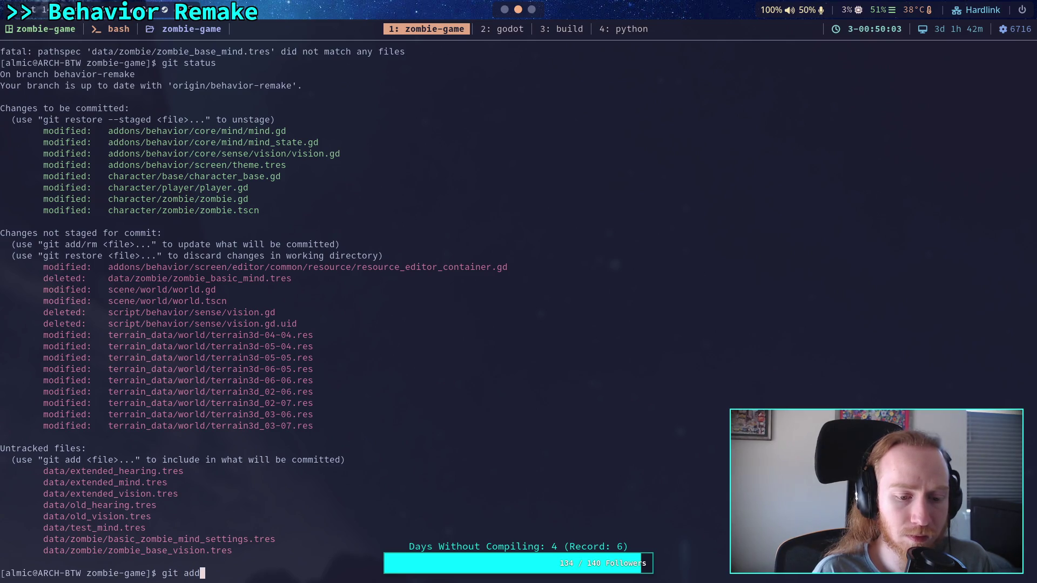
pyautogui.write('ta/zombie/')
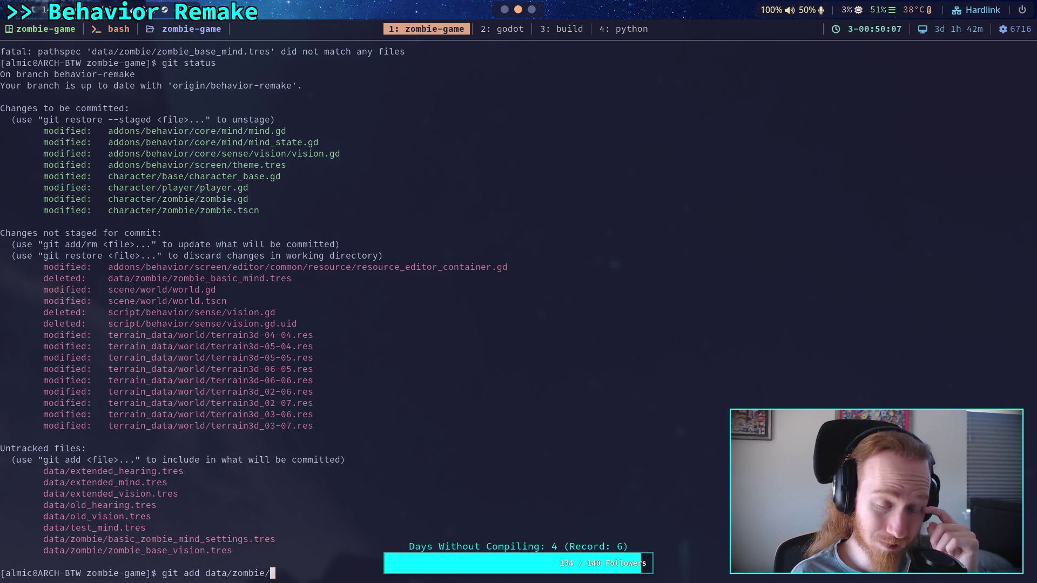
pyautogui.press('Return')
pyautogui.write('git status')
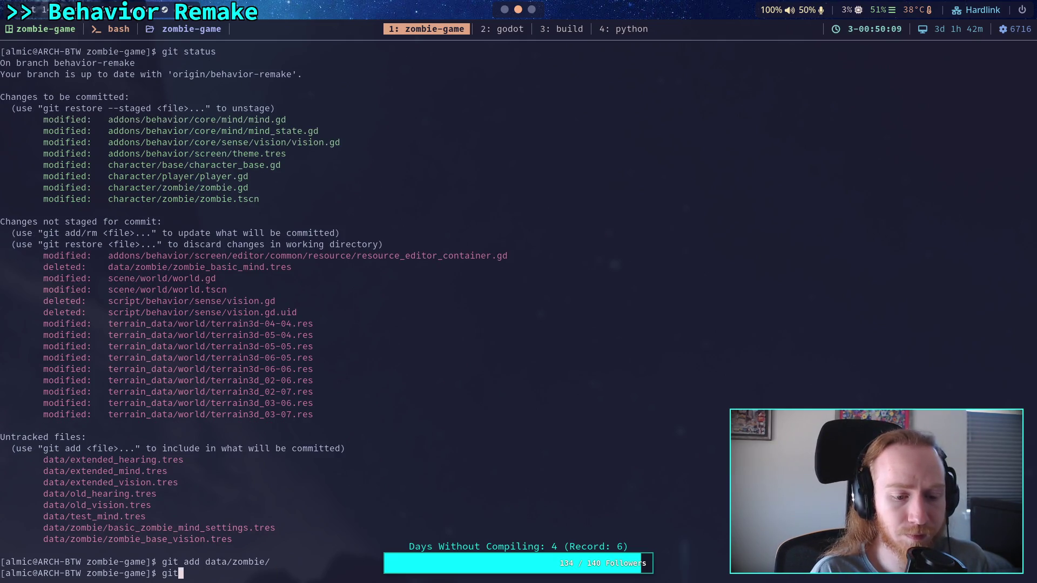
pyautogui.press('Return')
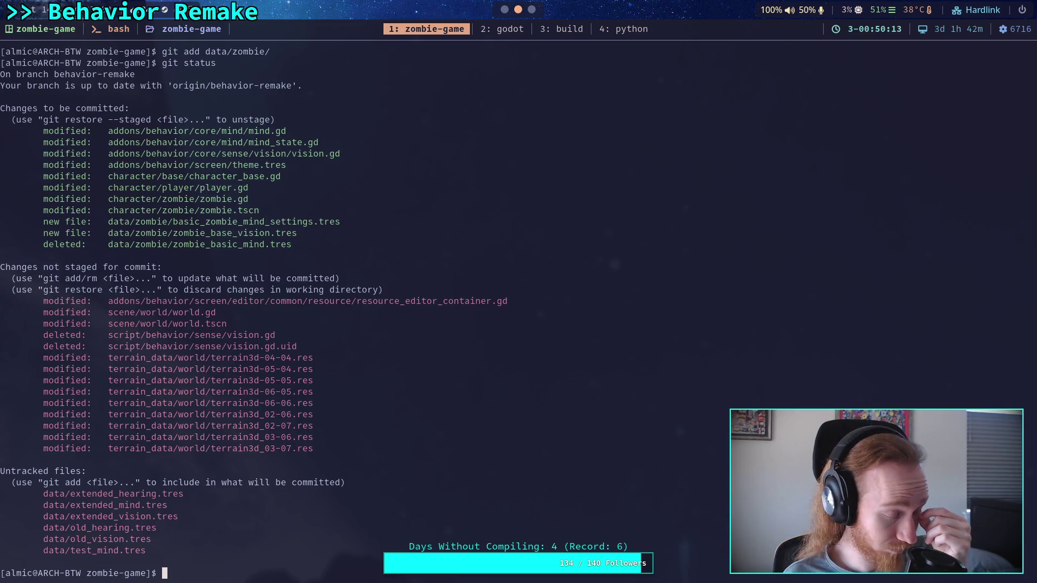
pyautogui.write('git diff --st')
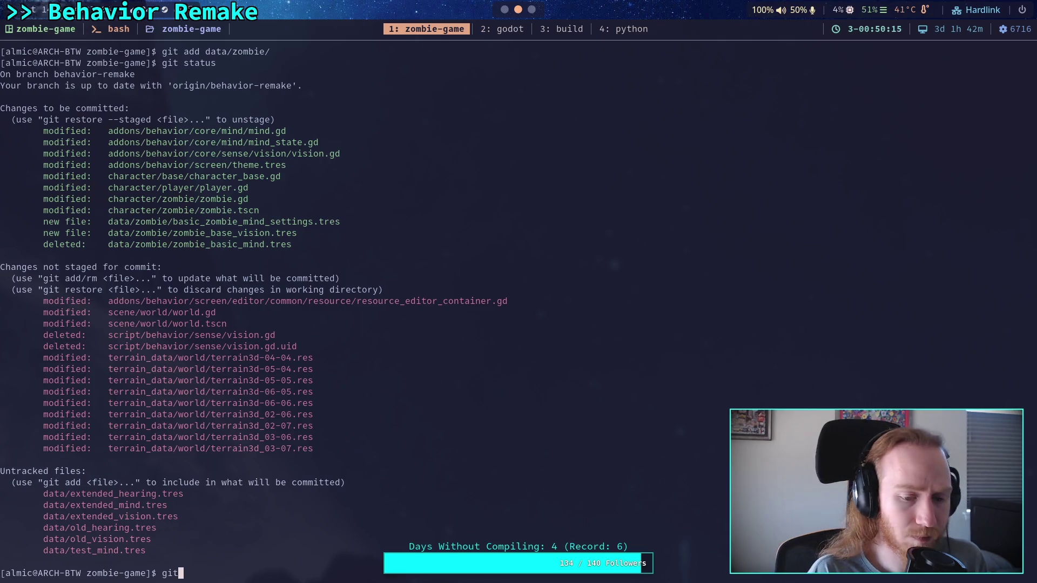
pyautogui.write('aged')
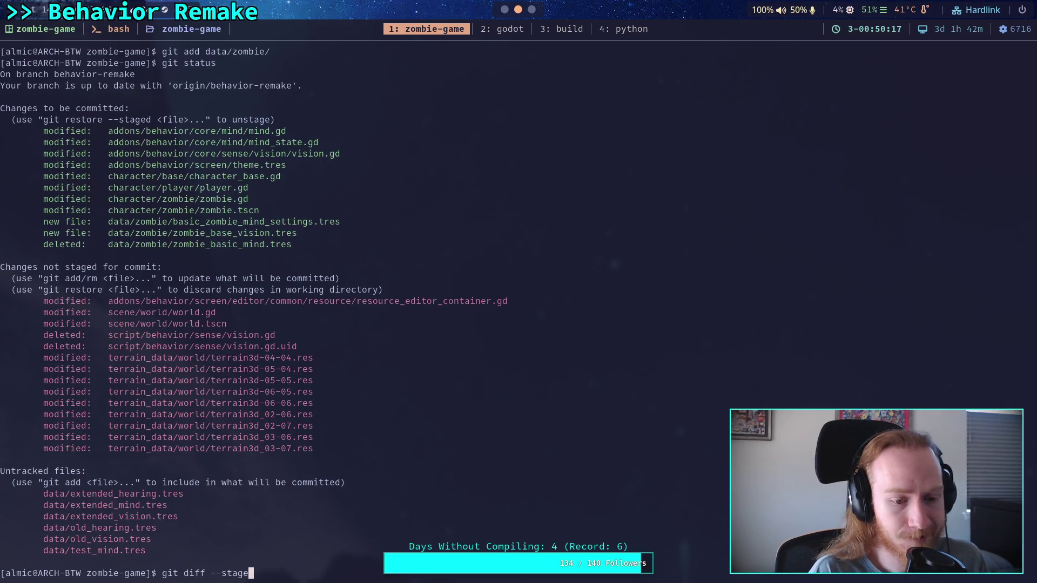
# - Page through the staged diff: vision.gd, zombie scene, skeleton, hurtbox and zombie data resources
pyautogui.press('Return')
pyautogui.press('space')
pyautogui.press('space')
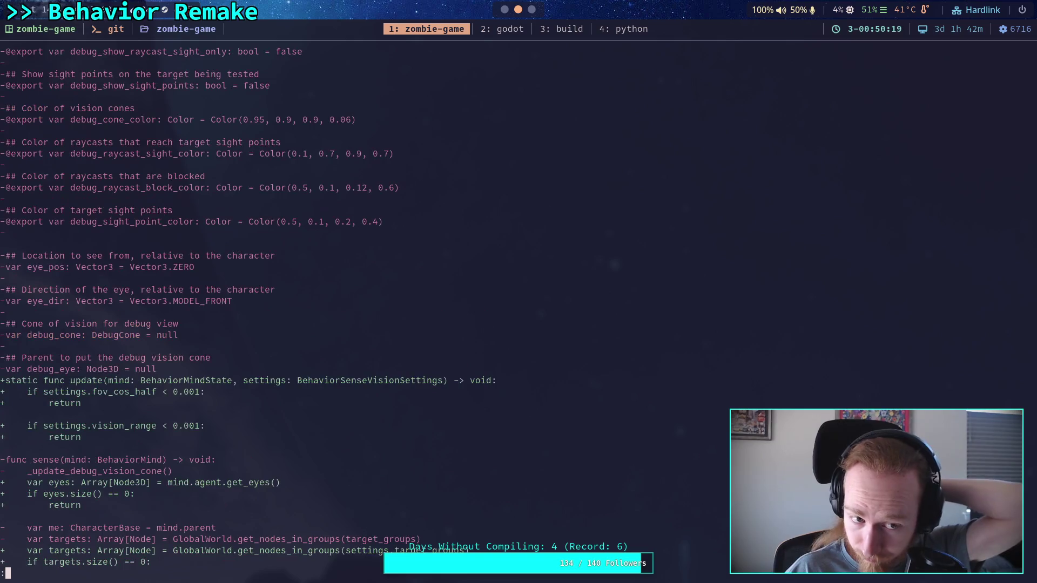
pyautogui.press('space')
pyautogui.press('space')
pyautogui.press('space')
pyautogui.press('space')
pyautogui.press('space')
pyautogui.press('space')
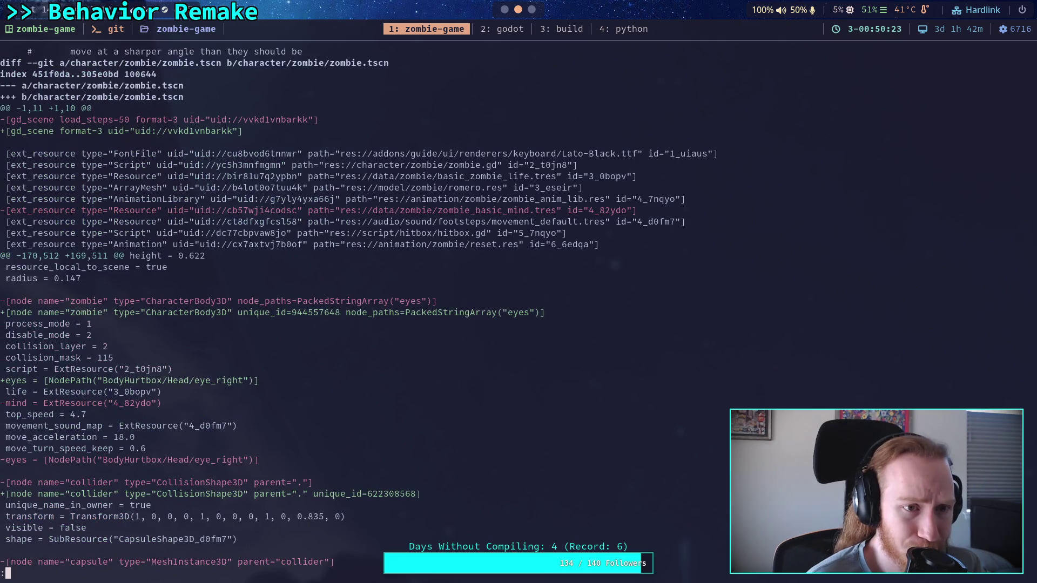
pyautogui.press('space')
pyautogui.press('space')
pyautogui.press('space')
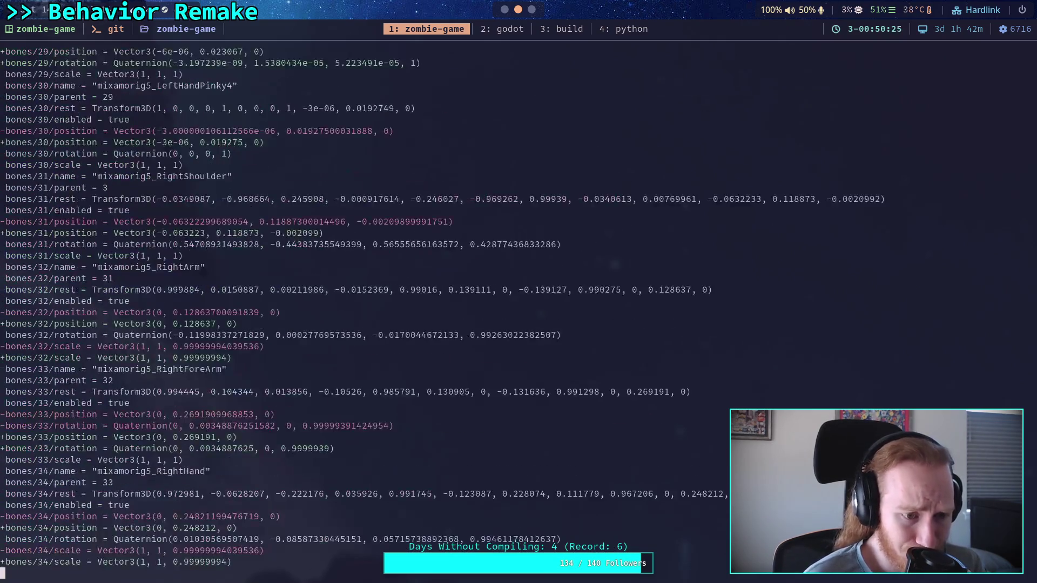
pyautogui.press('space')
pyautogui.press('space')
pyautogui.press('space')
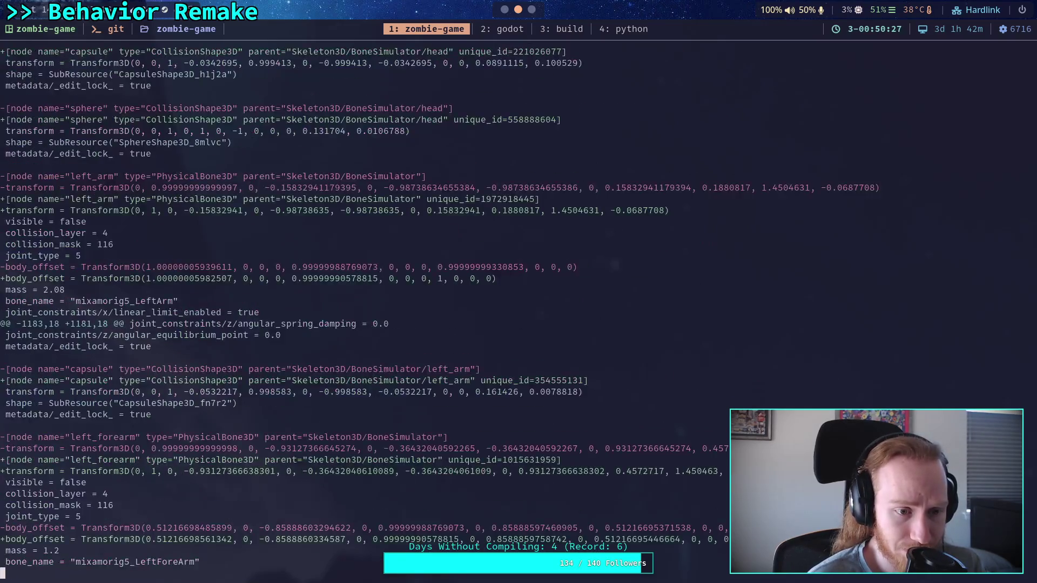
pyautogui.press('space')
pyautogui.press('space')
pyautogui.press('space')
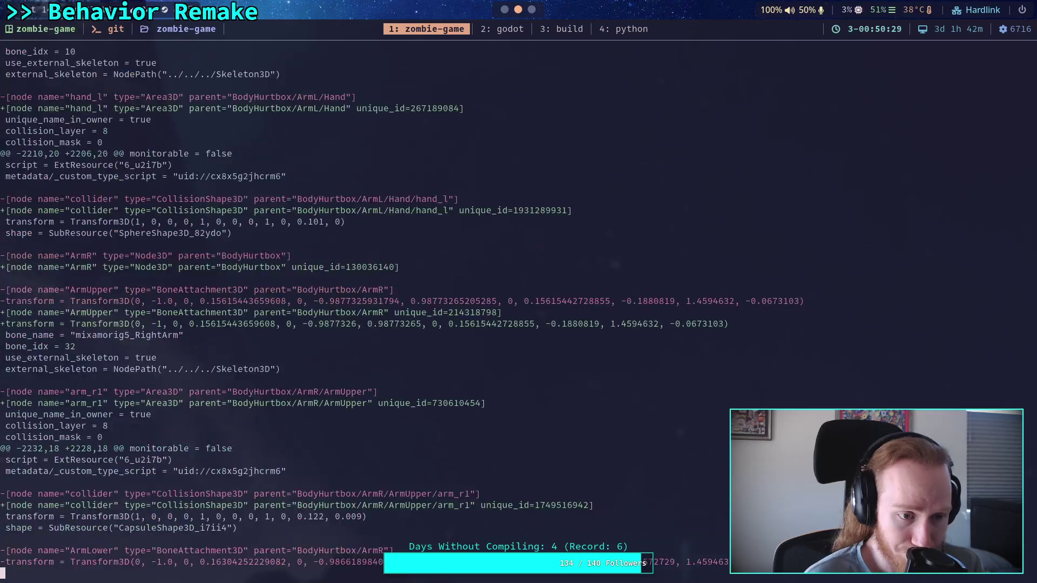
pyautogui.press('space')
pyautogui.press('space')
pyautogui.press('space')
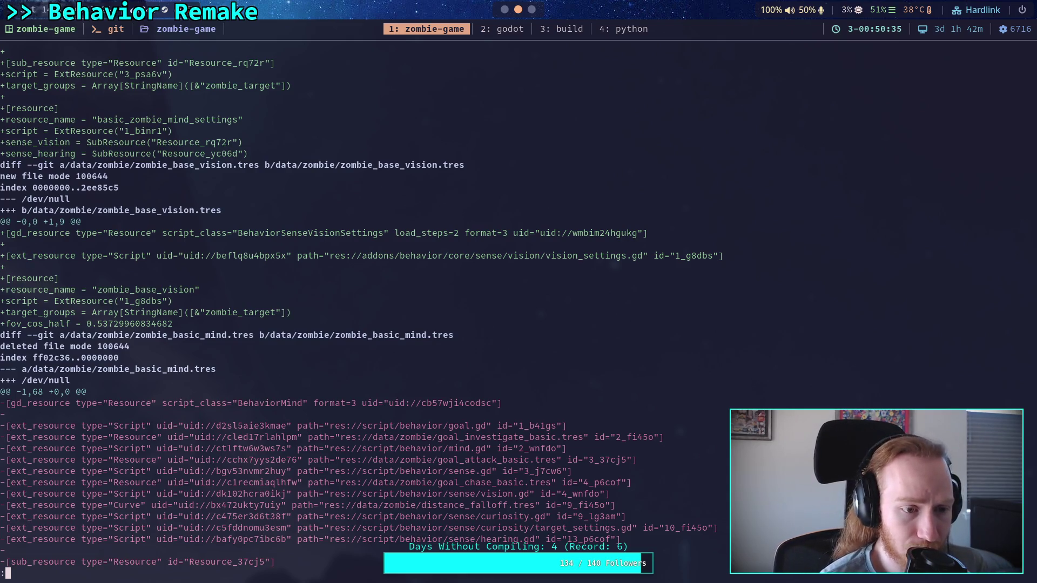
pyautogui.press('space')
pyautogui.press('b')
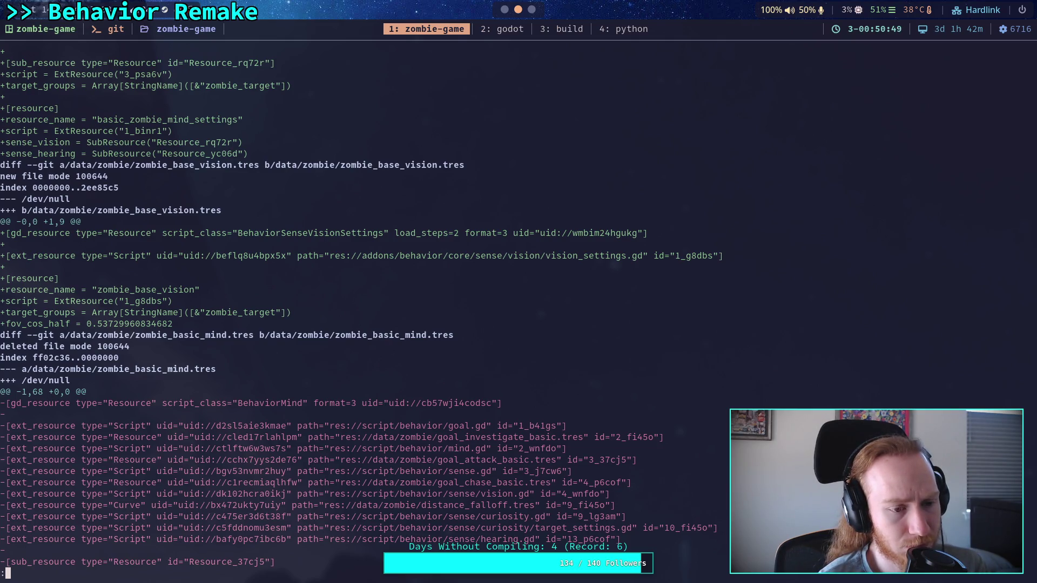
pyautogui.press('super+2')
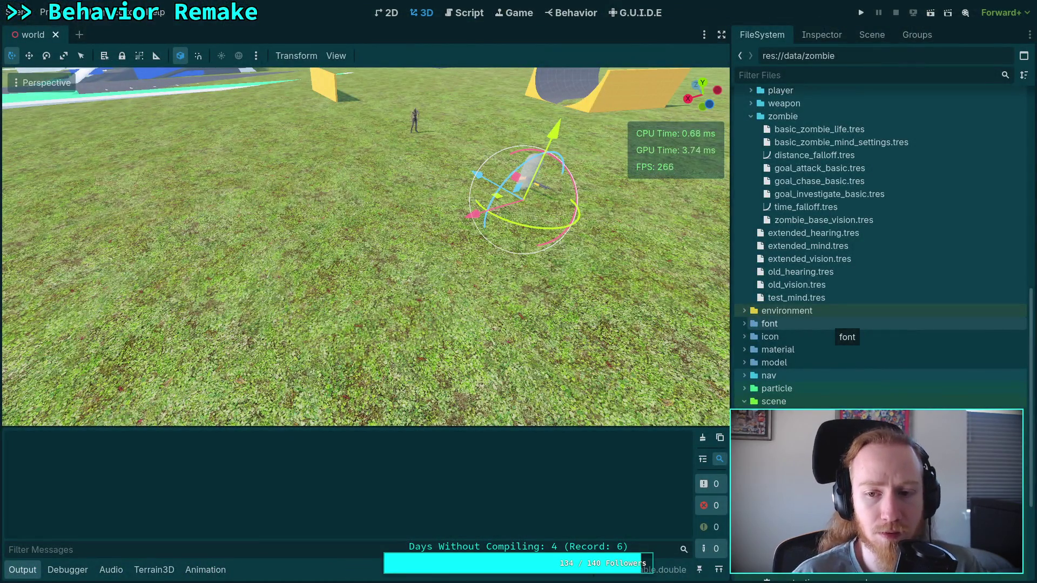
# - Collapse the output log and read vision_settings.gd, glancing back at the terminal diff
pyautogui.click(465, 12)
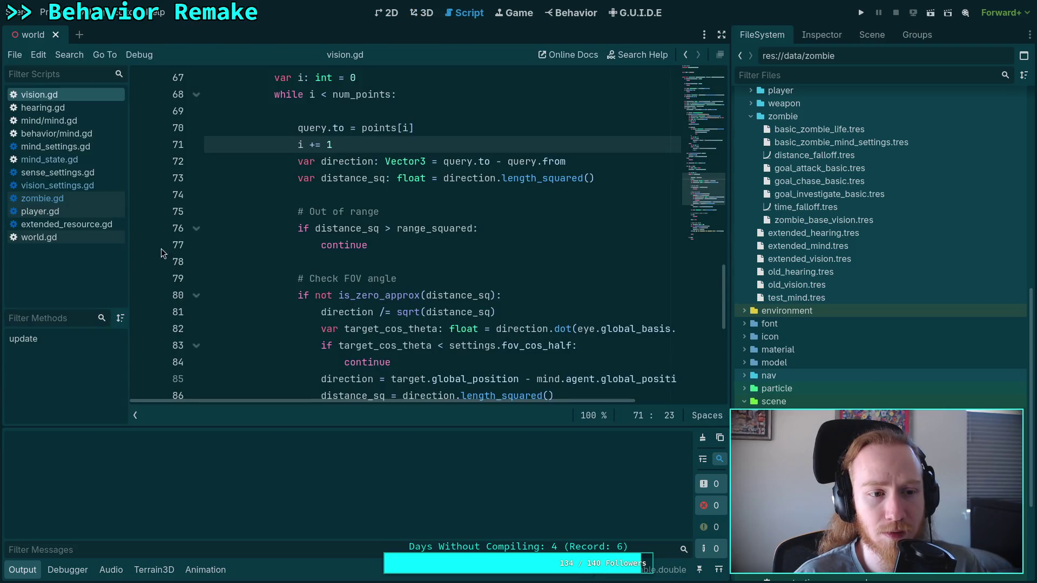
pyautogui.click(89, 187)
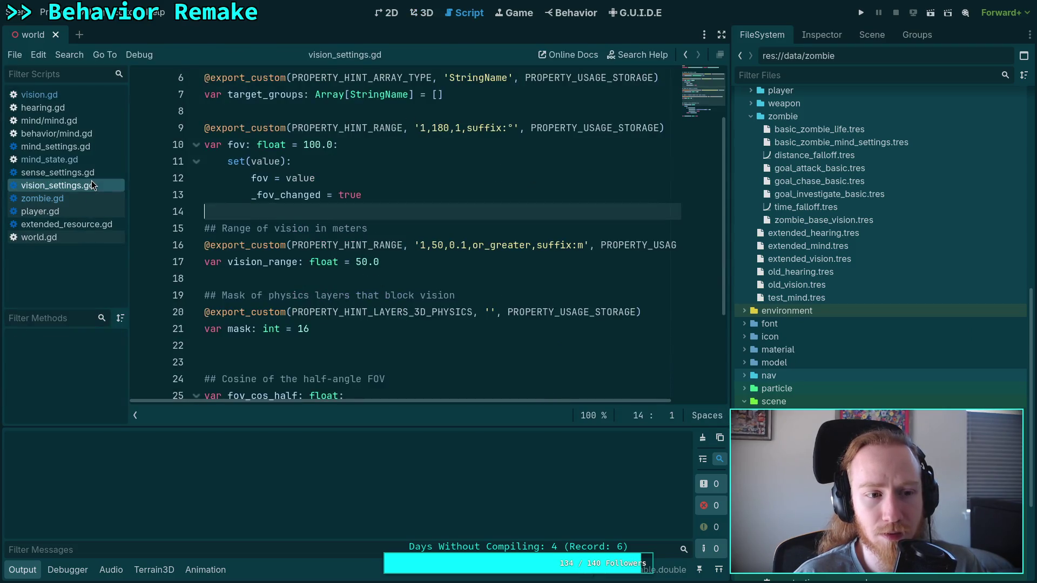
pyautogui.click(8, 571)
pyautogui.scroll(-1, 324, 432)
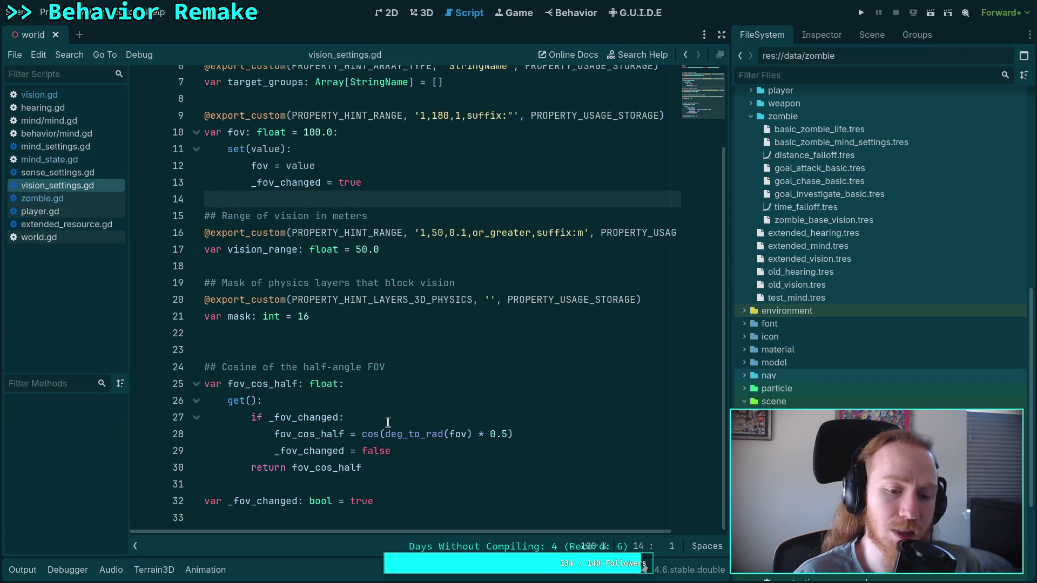
pyautogui.scroll(2, 401, 398)
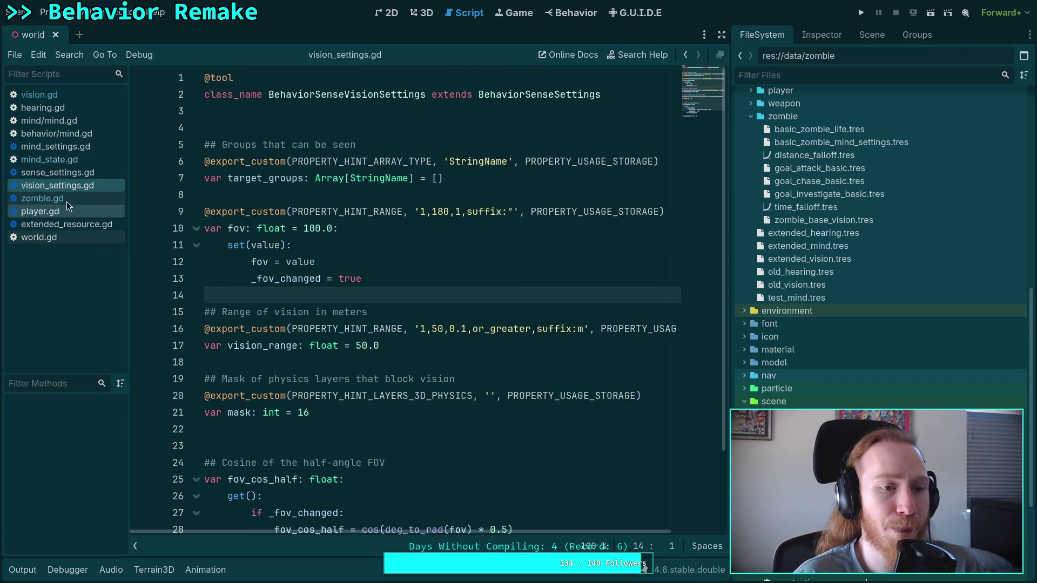
pyautogui.scroll(-2, 311, 316)
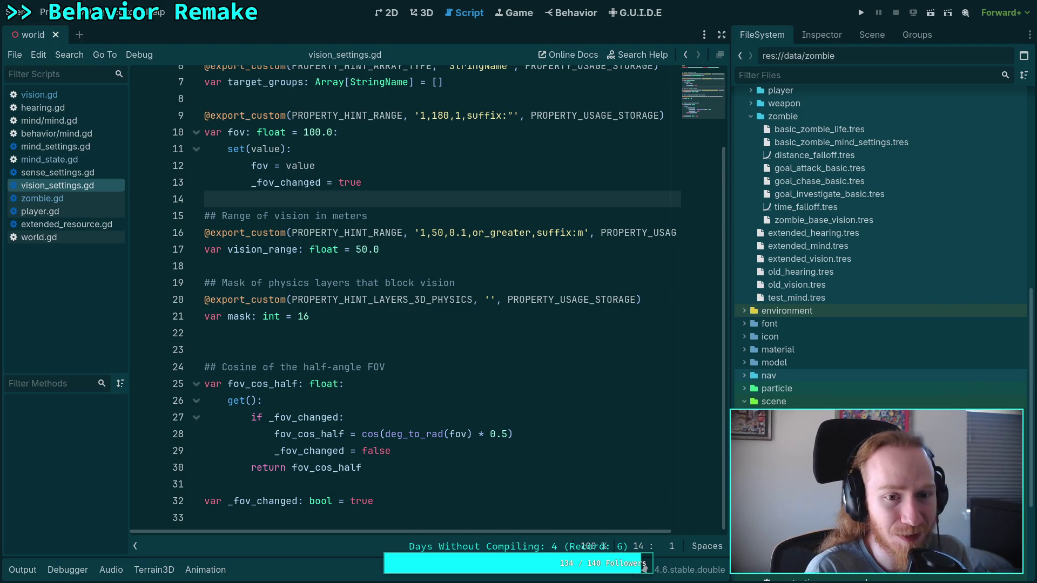
pyautogui.press('super+1')
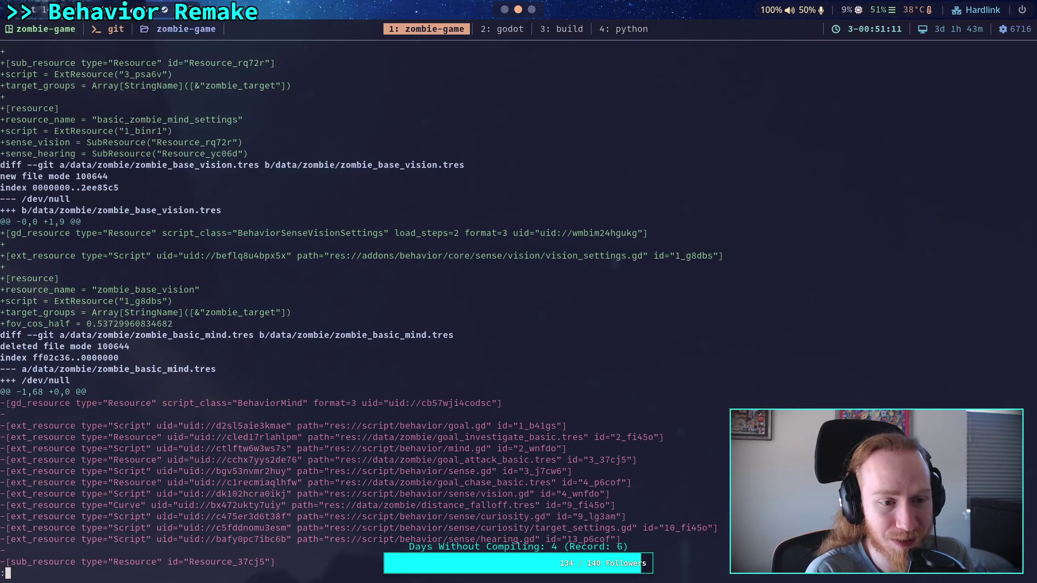
pyautogui.press('super+2')
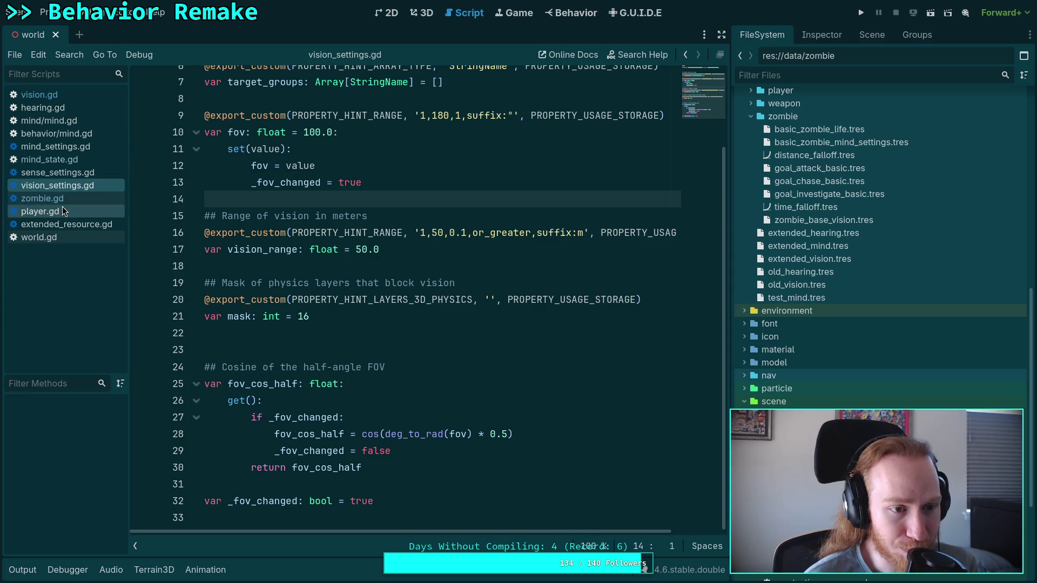
pyautogui.click(65, 224)
# - Scroll through extended_resource.gd's code, then return to the terminal's git diff
pyautogui.scroll(-7, 394, 310)
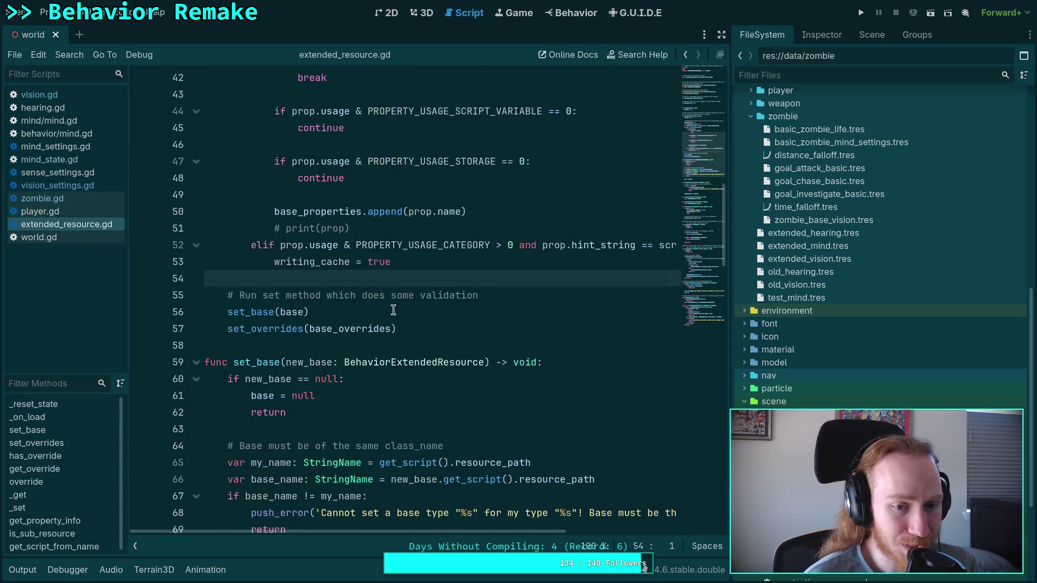
pyautogui.scroll(-3, 394, 306)
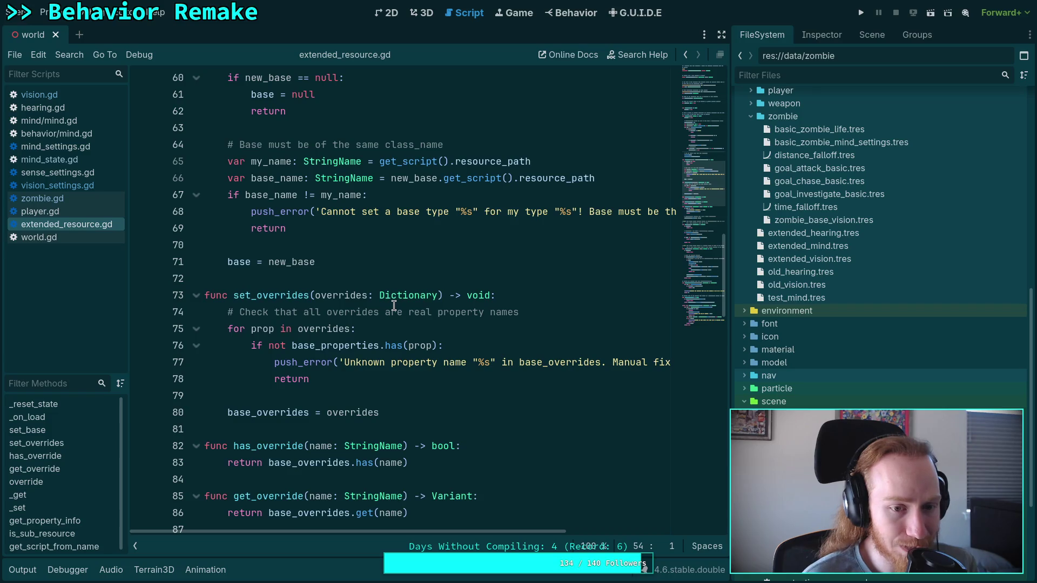
pyautogui.scroll(-14, 394, 305)
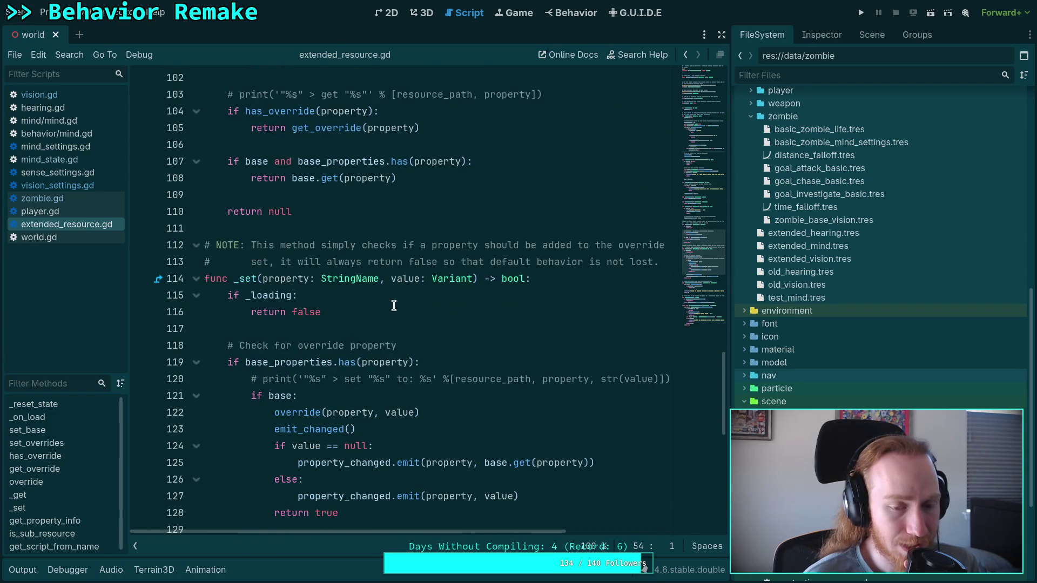
pyautogui.scroll(-8, 394, 306)
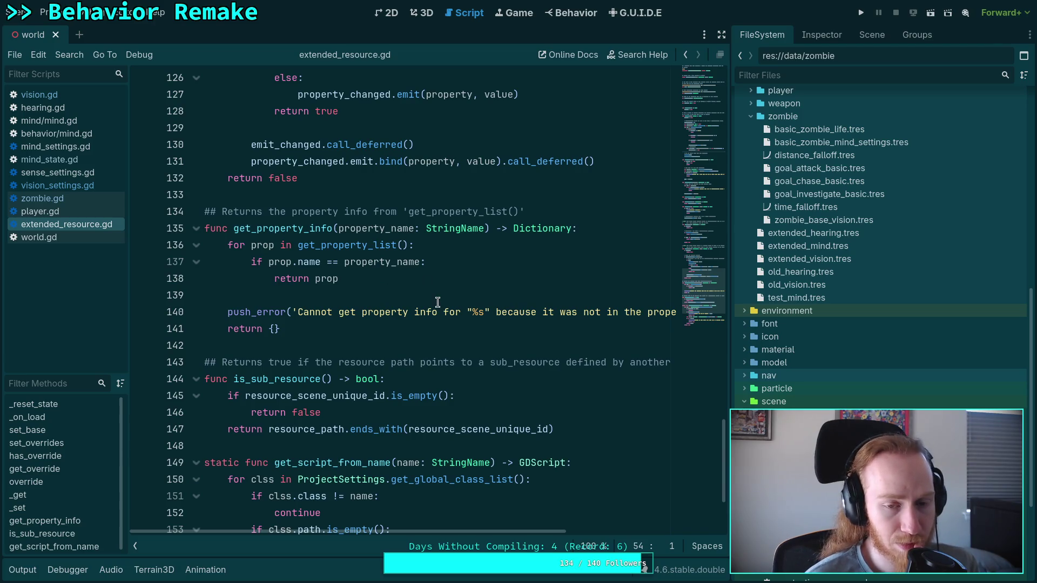
pyautogui.scroll(-5, 428, 286)
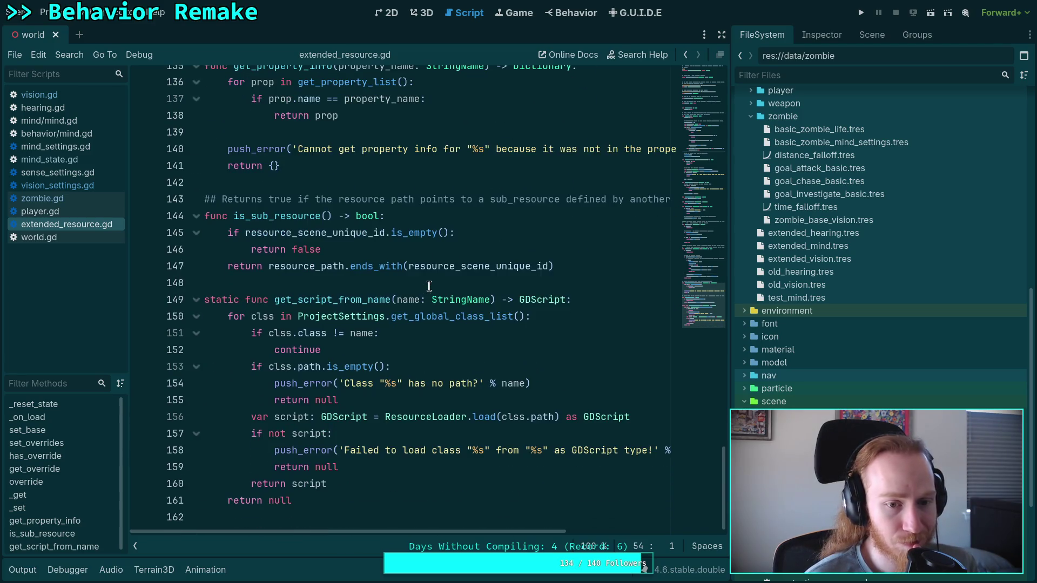
pyautogui.scroll(15, 429, 286)
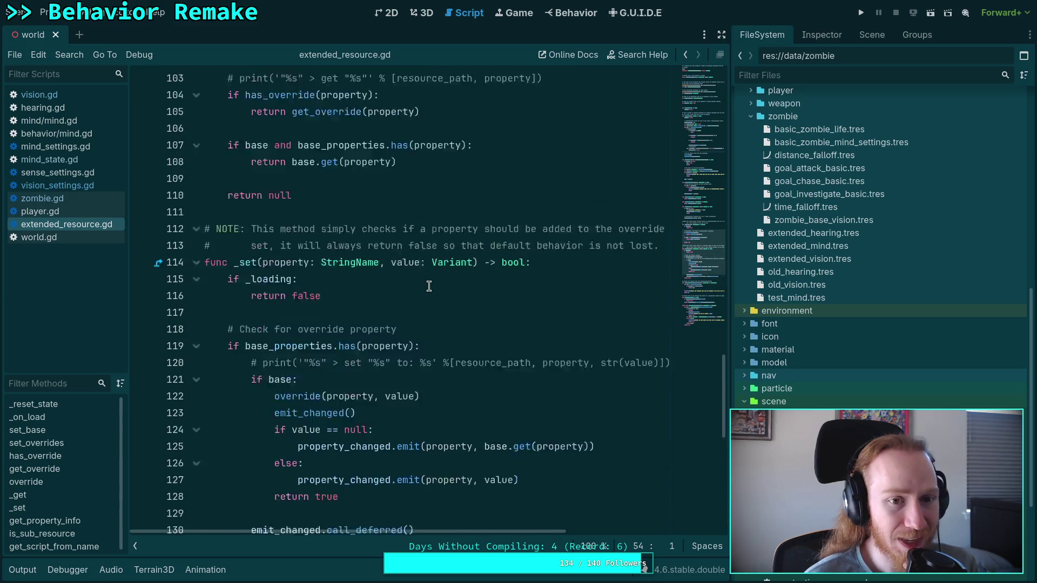
pyautogui.scroll(13, 418, 280)
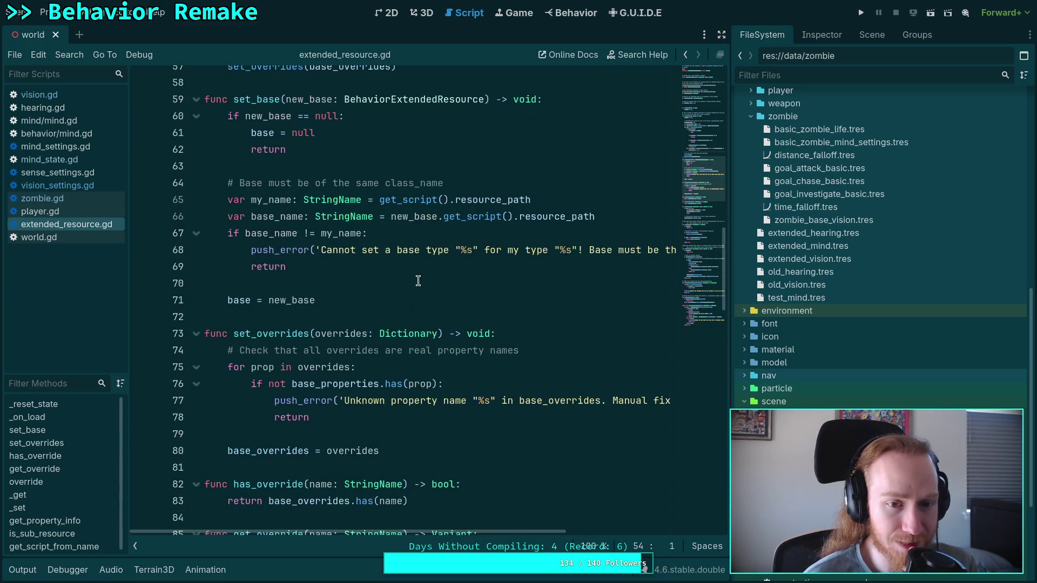
pyautogui.scroll(1, 418, 281)
pyautogui.scroll(4, 419, 280)
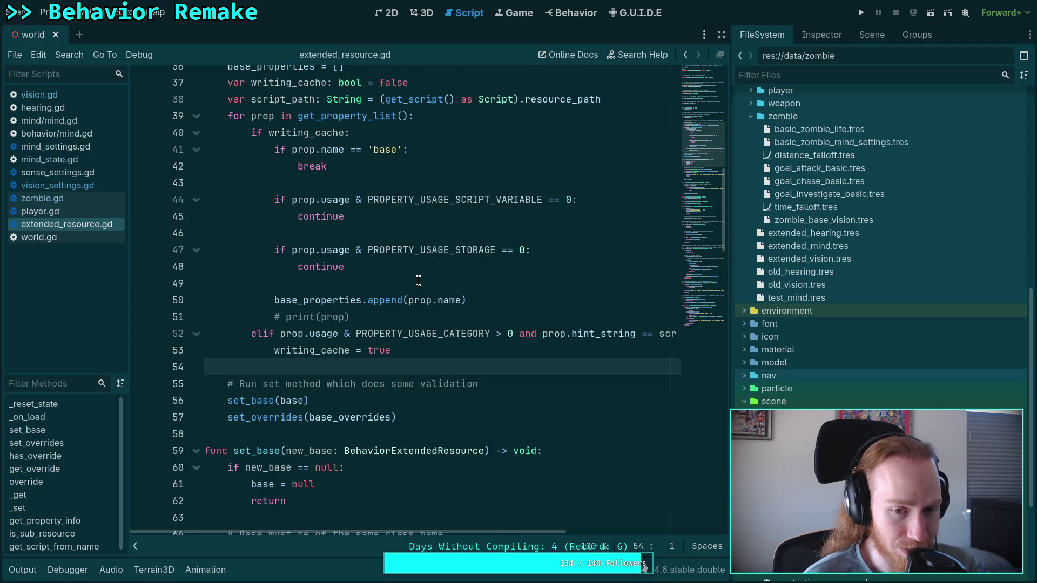
pyautogui.scroll(2, 419, 280)
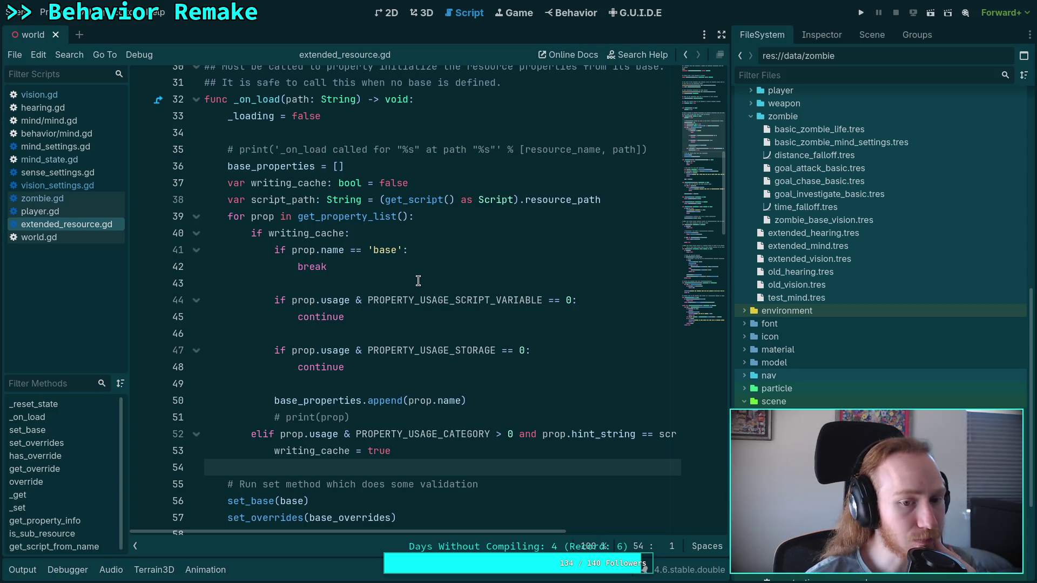
pyautogui.scroll(-2, 418, 280)
pyautogui.scroll(-2, 423, 301)
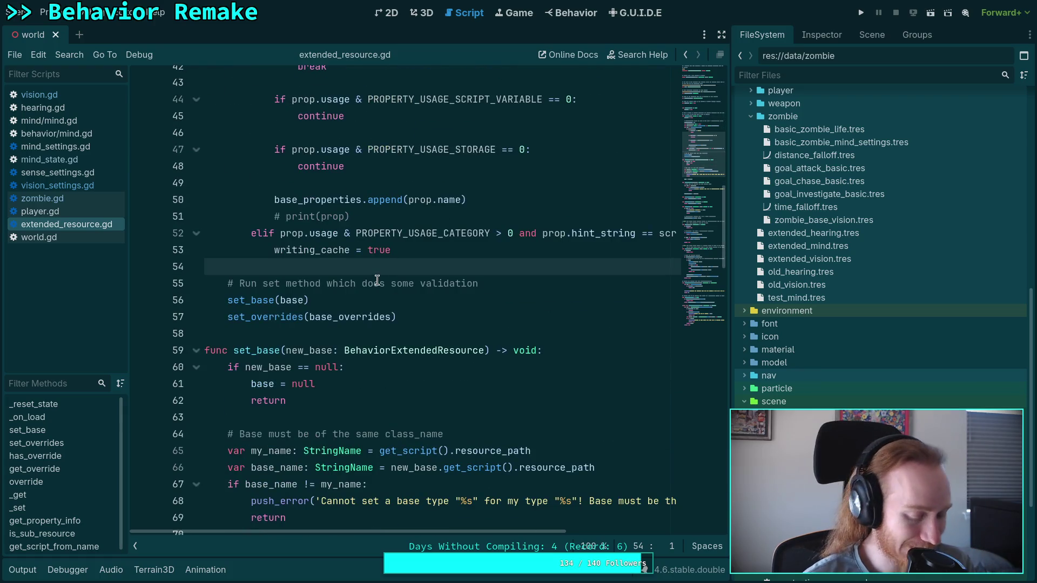
pyautogui.press('super+1')
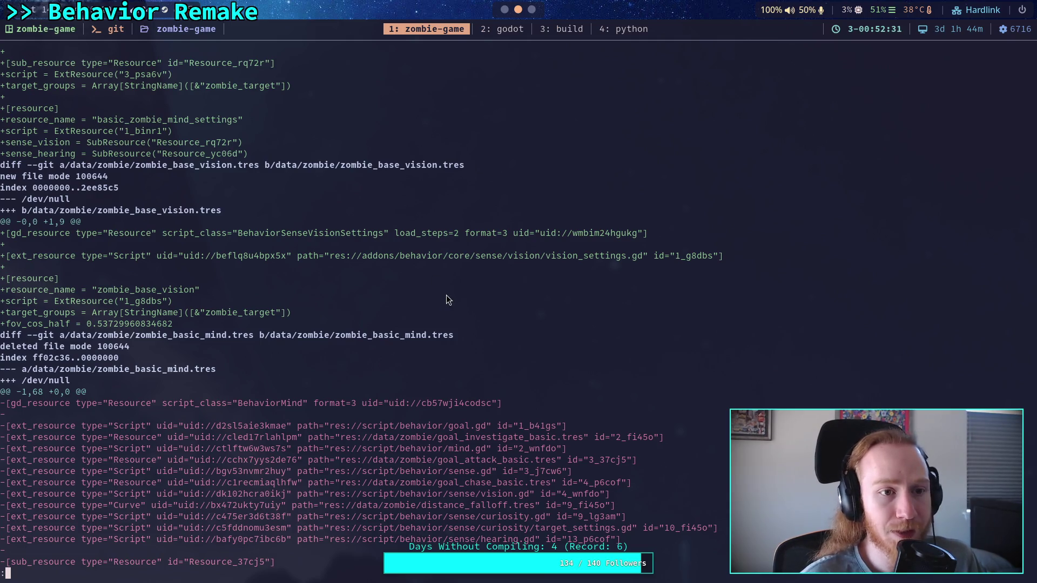
pyautogui.press('k')
pyautogui.press('k')
pyautogui.press('k')
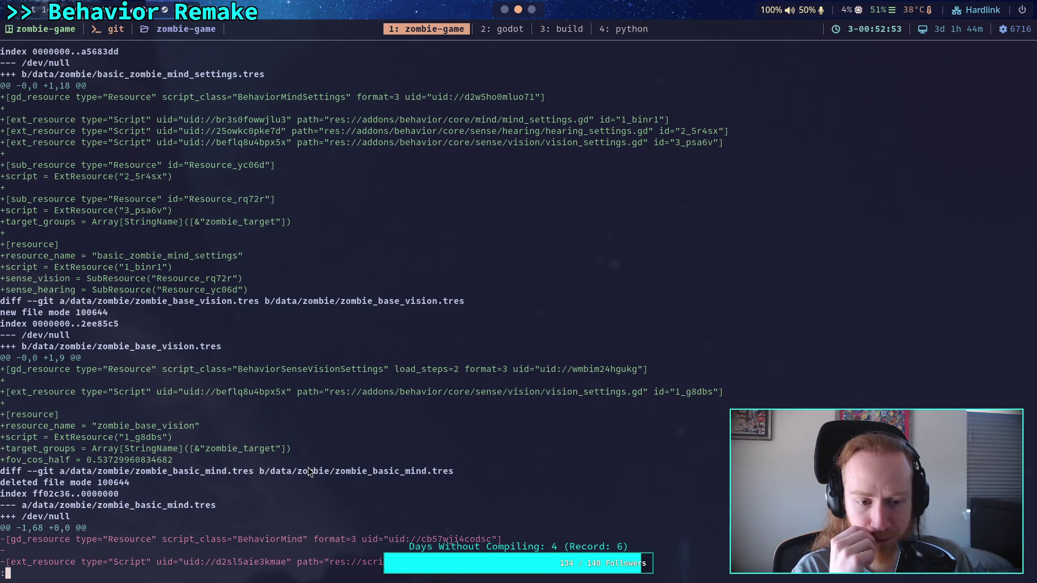
# - Unstage data/zombie/zombie_base_vision.tres and verify with git diff --staged data/
pyautogui.write('qgit resto')
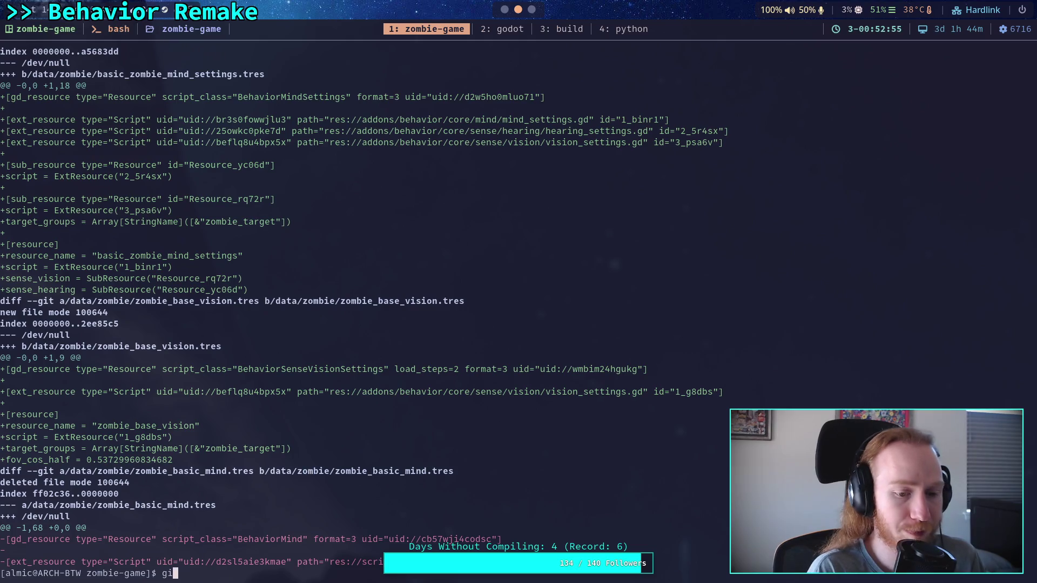
pyautogui.write('re --staged ')
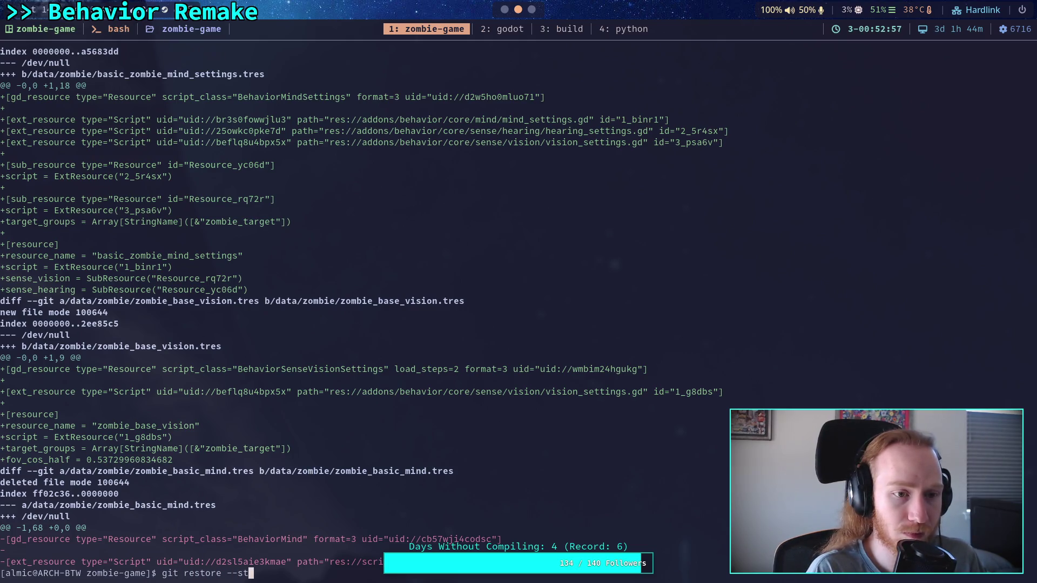
pyautogui.write('data/zombie/zombie_base_vision.tres')
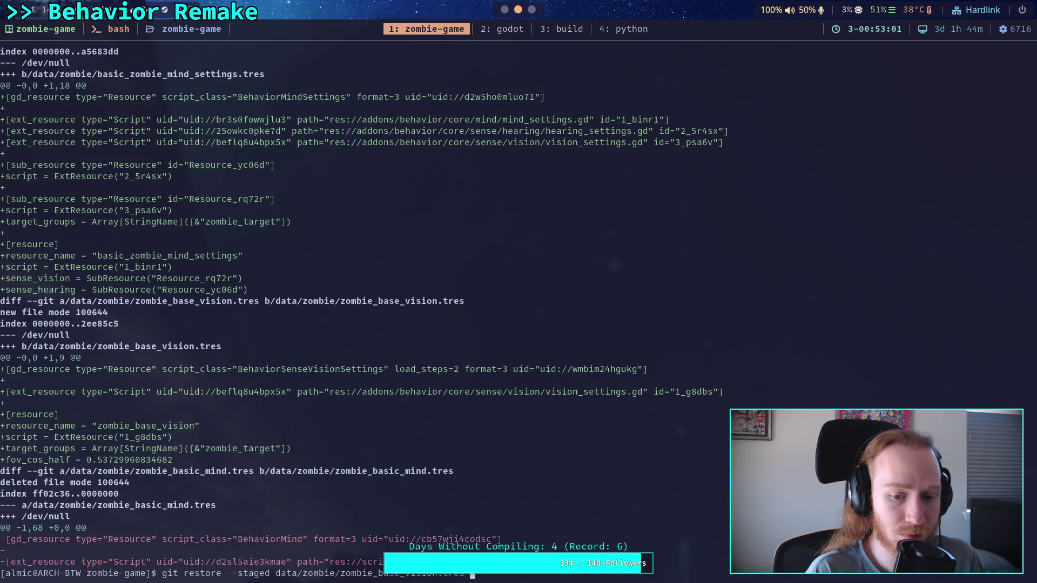
pyautogui.press('Return')
pyautogui.write('git ')
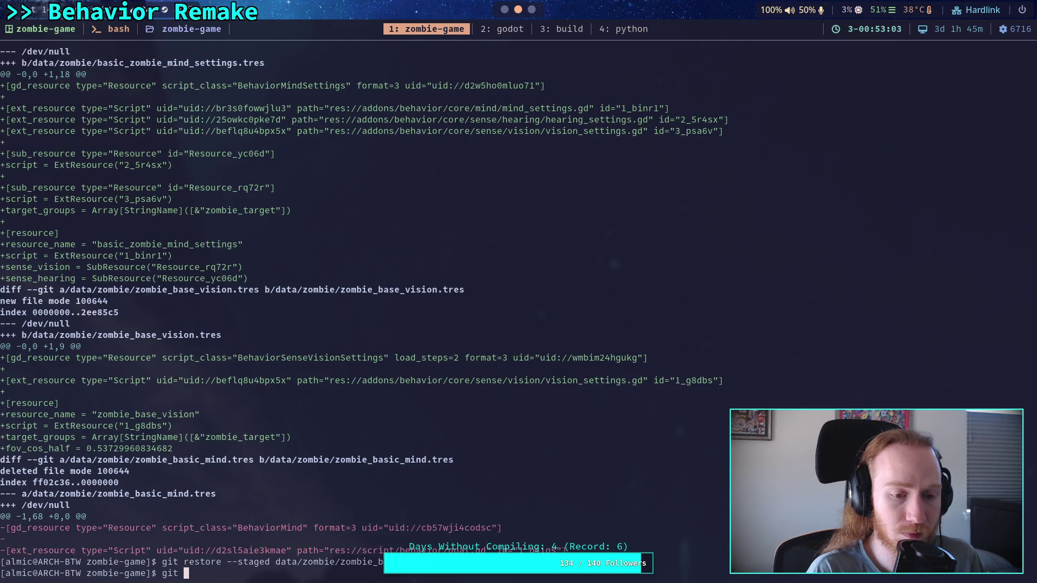
pyautogui.write('diff data/')
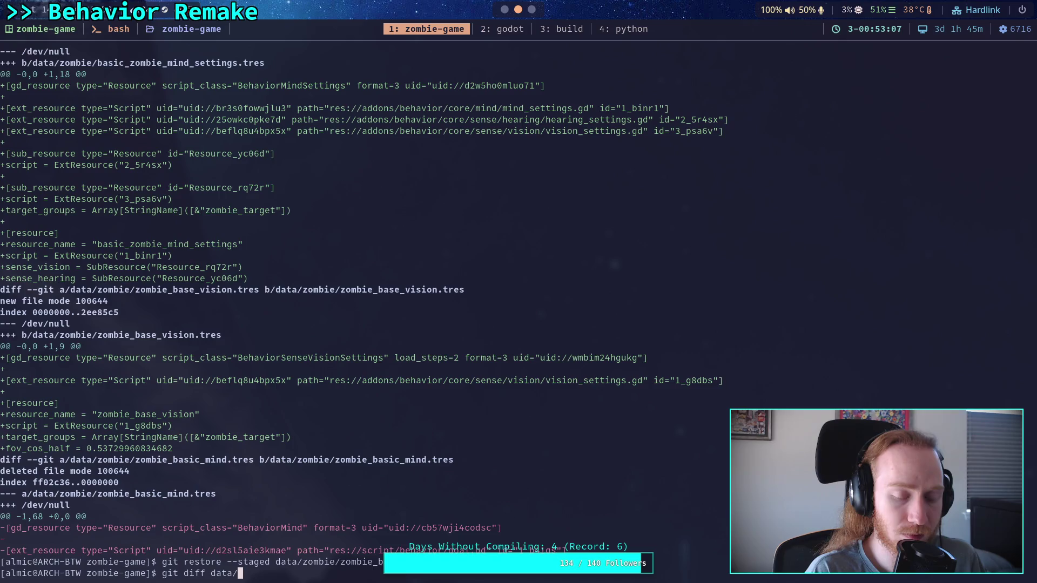
pyautogui.press('BackSpace')
pyautogui.press('BackSpace')
pyautogui.press('BackSpace')
pyautogui.write('--stge')
pyautogui.press('BackSpace')
pyautogui.press('BackSpace')
pyautogui.press('BackSpace')
pyautogui.write('taged data/')
pyautogui.press('Return')
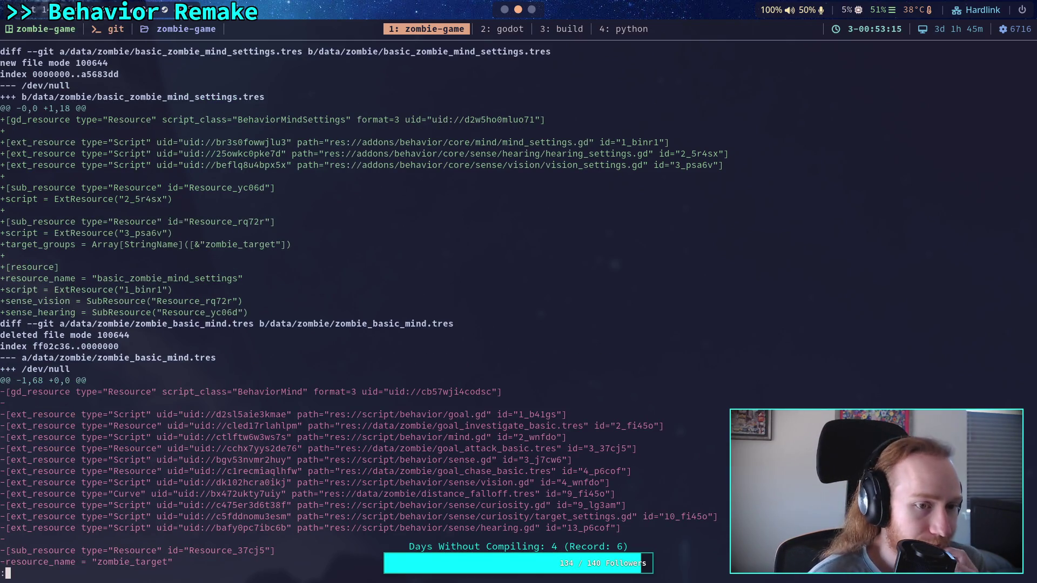
pyautogui.press('j')
pyautogui.press('j')
pyautogui.press('j')
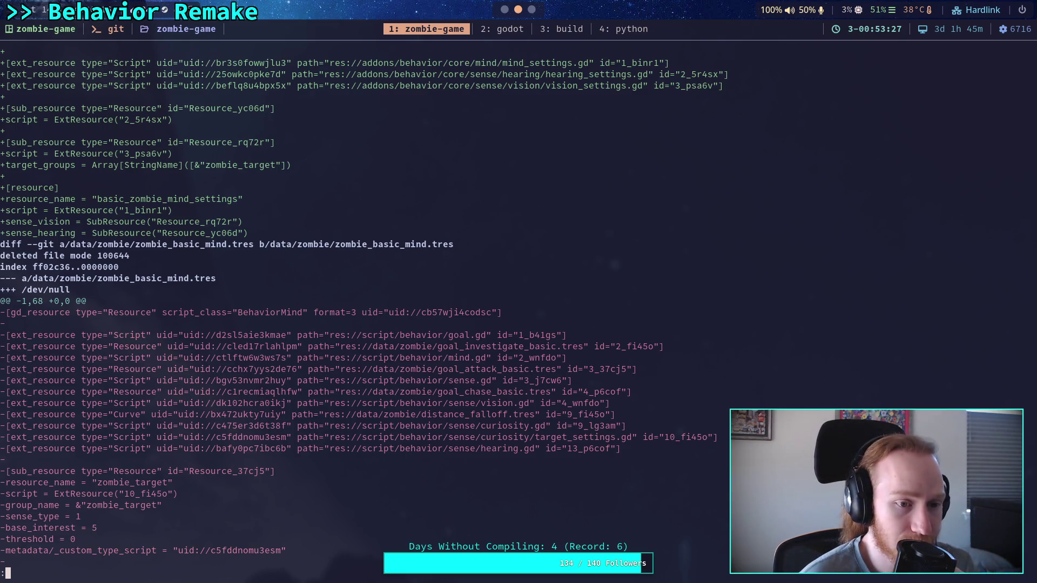
pyautogui.press('super+2')
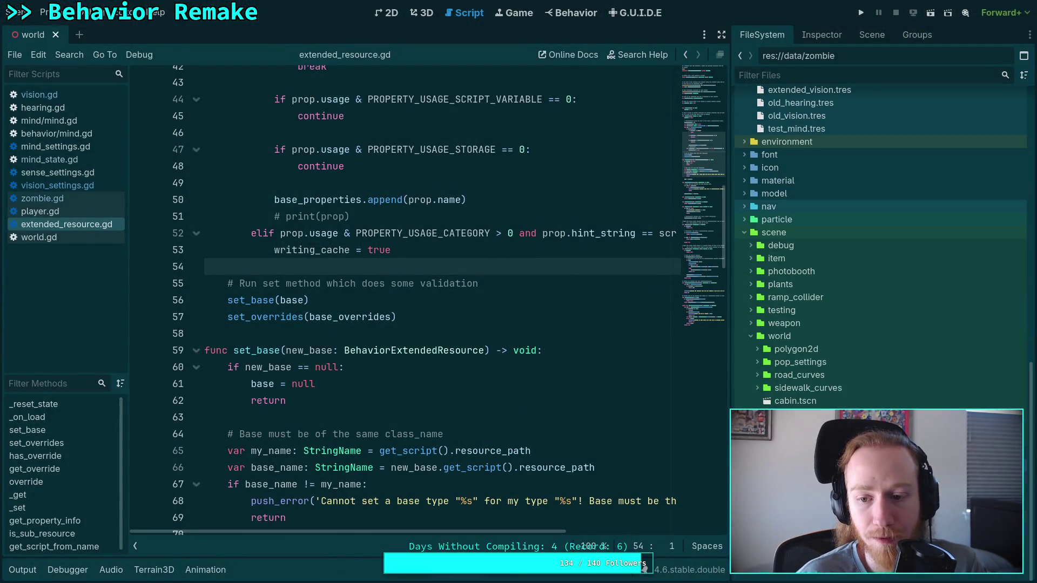
# - Delete zombie_base_vision.tres from FileSystem despite dependencies and close the world scene
pyautogui.scroll(5, 761, 364)
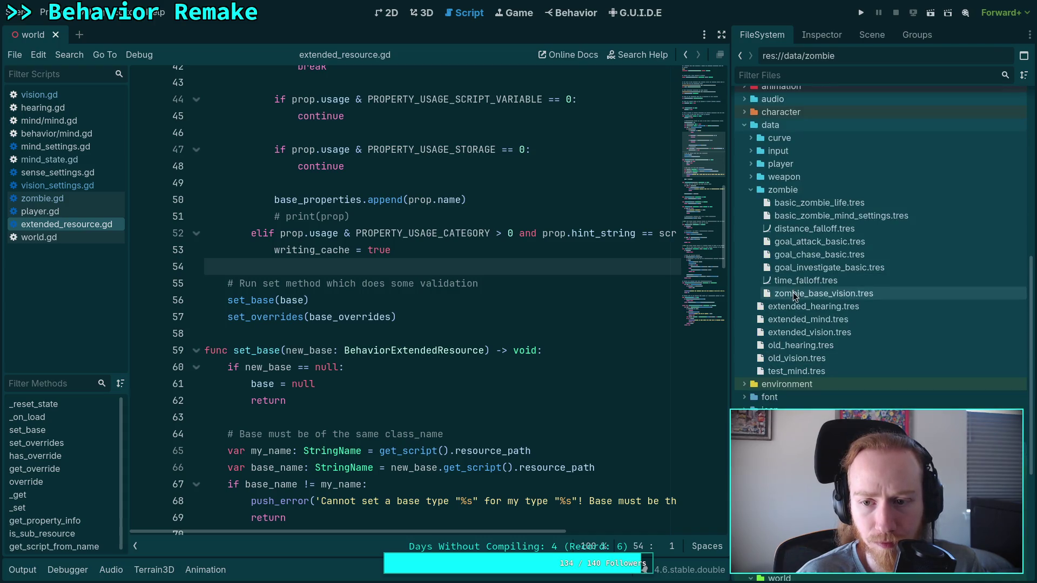
pyautogui.click(824, 293)
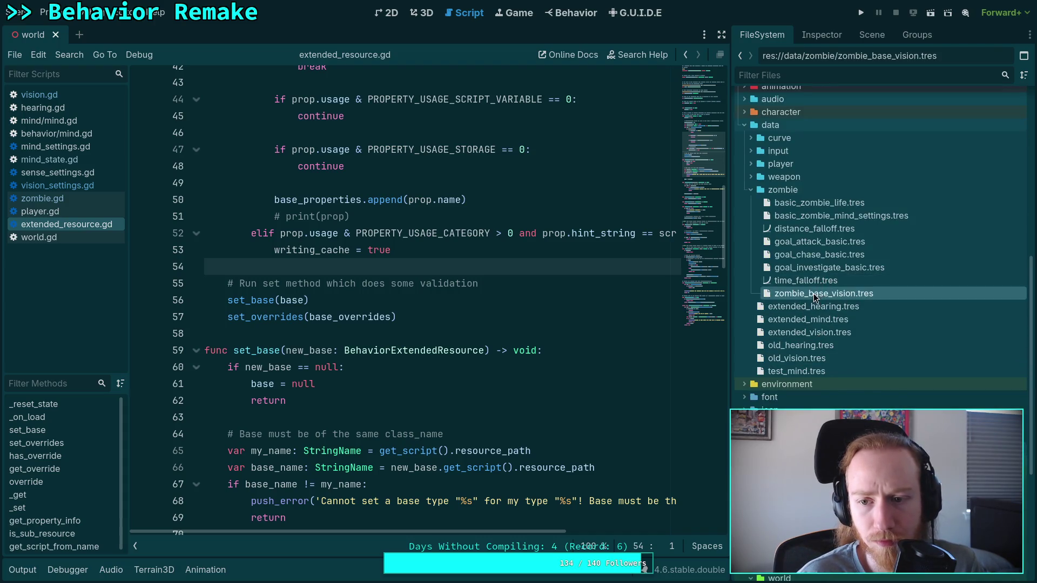
pyautogui.rightClick(823, 293)
pyautogui.click(842, 453)
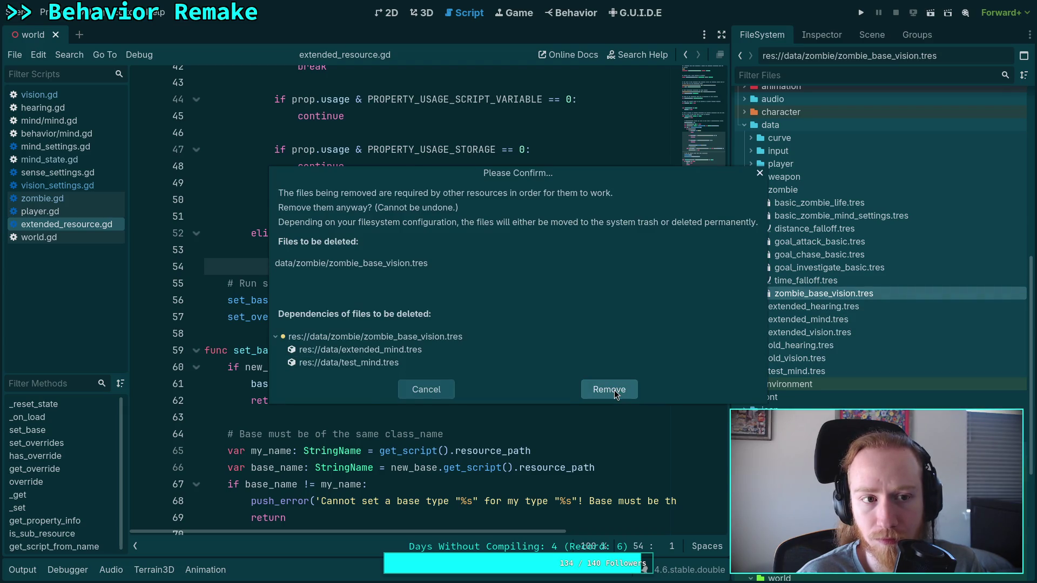
pyautogui.click(614, 390)
pyautogui.click(56, 35)
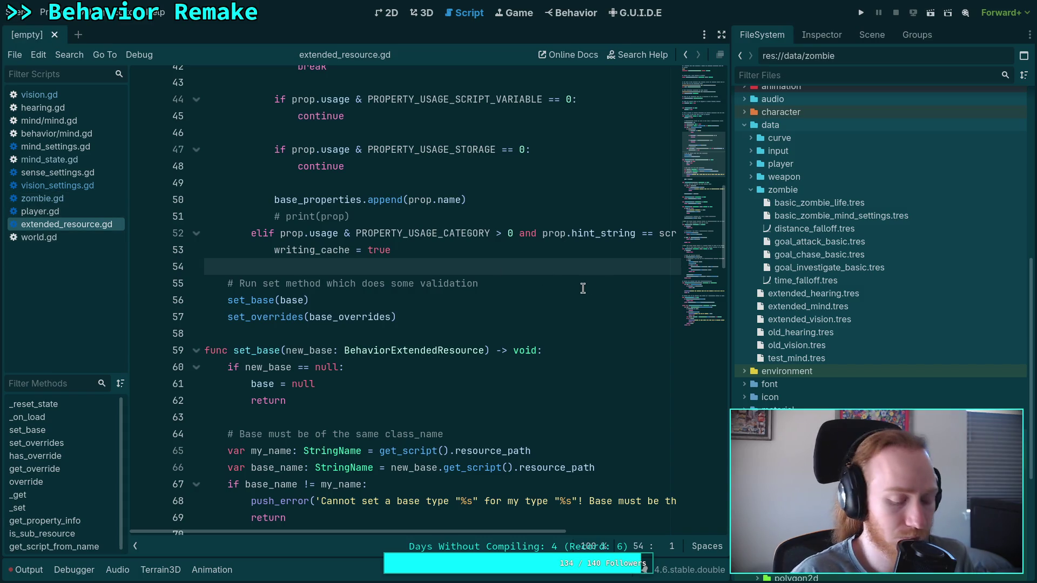
pyautogui.press('super+1')
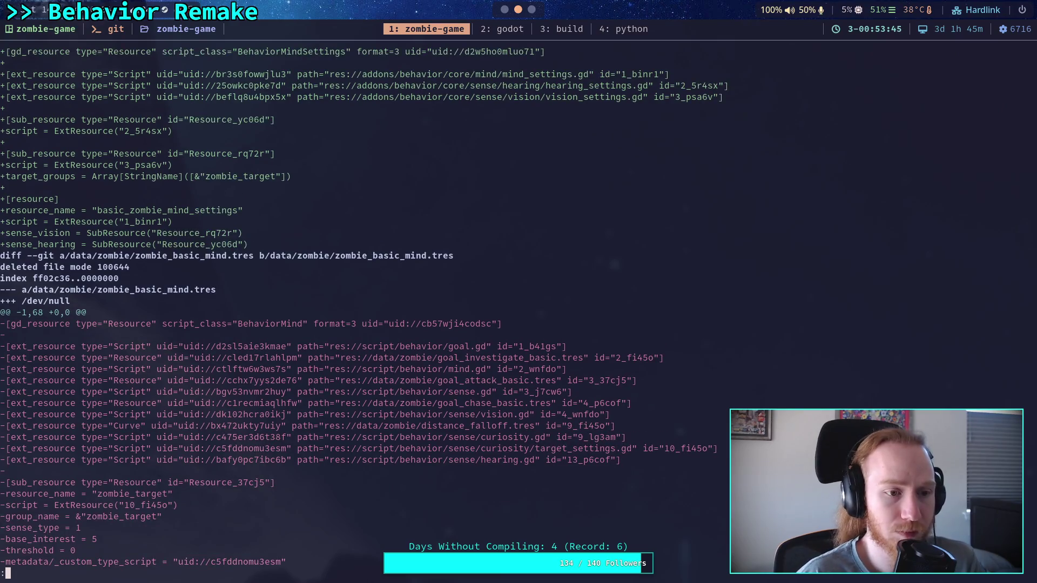
# - Run git status, then git diff showing resource_editor_container.gd and world.gd changes
pyautogui.scroll(3, 415, 307)
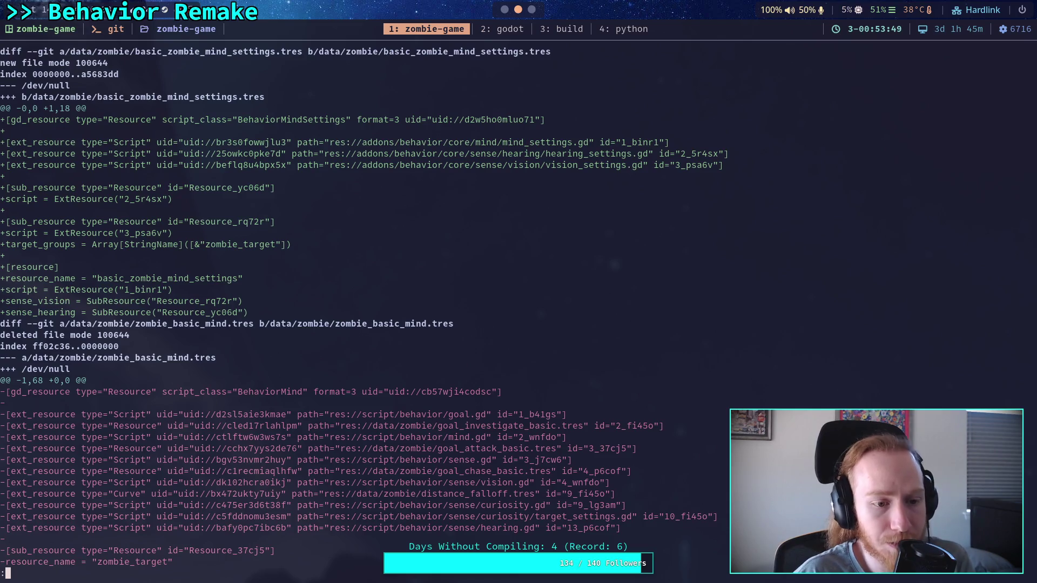
pyautogui.scroll(-10, 359, 307)
pyautogui.scroll(-5, 358, 307)
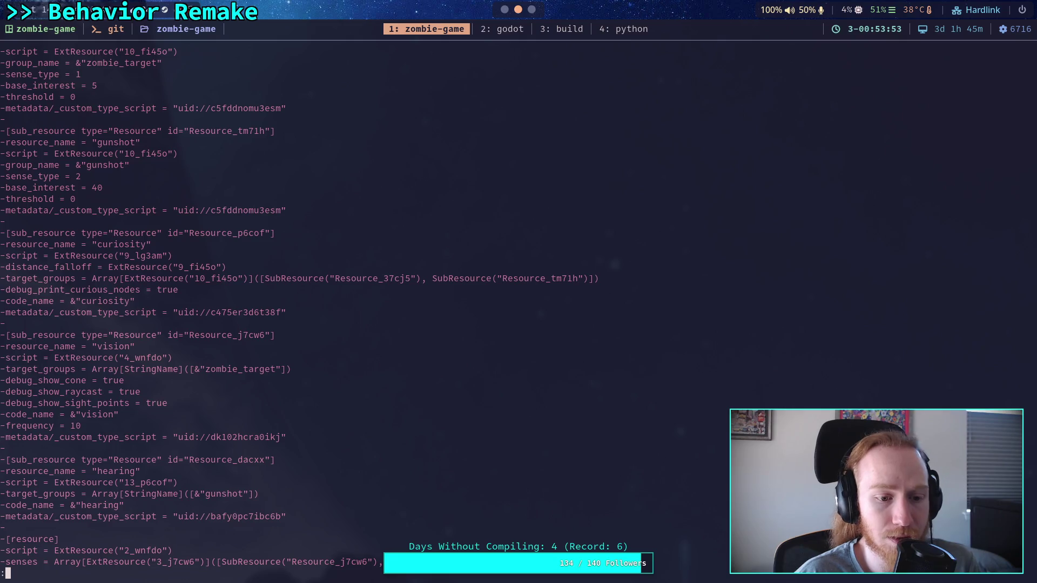
pyautogui.scroll(5, 359, 306)
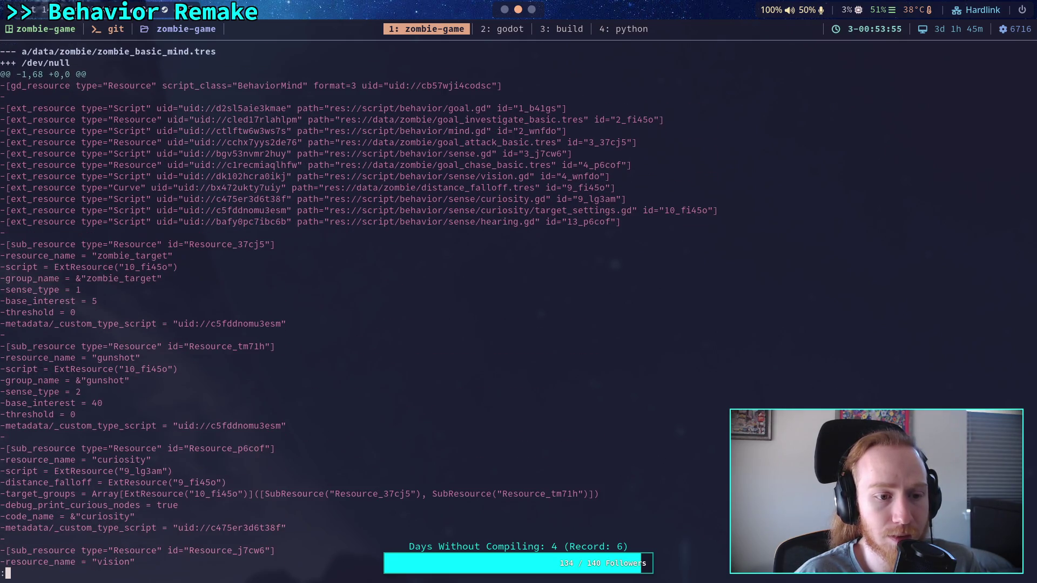
pyautogui.scroll(-7, 358, 307)
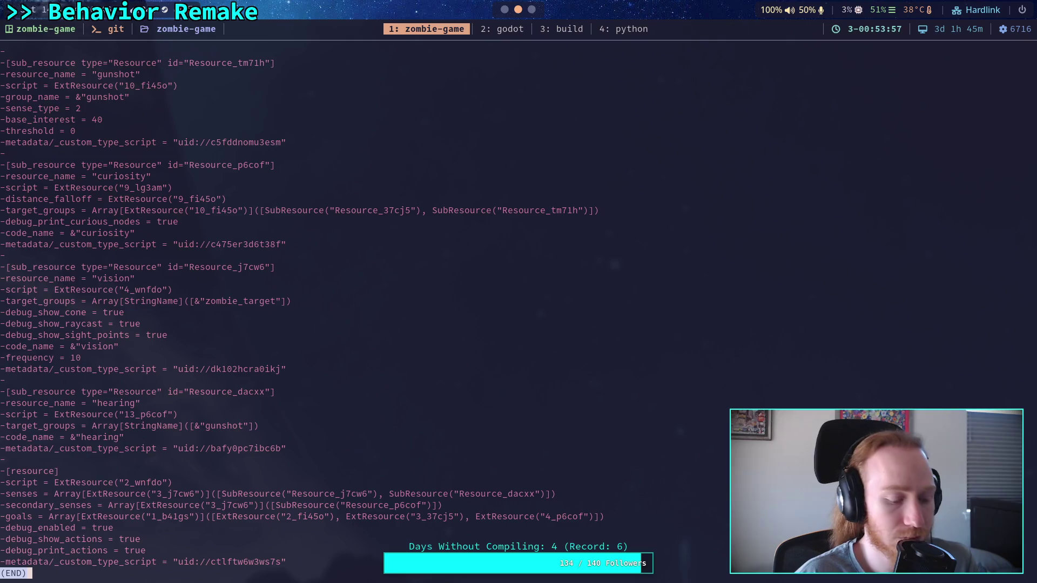
pyautogui.write('qgit status')
pyautogui.press('Return')
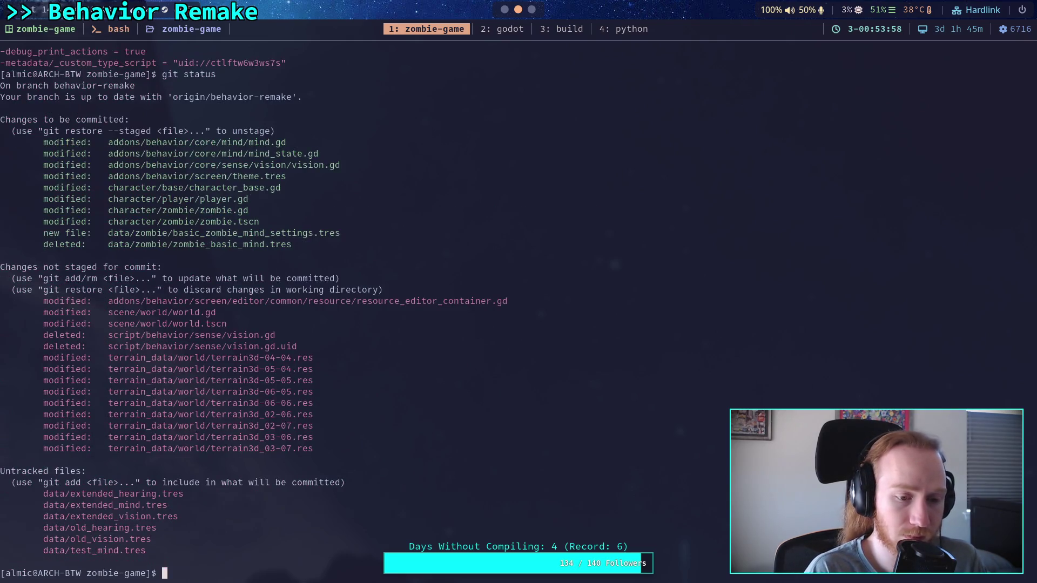
pyautogui.write('git ')
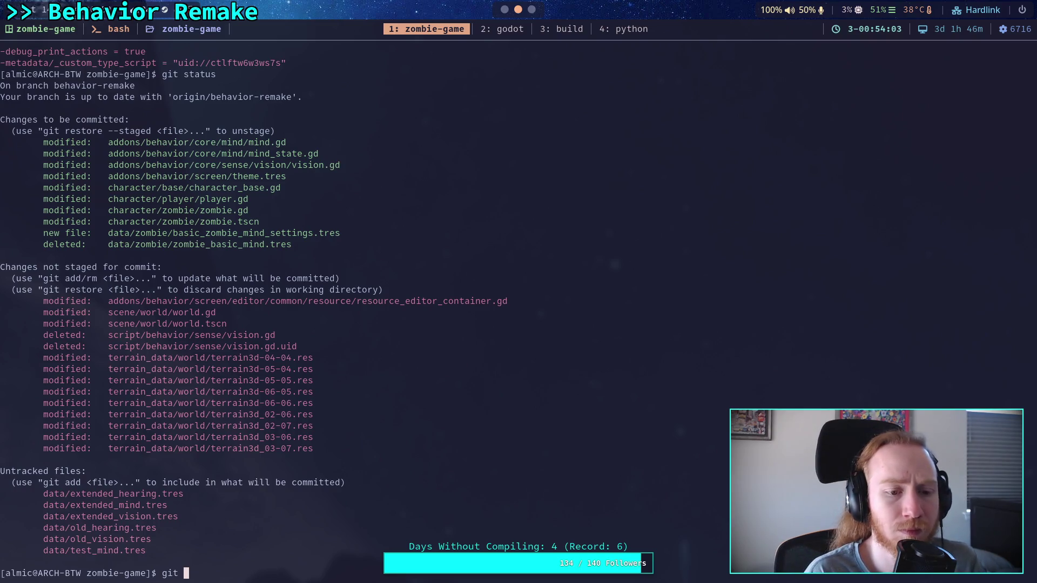
pyautogui.write('diff')
pyautogui.press('Return')
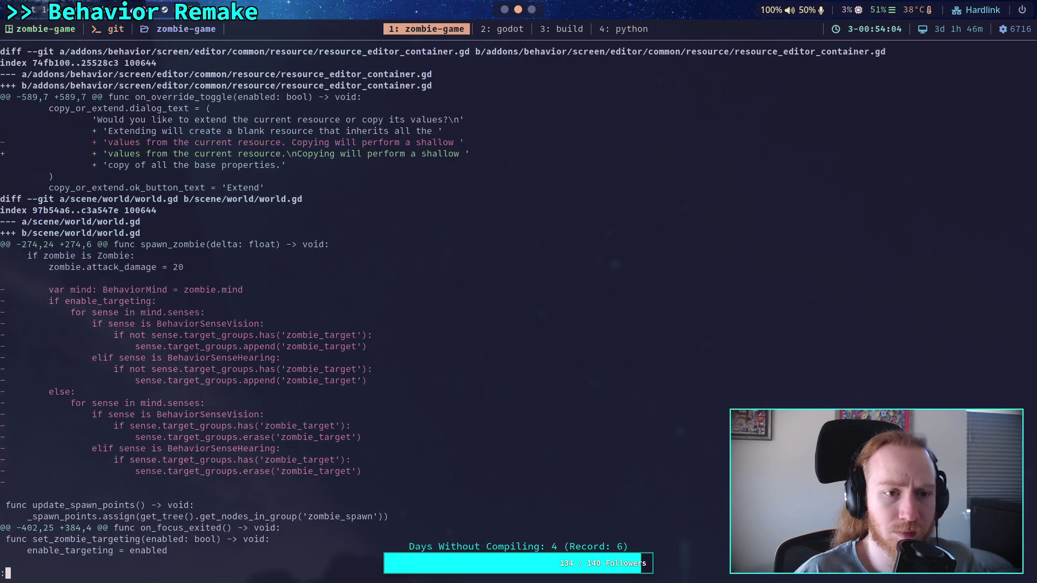
# - Stage scene/world/world.gd and show the remaining unstaged diff
pyautogui.write('qgit add scene/world/o')
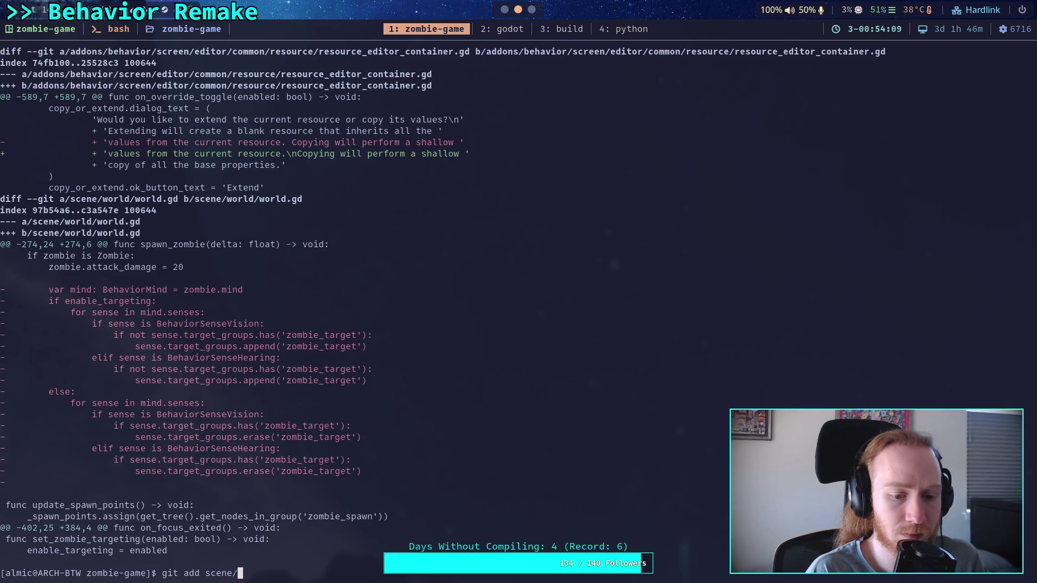
pyautogui.press('BackSpace')
pyautogui.write('world.gd')
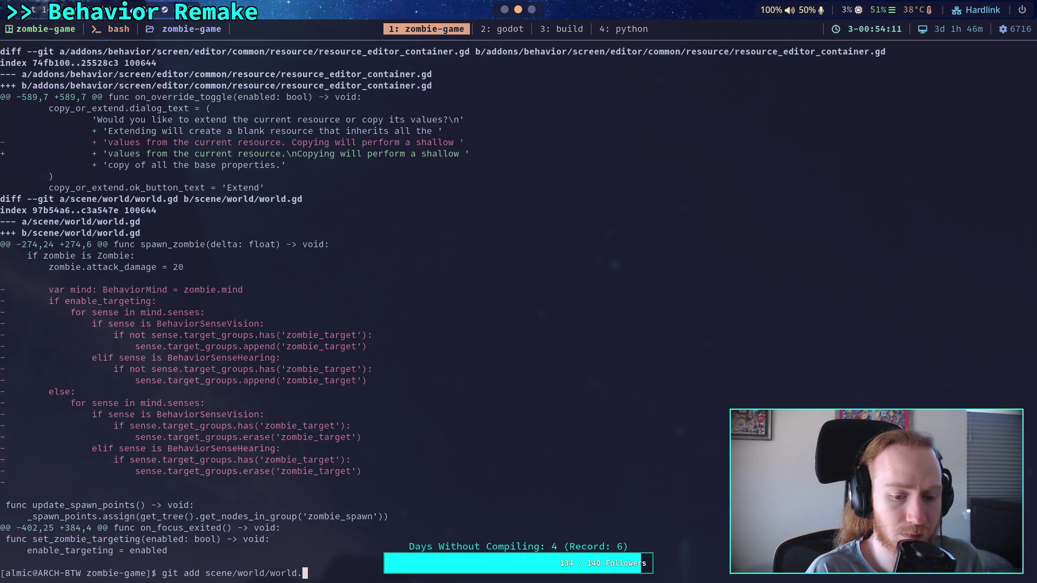
pyautogui.press('Return')
pyautogui.write('git diff')
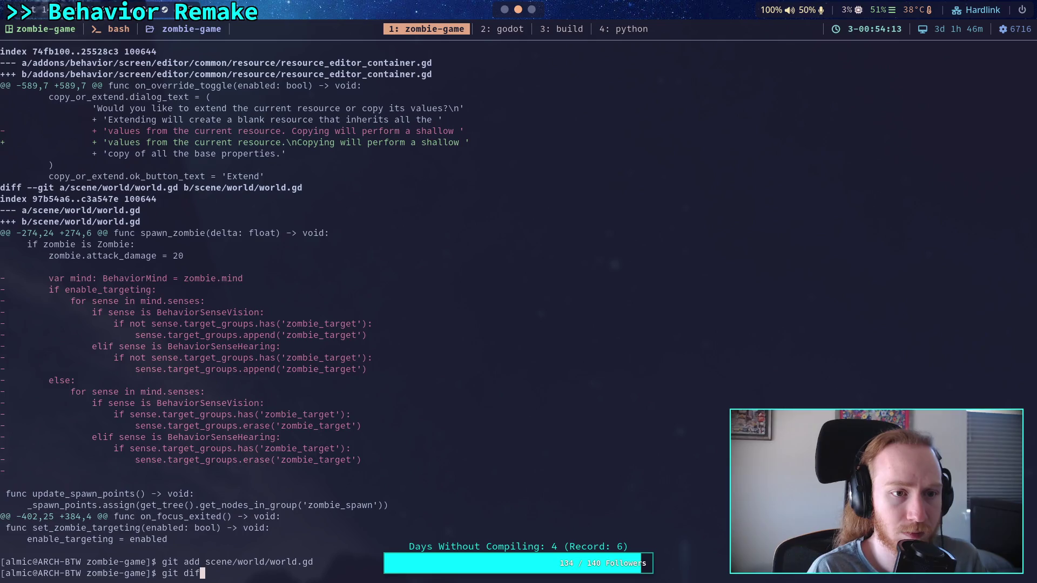
pyautogui.press('Return')
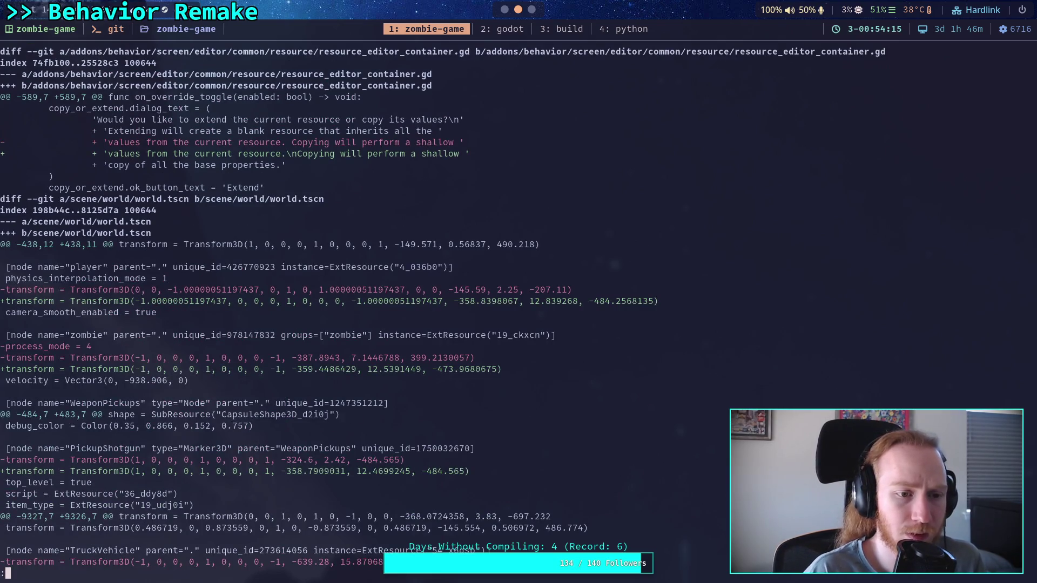
# - Rerun git diff to review world.tscn transform changes and begin its git add command
pyautogui.press('q')
pyautogui.press('Up')
pyautogui.press('Up')
pyautogui.press('Down')
pyautogui.press('Return')
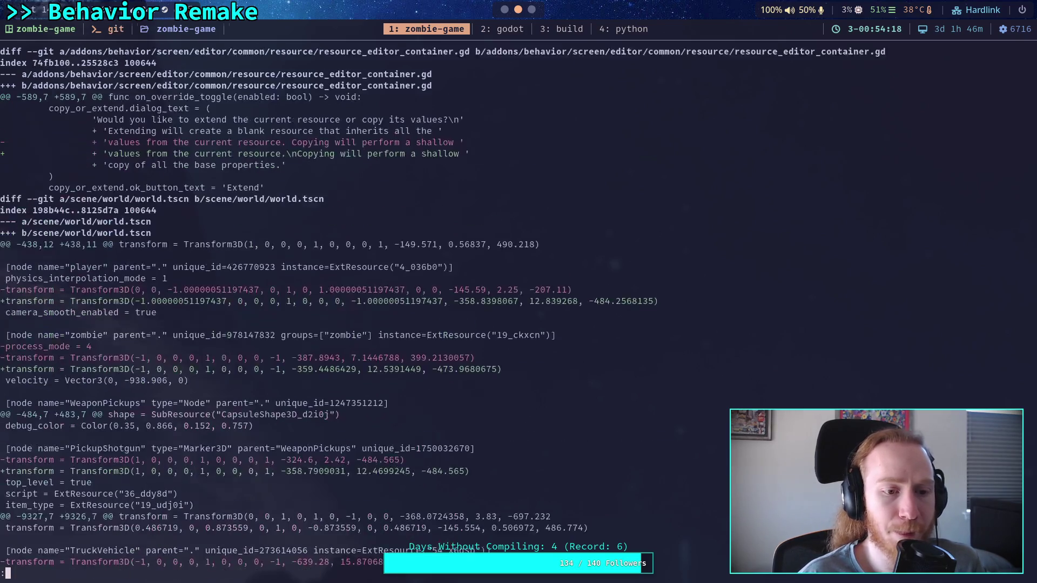
pyautogui.scroll(-5, 346, 308)
pyautogui.scroll(4, 346, 308)
pyautogui.write('q')
pyautogui.write('git')
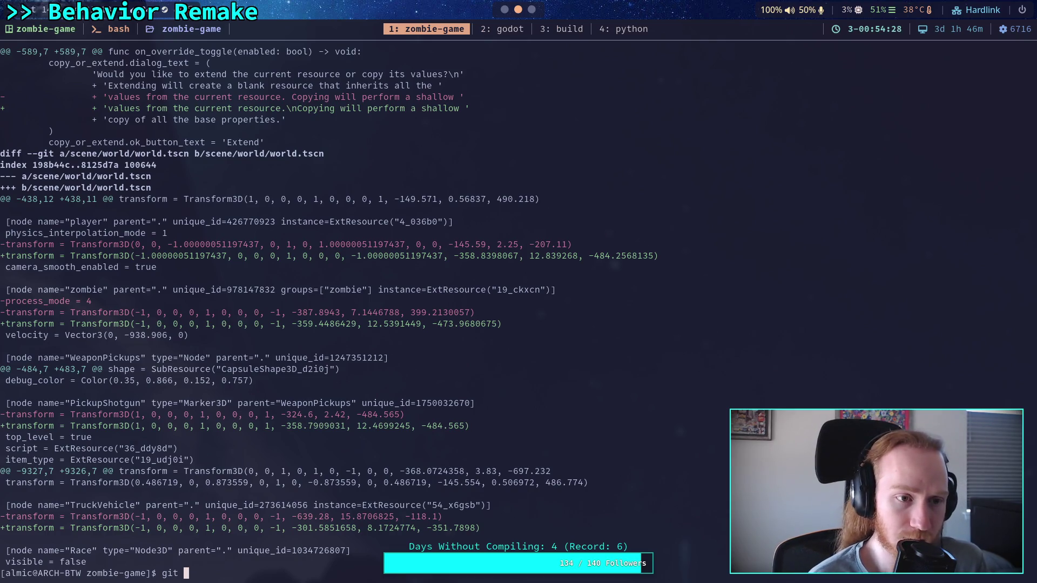
pyautogui.write('add scene/o')
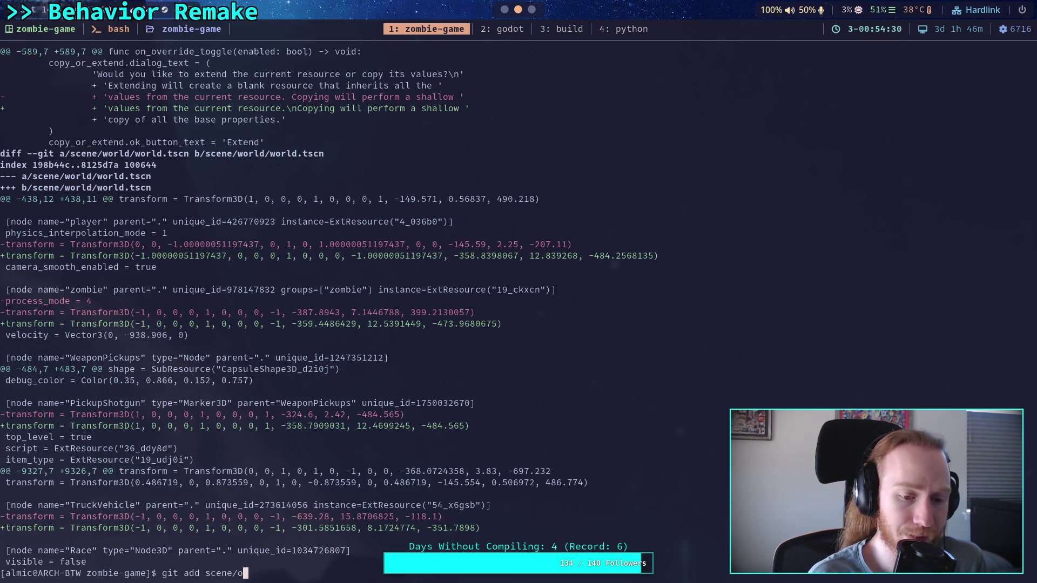
pyautogui.write('world/world.tscn')
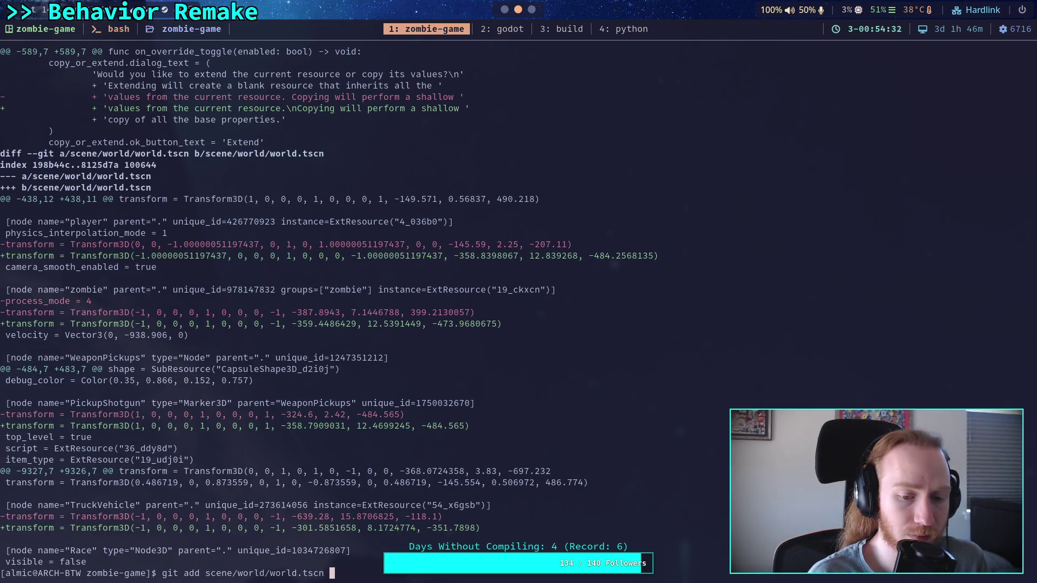
# - Stage scene/world/world.tscn and review the deleted vision.gd code in the diff
pyautogui.press('Return')
pyautogui.write('git diff')
pyautogui.press('Return')
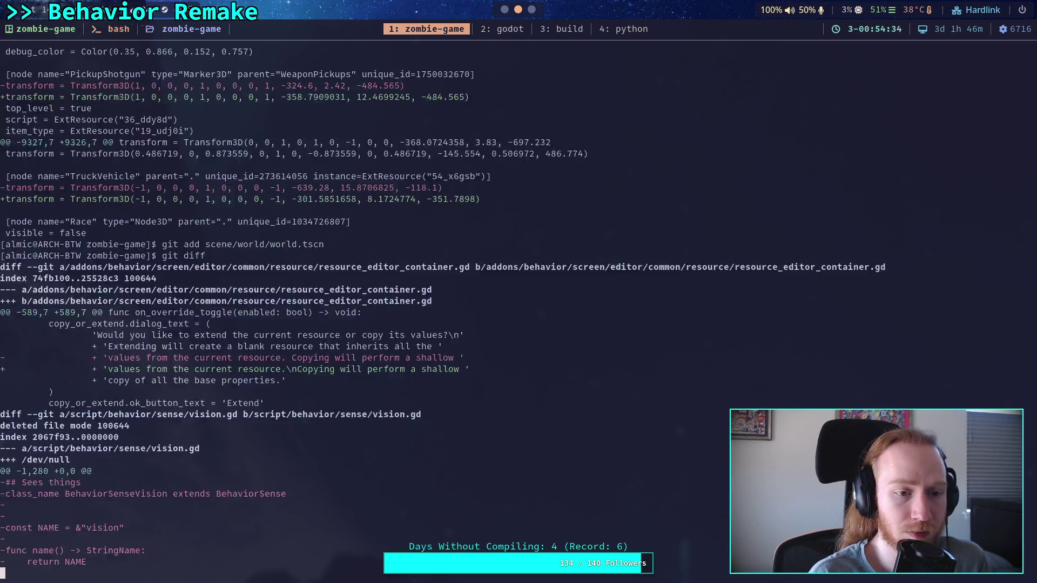
pyautogui.press('j')
pyautogui.press('j')
pyautogui.press('j')
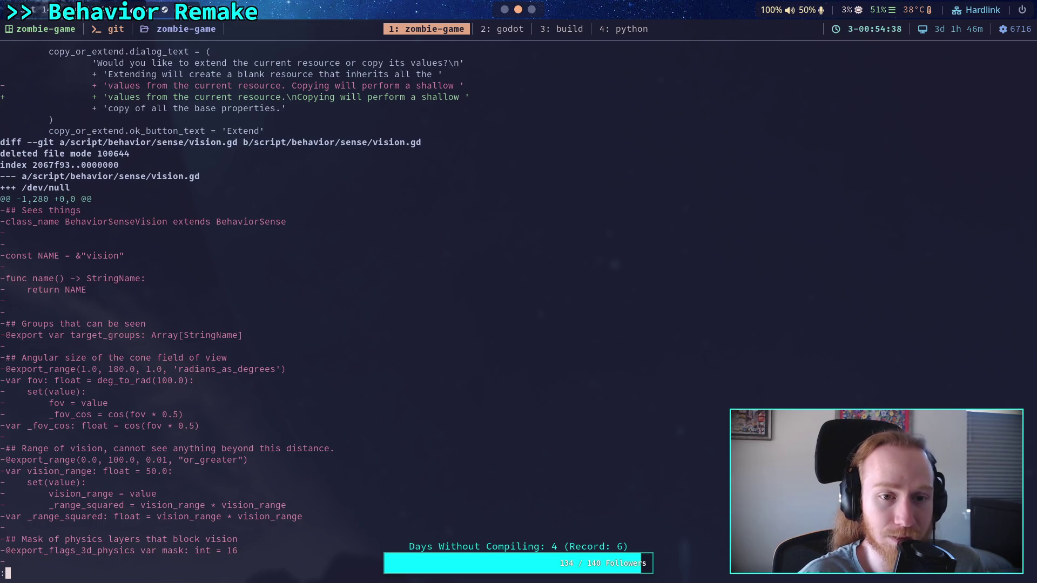
pyautogui.press('j')
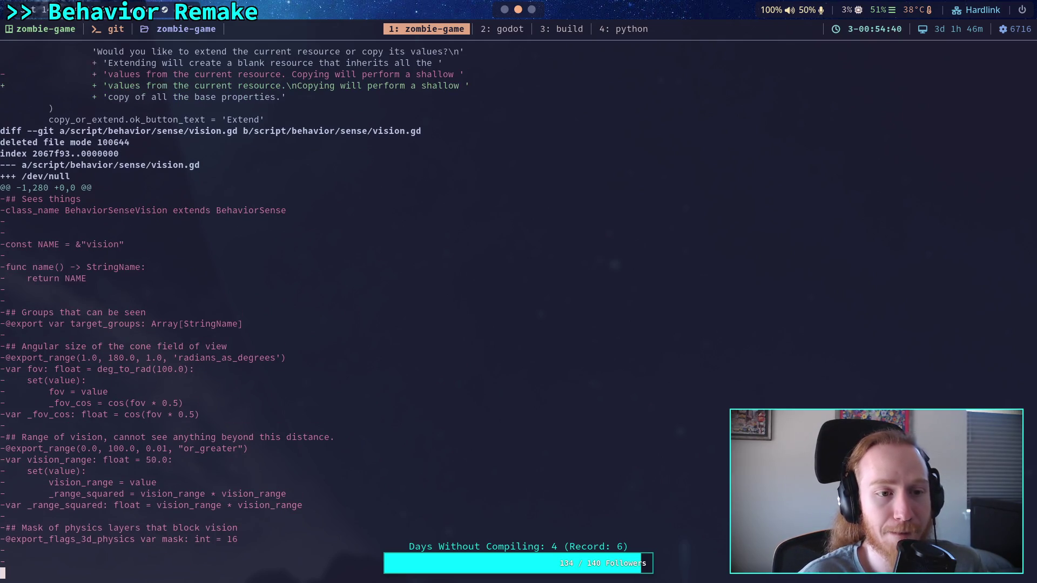
pyautogui.press('j')
pyautogui.press('j')
pyautogui.press('j')
pyautogui.press('j')
pyautogui.press('j')
pyautogui.press('j')
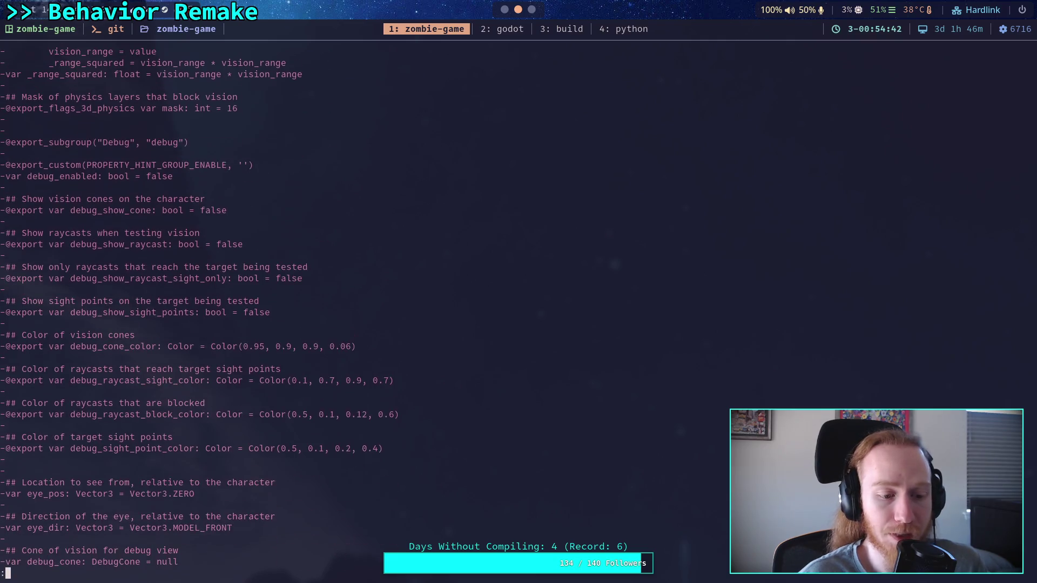
# - Stage the deleted script/behavior/sense/ files and confirm with git status
pyautogui.write('q')
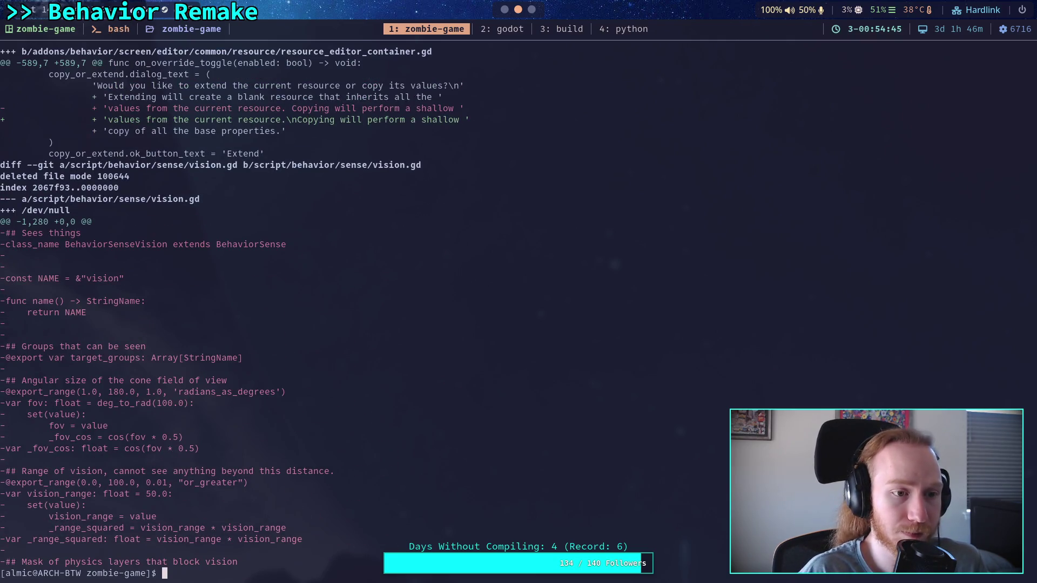
pyautogui.write('git add ')
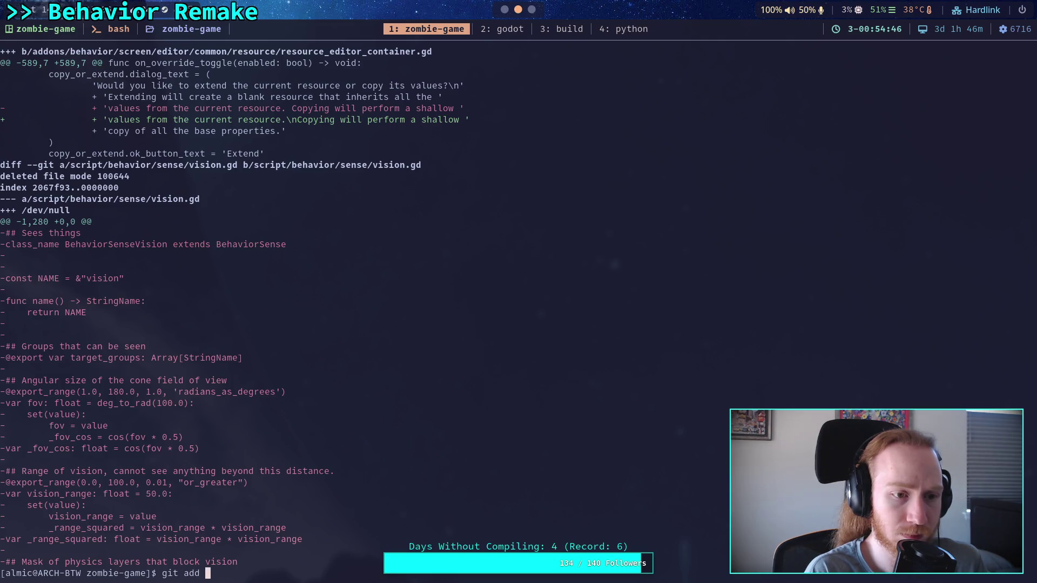
pyautogui.write('scr')
pyautogui.press('Tab')
pyautogui.write('beha')
pyautogui.press('Tab')
pyautogui.write('sense/')
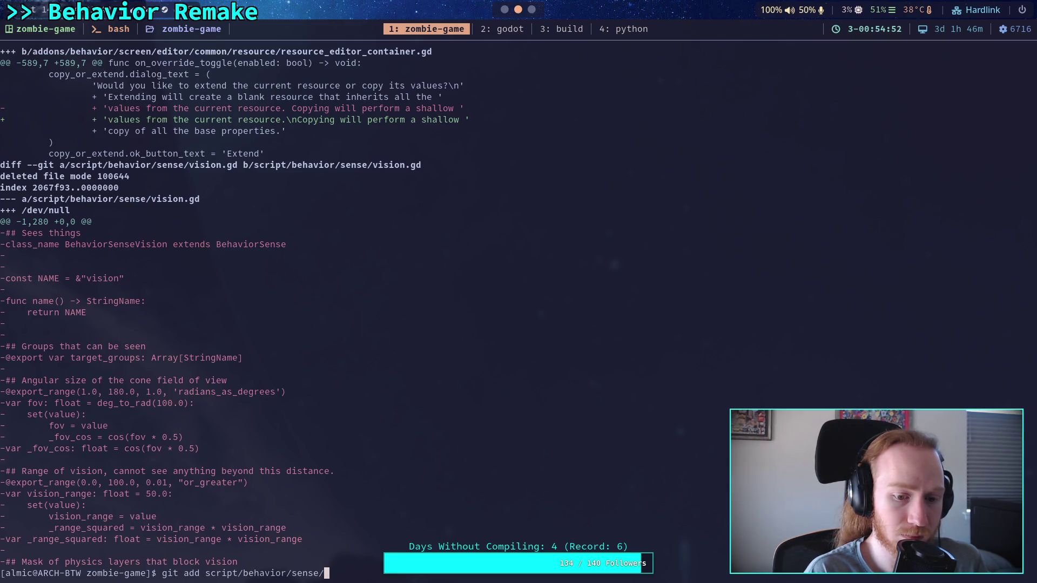
pyautogui.press('Return')
pyautogui.write('git status')
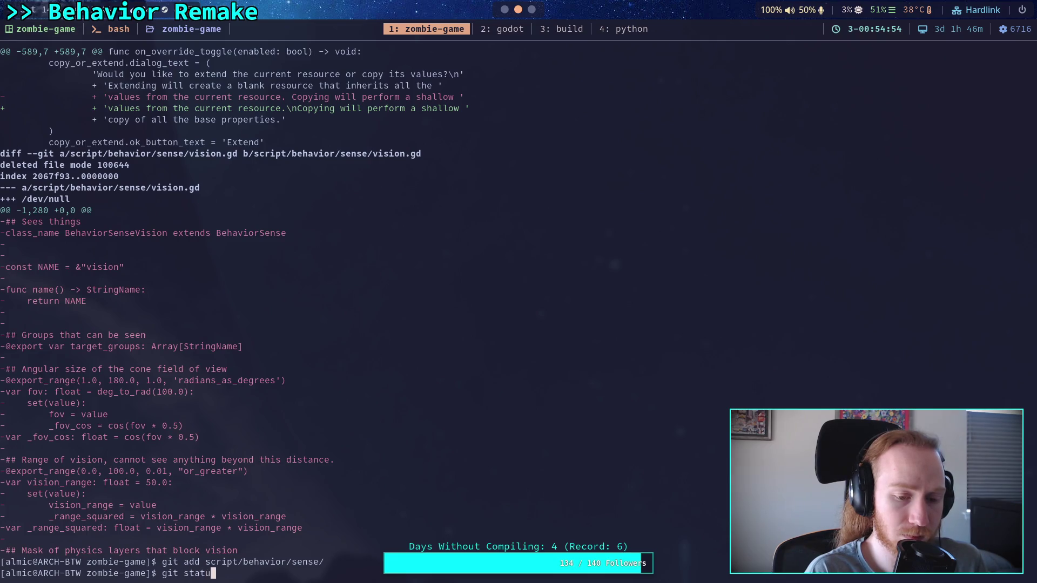
pyautogui.press('Return')
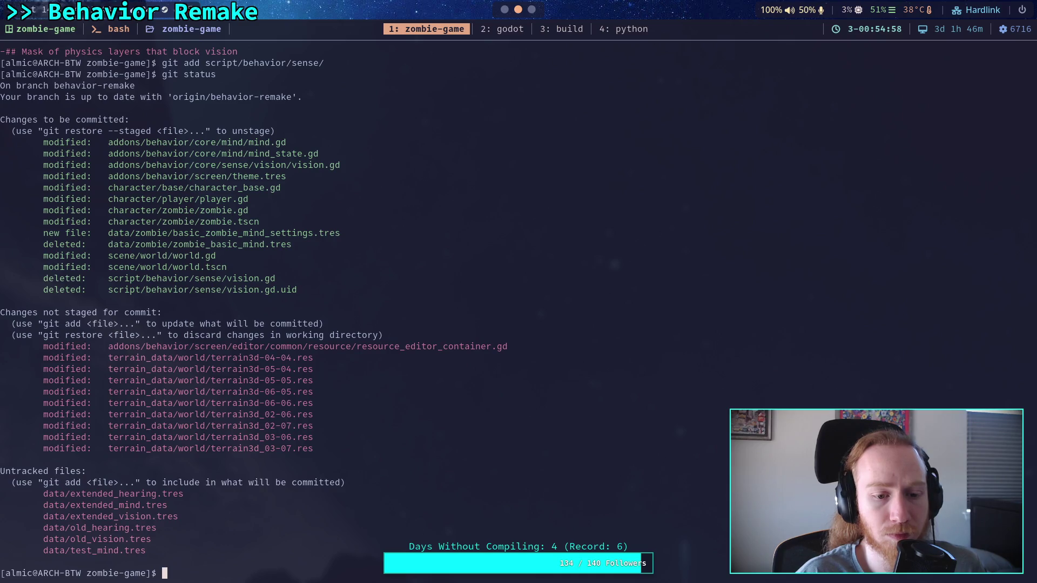
# - Try a staged diff limited to .tscn files, which fails with an error
pyautogui.write('git diff --sta')
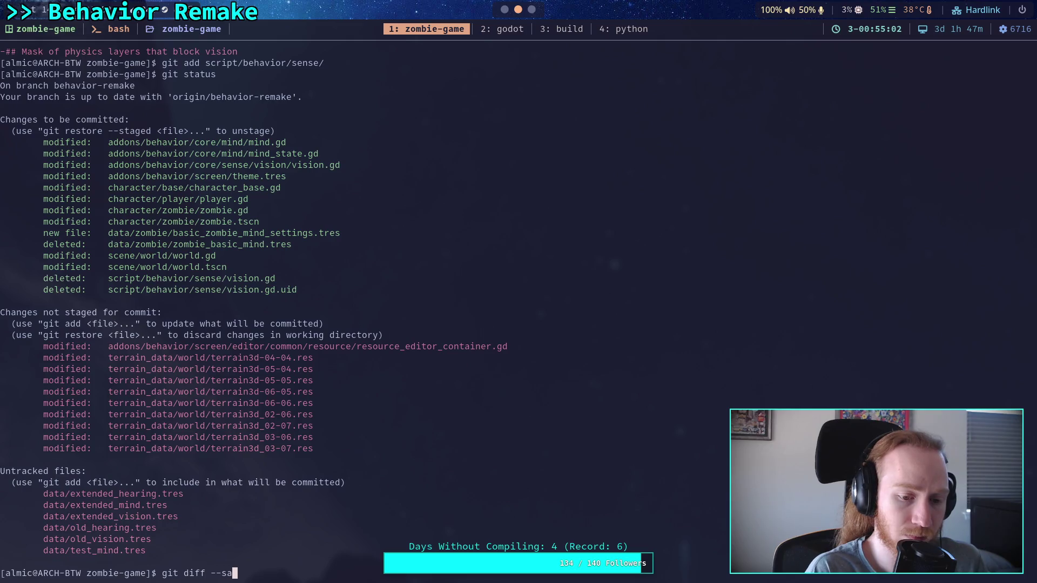
pyautogui.write('ged')
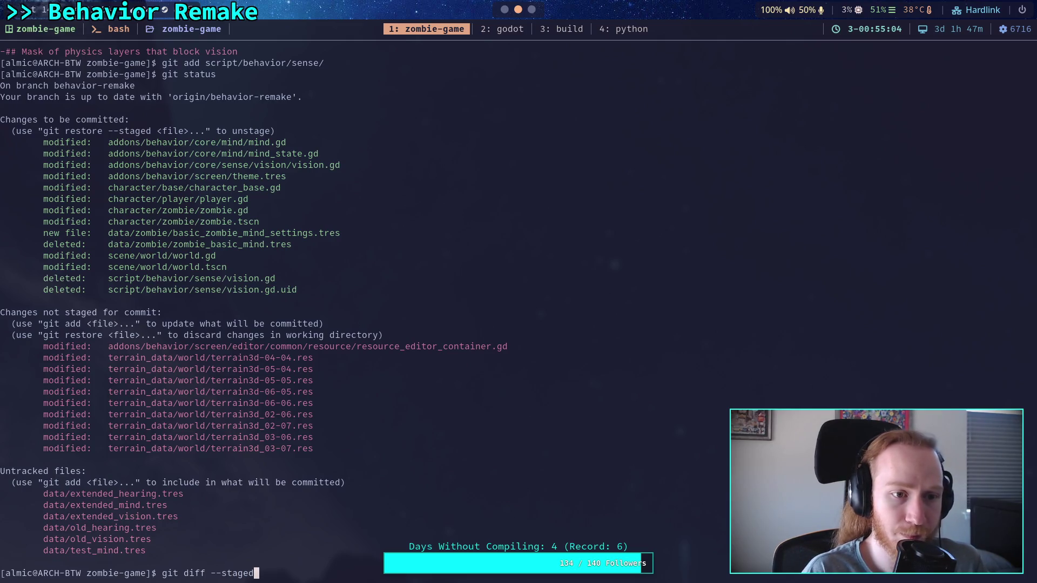
pyautogui.write(' addons/')
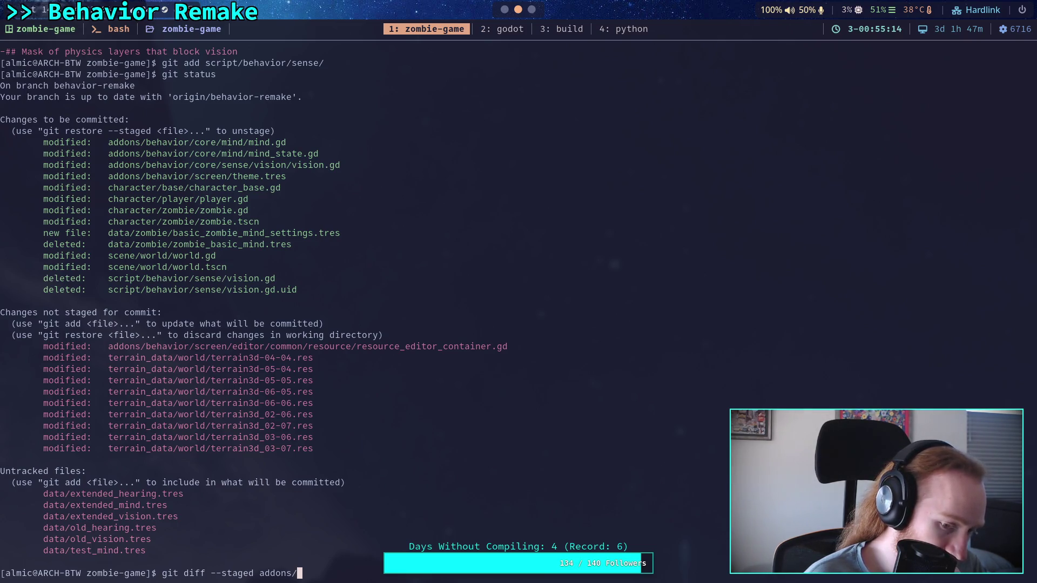
pyautogui.press('BackSpace')
pyautogui.press('BackSpace')
pyautogui.press('BackSpace')
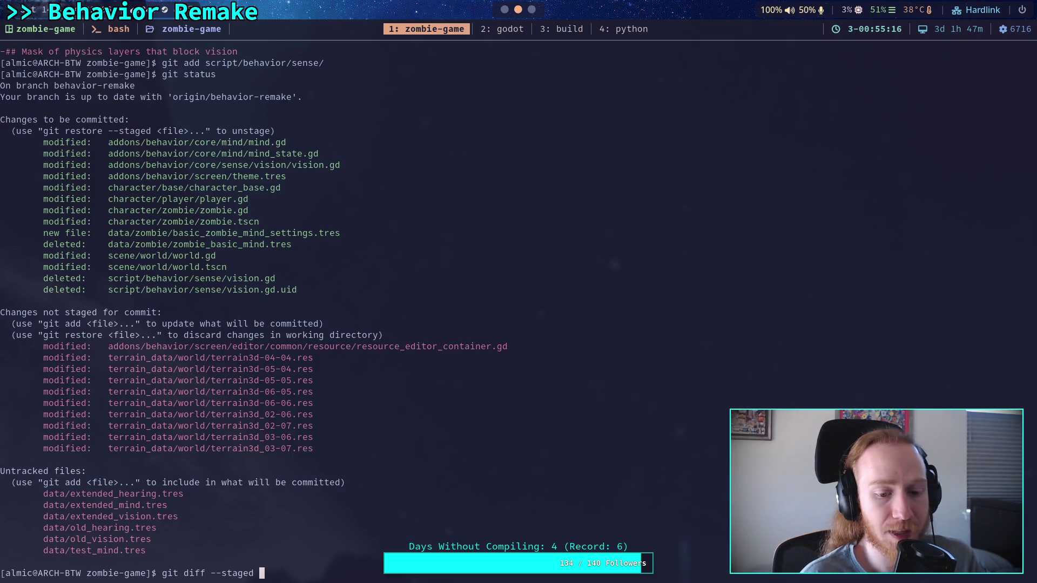
pyautogui.write('!')
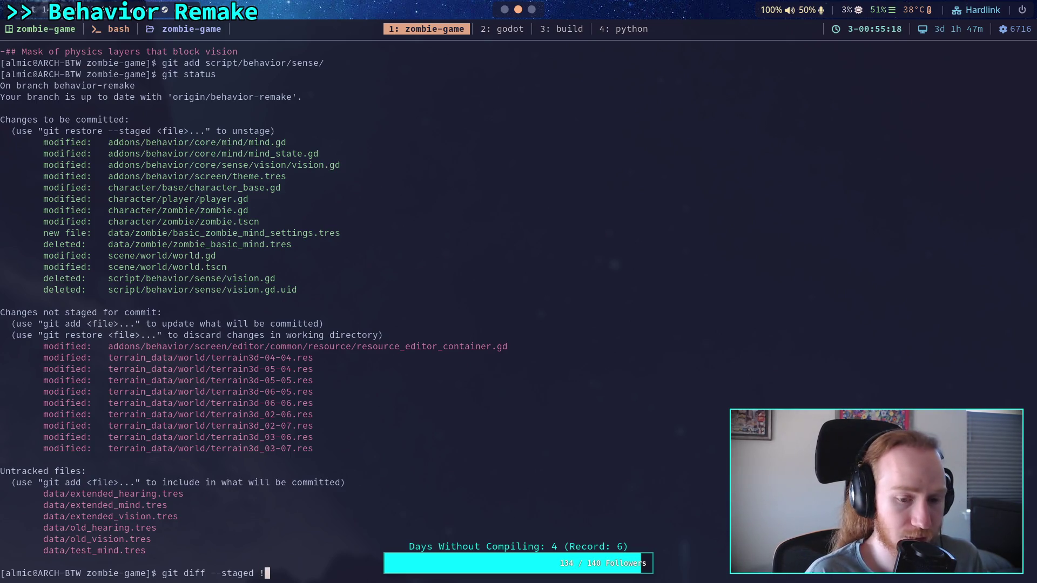
pyautogui.write('*.tscn')
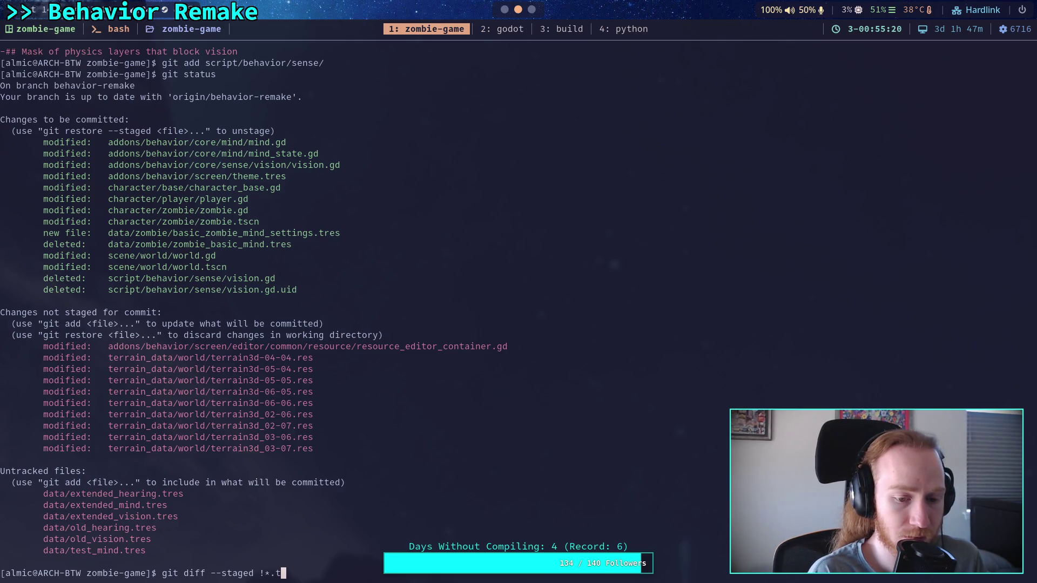
pyautogui.press('Return')
# - Correct the command to git diff --staged *.gd and run it
pyautogui.press('Up')
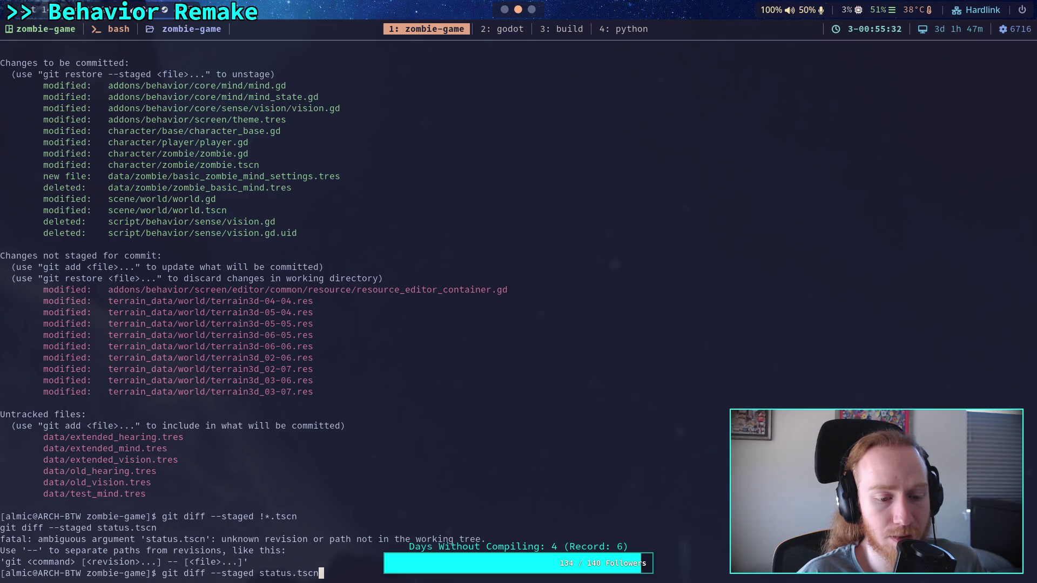
pyautogui.press('Left')
pyautogui.press('Left')
pyautogui.press('Left')
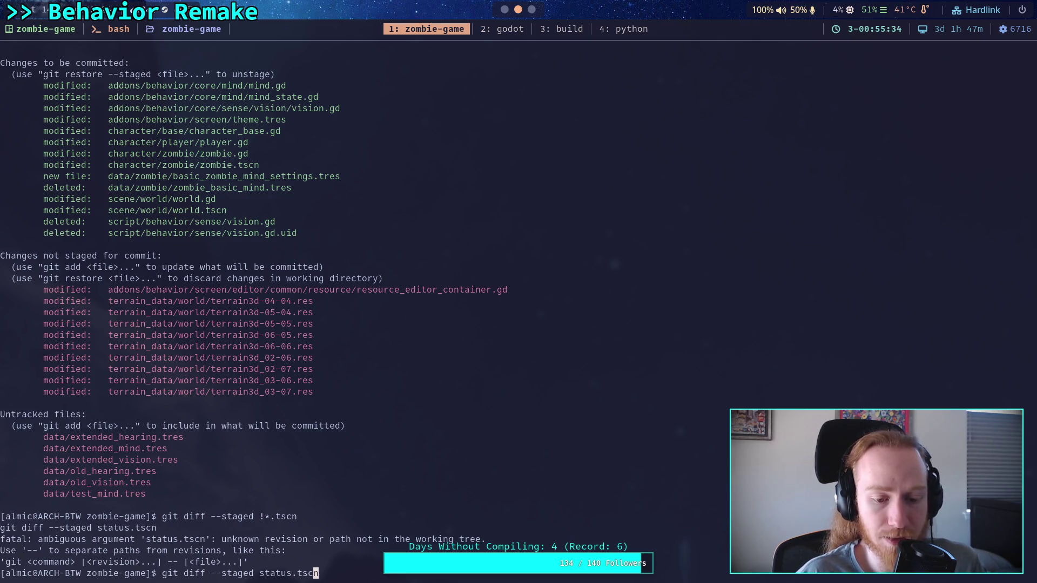
pyautogui.press('Down')
pyautogui.press('Up')
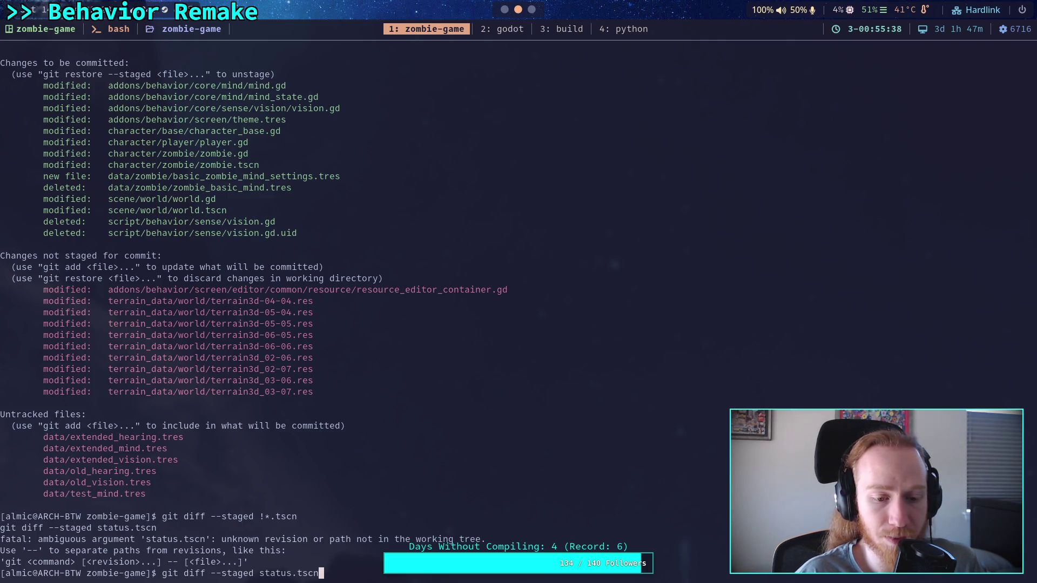
pyautogui.press('Left')
pyautogui.press('Left')
pyautogui.press('Left')
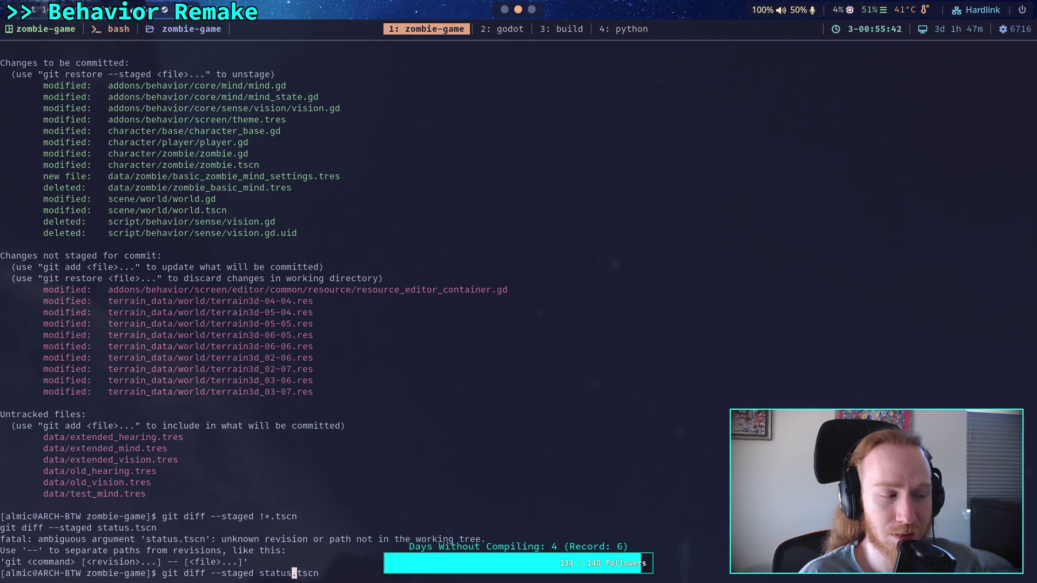
pyautogui.press('BackSpace')
pyautogui.press('BackSpace')
pyautogui.press('BackSpace')
pyautogui.press('BackSpace')
pyautogui.press('BackSpace')
pyautogui.press('BackSpace')
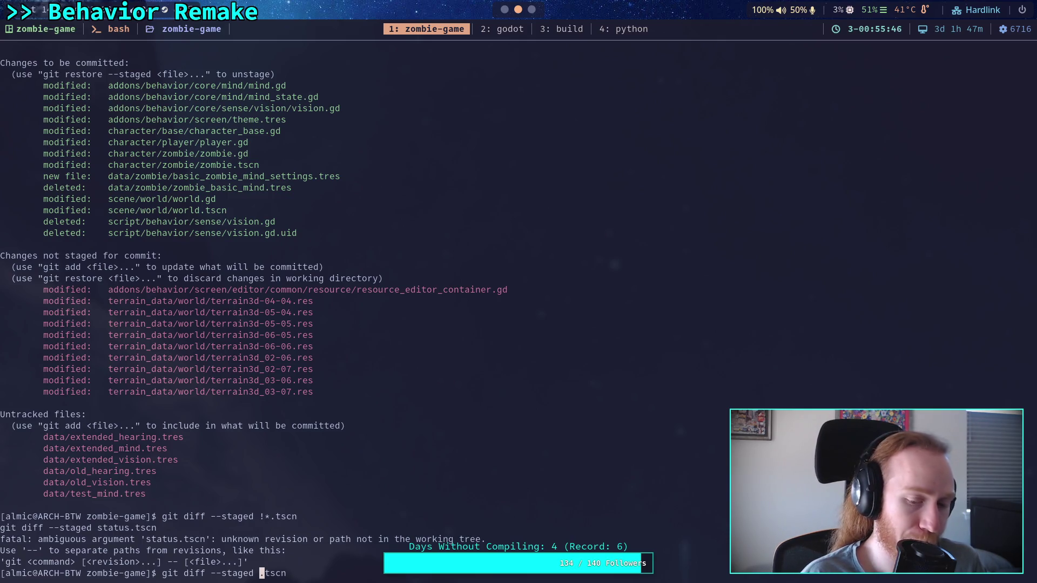
pyautogui.press('Delete')
pyautogui.press('Delete')
pyautogui.press('Delete')
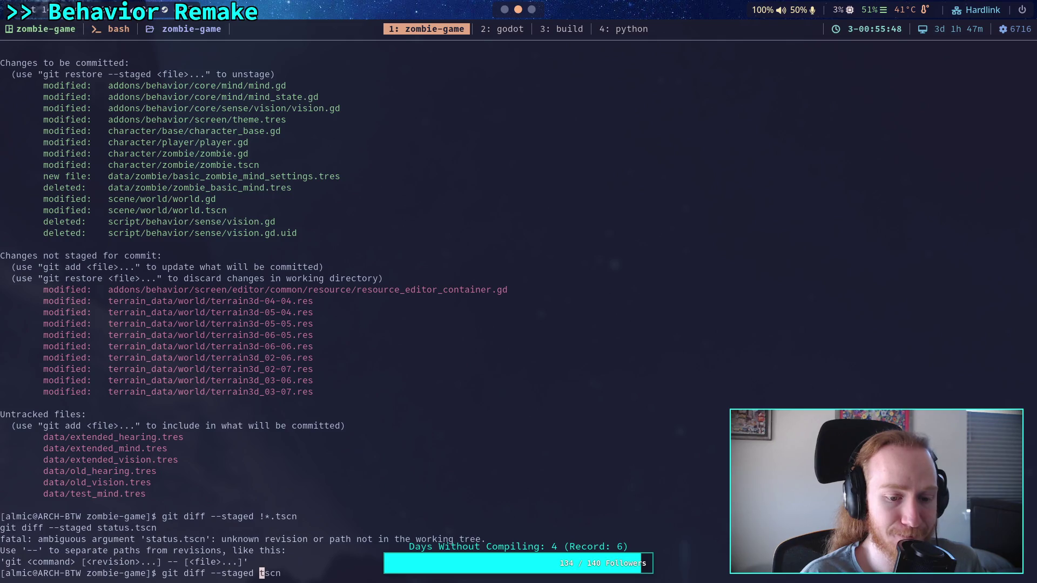
pyautogui.write('*.gd')
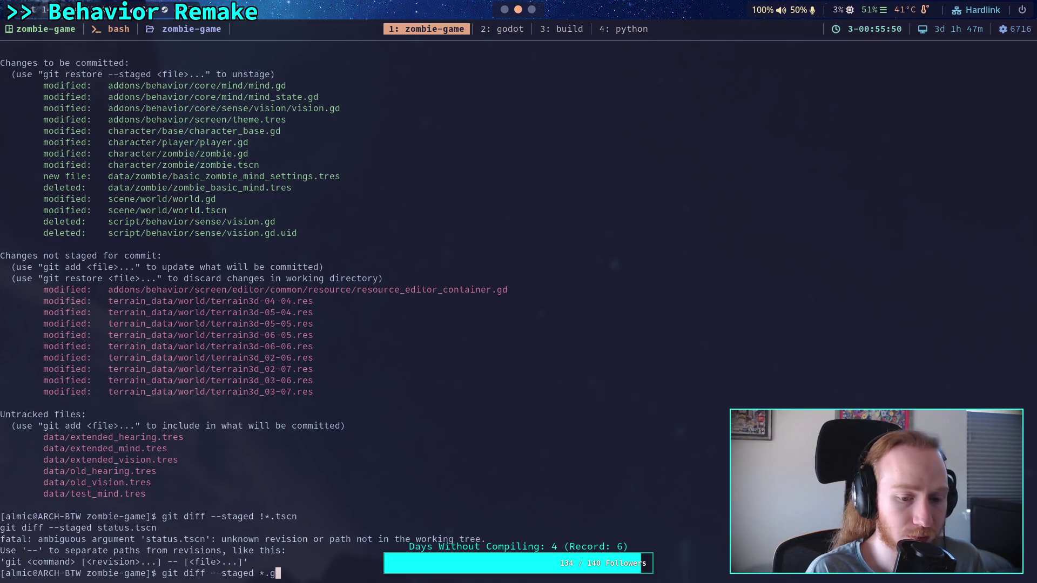
pyautogui.press('Return')
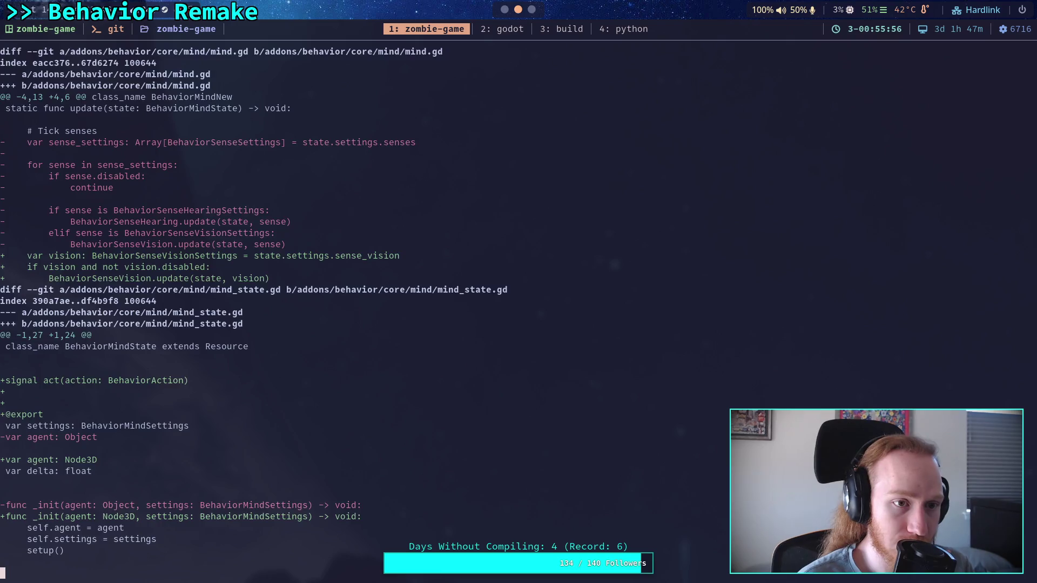
# - Page through the vision, character_base, player, zombie and world diffs to deleted vision.gd, then type git status
pyautogui.press('space')
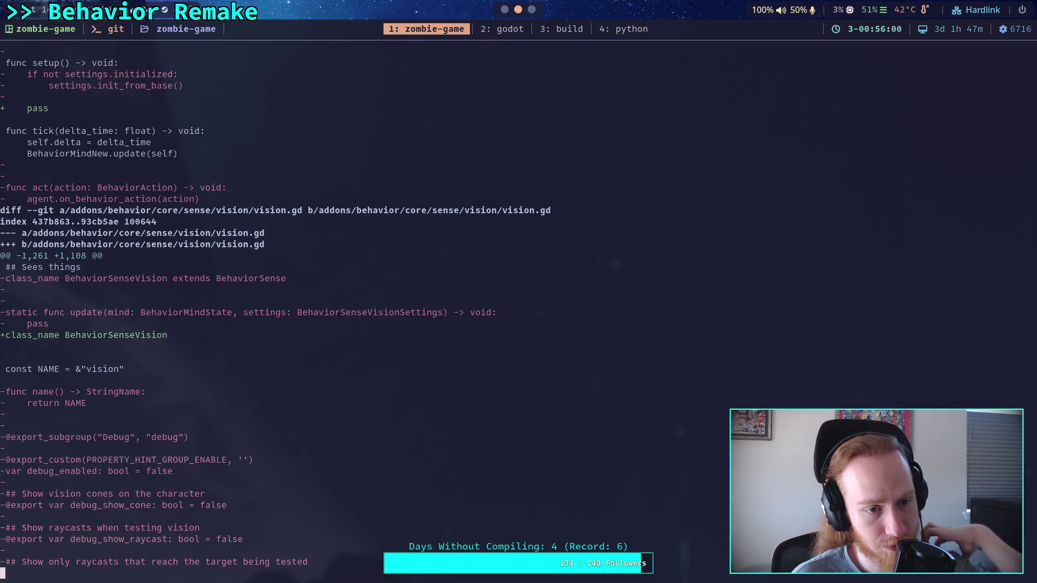
pyautogui.press('space')
pyautogui.press('space')
pyautogui.press('space')
pyautogui.press('space')
pyautogui.press('space')
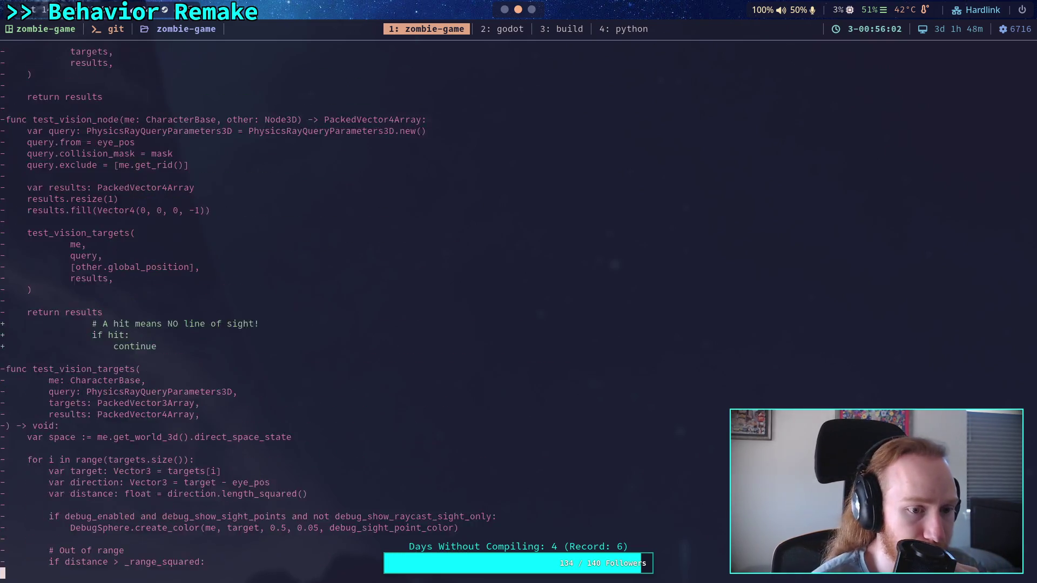
pyautogui.press('space')
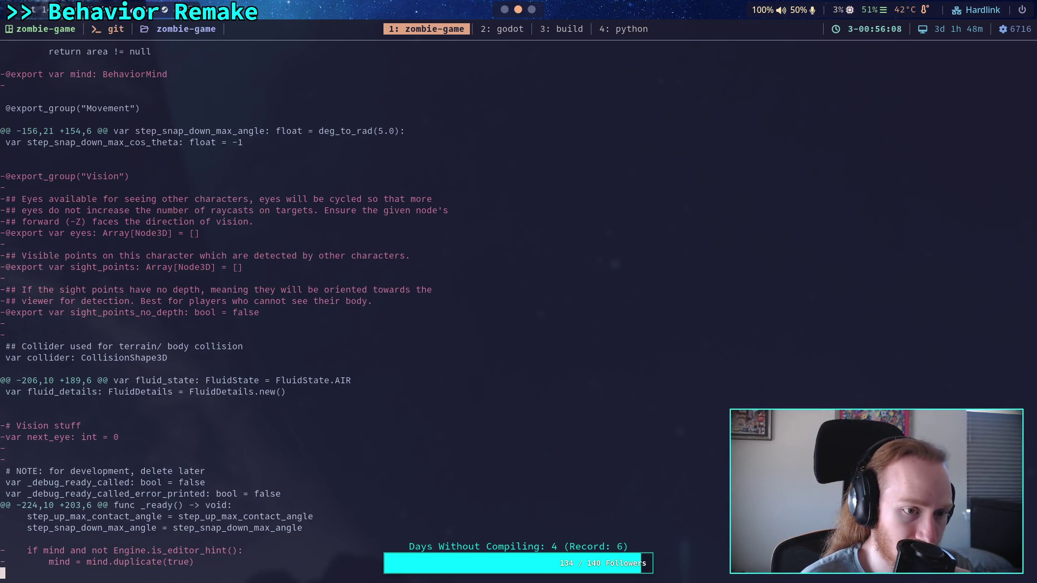
pyautogui.press('space')
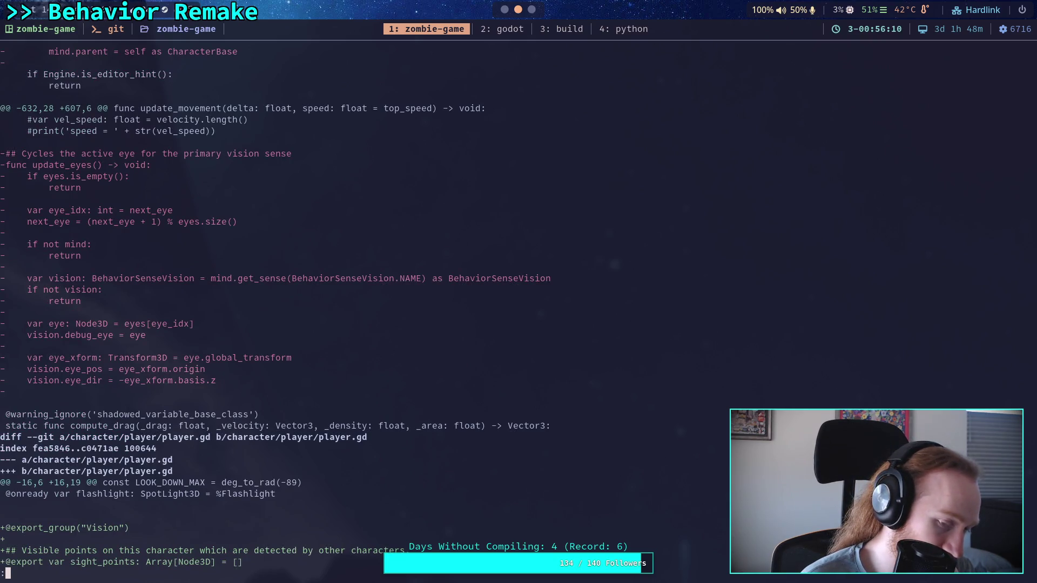
pyautogui.press('space')
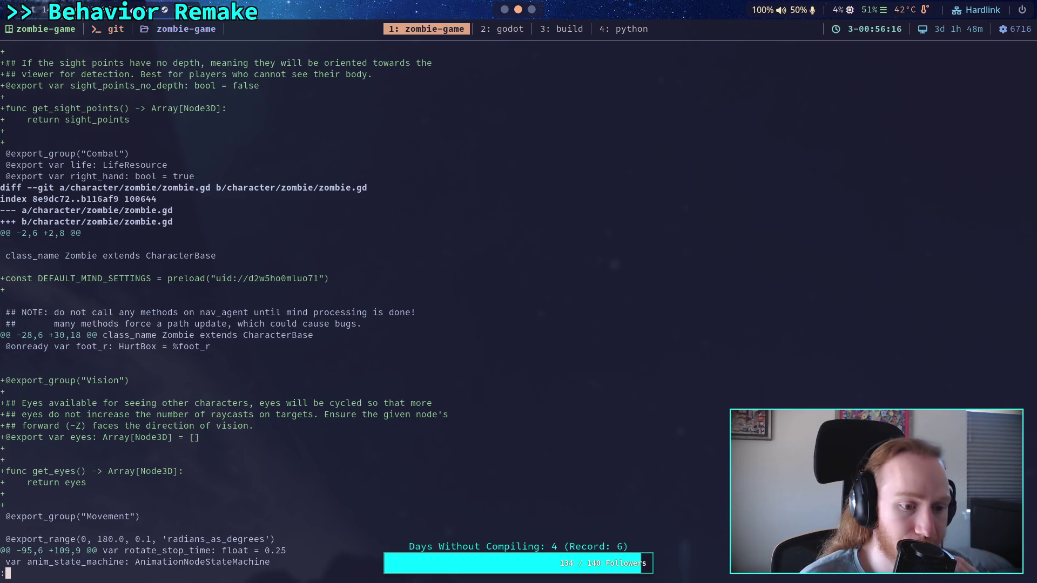
pyautogui.press('space')
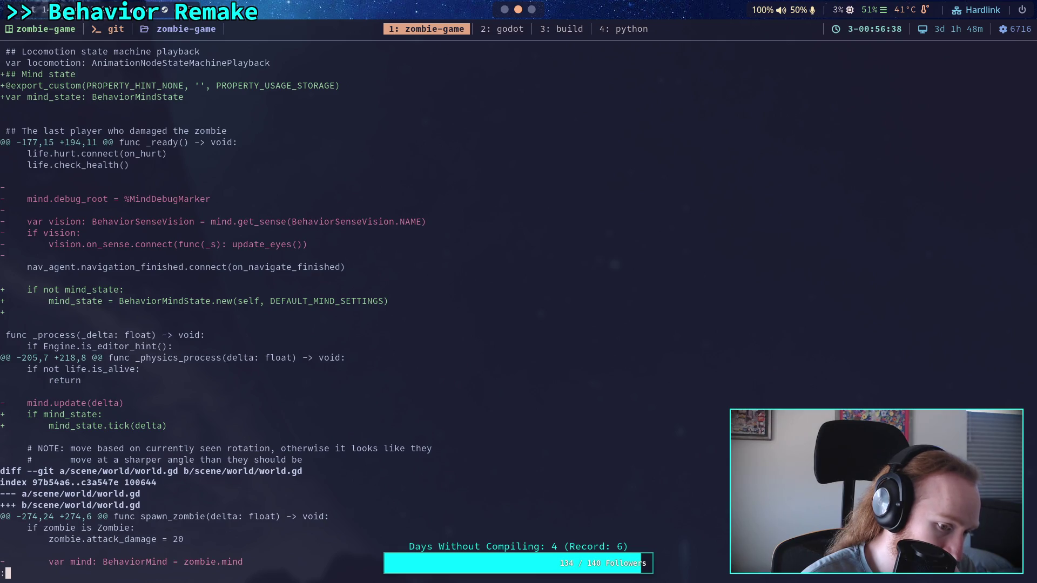
pyautogui.press('space')
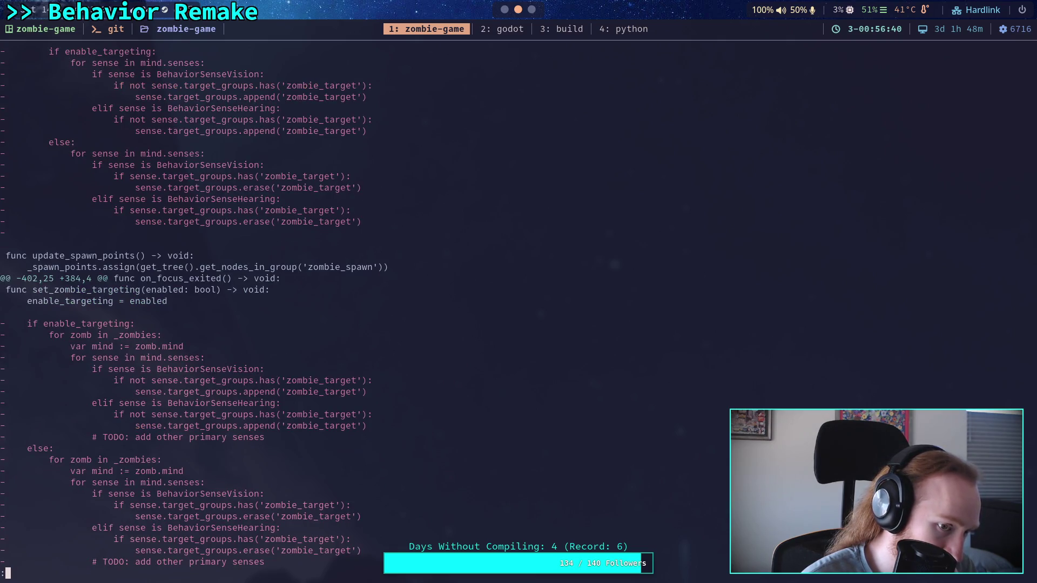
pyautogui.press('space')
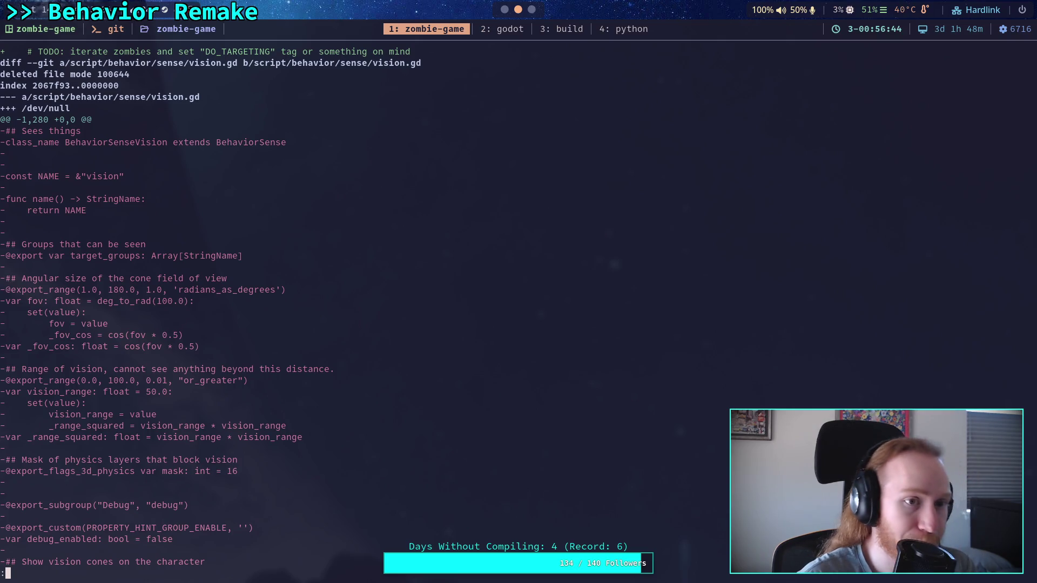
pyautogui.press('space')
pyautogui.press('space')
pyautogui.press('space')
pyautogui.press('space')
pyautogui.press('space')
pyautogui.press('space')
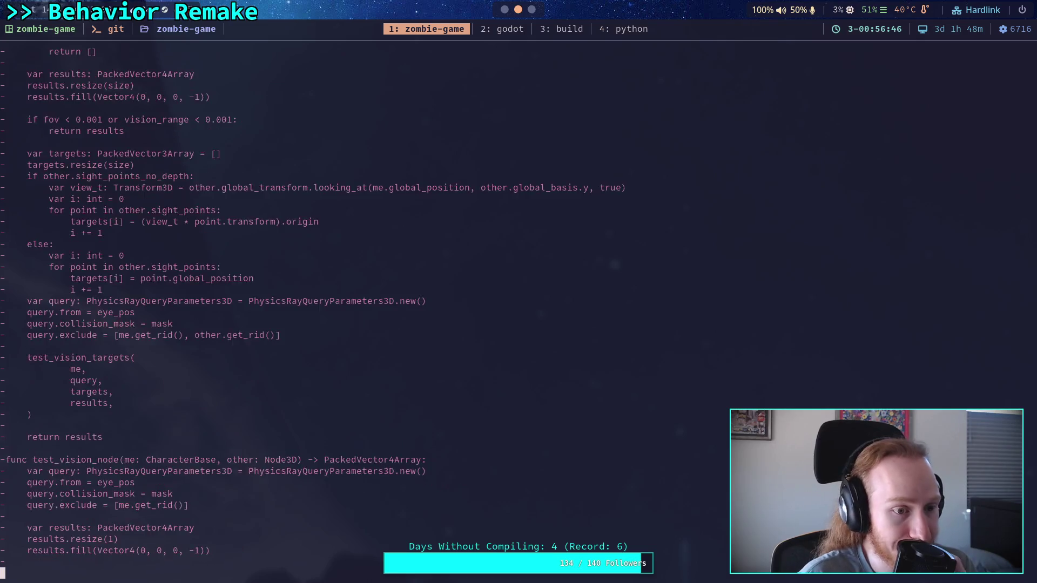
pyautogui.write('qgit status')
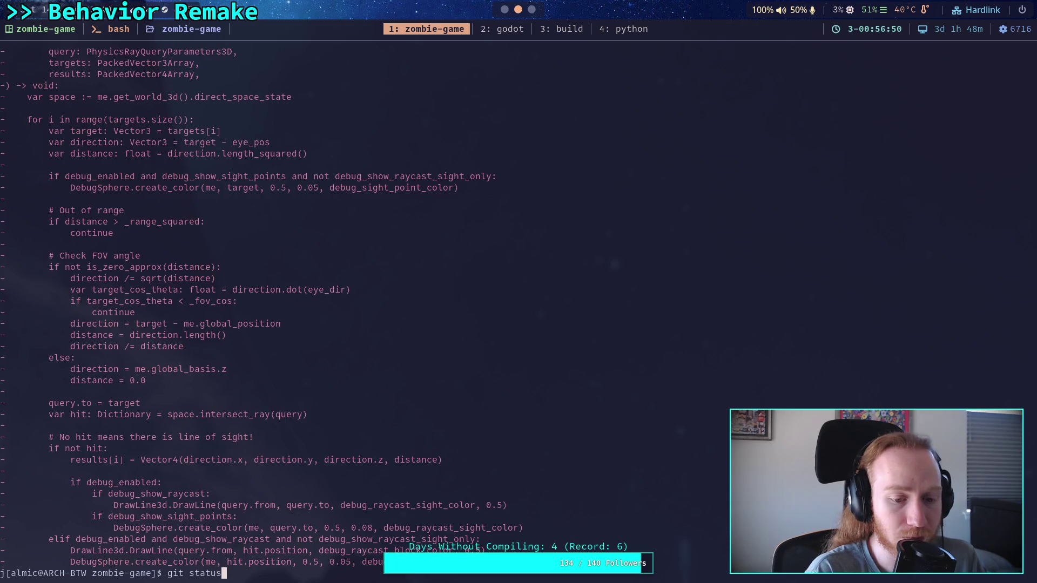
# - Run git status, then show the unstaged and the staged diffs of the .tres files
pyautogui.press('Return')
pyautogui.write('git diff *.tres')
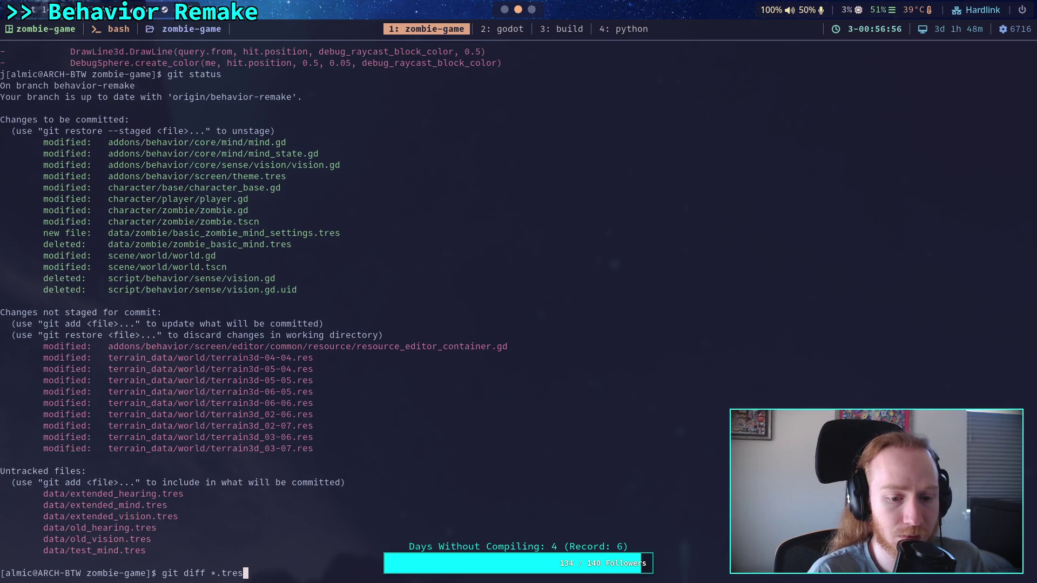
pyautogui.press('Return')
pyautogui.press('Up')
pyautogui.press('Left')
pyautogui.press('Left')
pyautogui.press('Left')
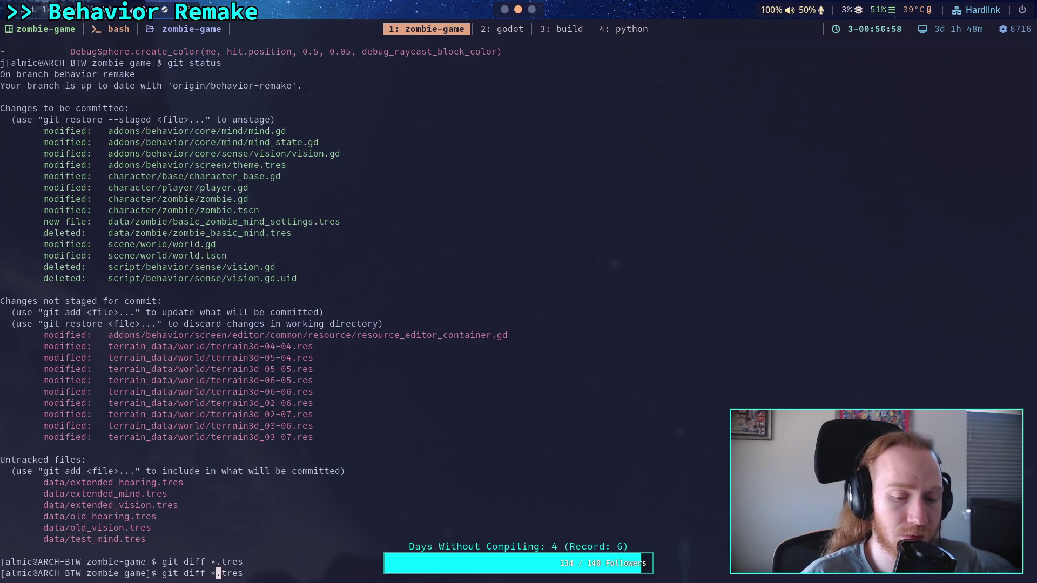
pyautogui.write('--staged')
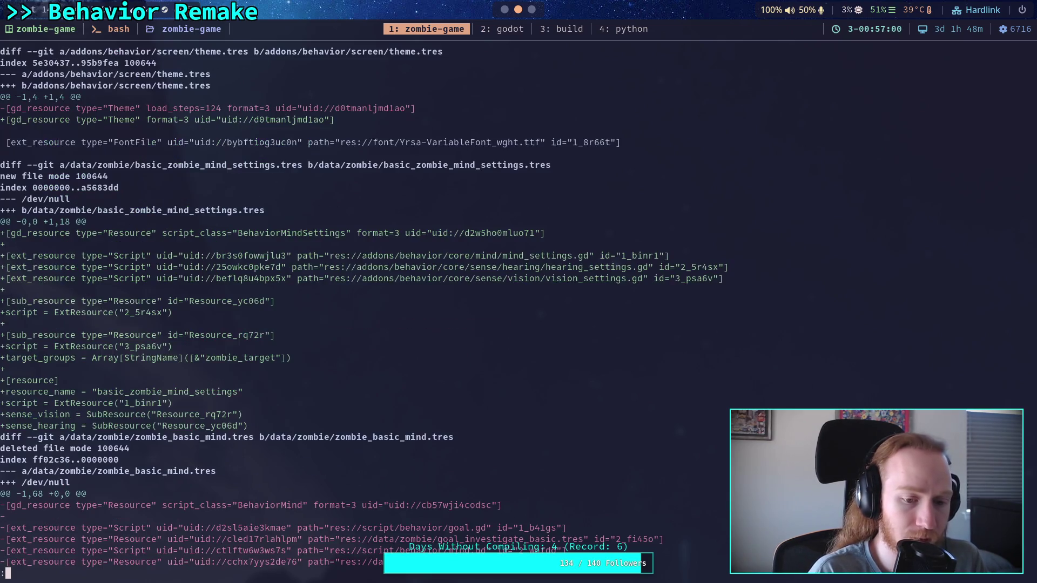
pyautogui.press('Return')
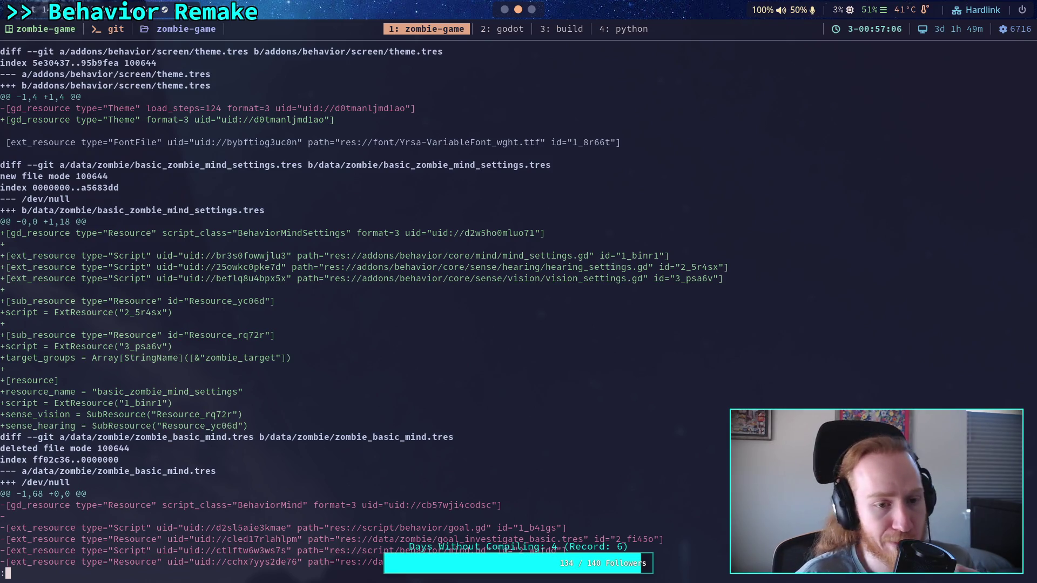
# - Read through the staged .tres diff, including basic_zombie_mind_settings and the deleted zombie_basic_mind, then recheck git status
pyautogui.scroll(-1, 451, 297)
pyautogui.scroll(-1, 451, 297)
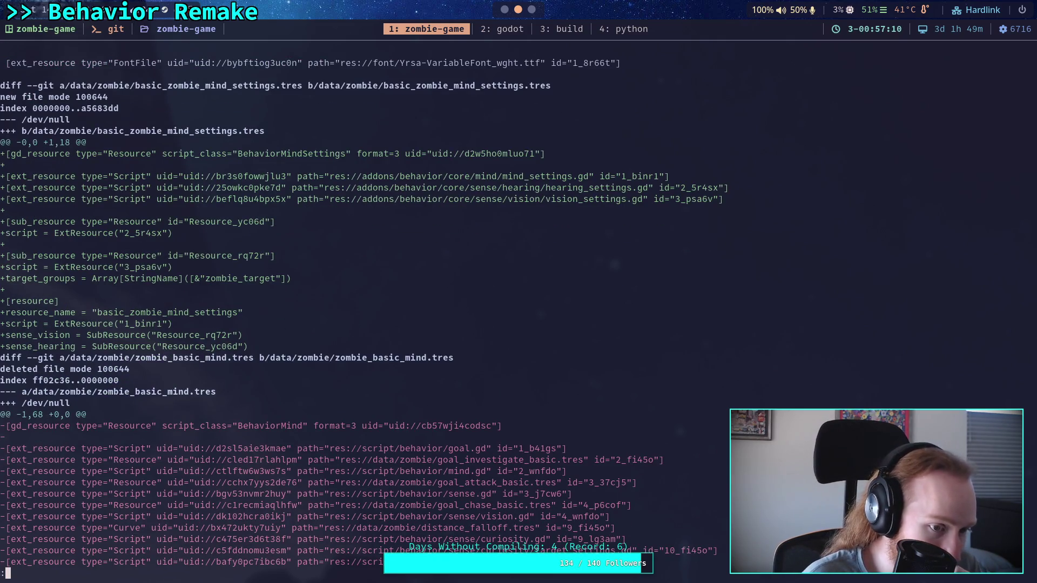
pyautogui.scroll(-6, 451, 296)
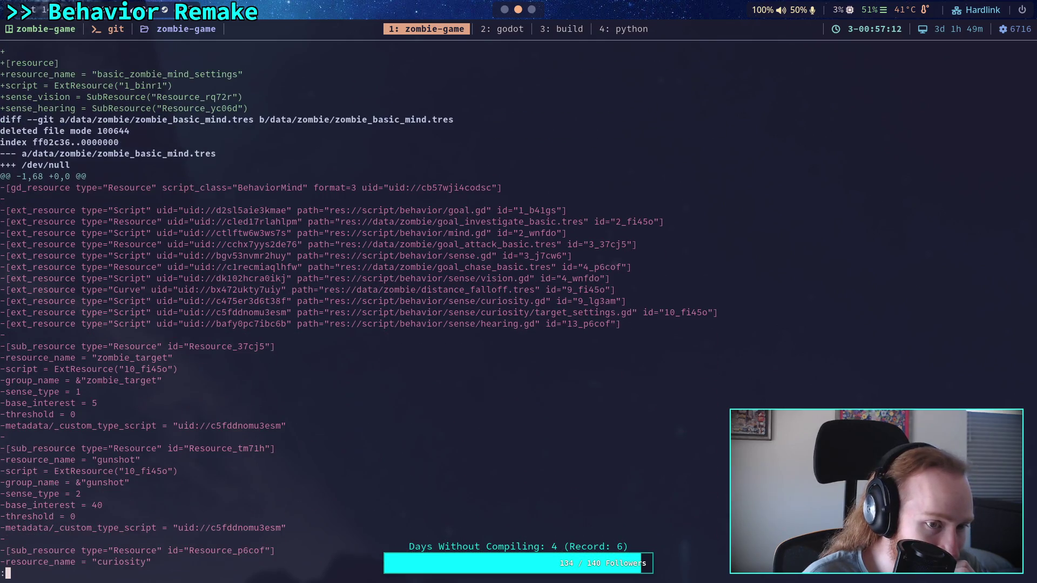
pyautogui.scroll(-6, 451, 296)
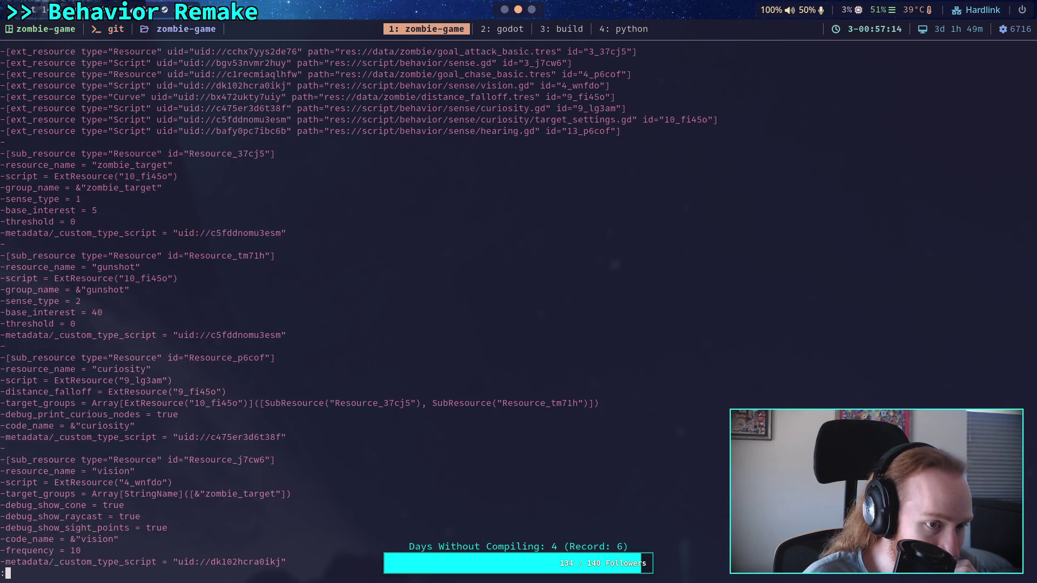
pyautogui.scroll(-5, 451, 296)
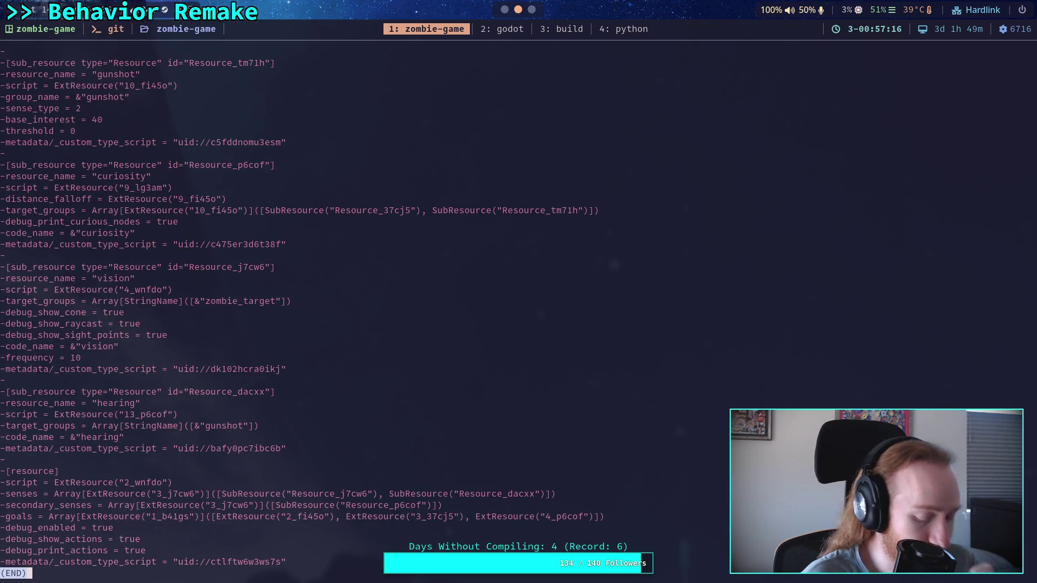
pyautogui.write('qgit status')
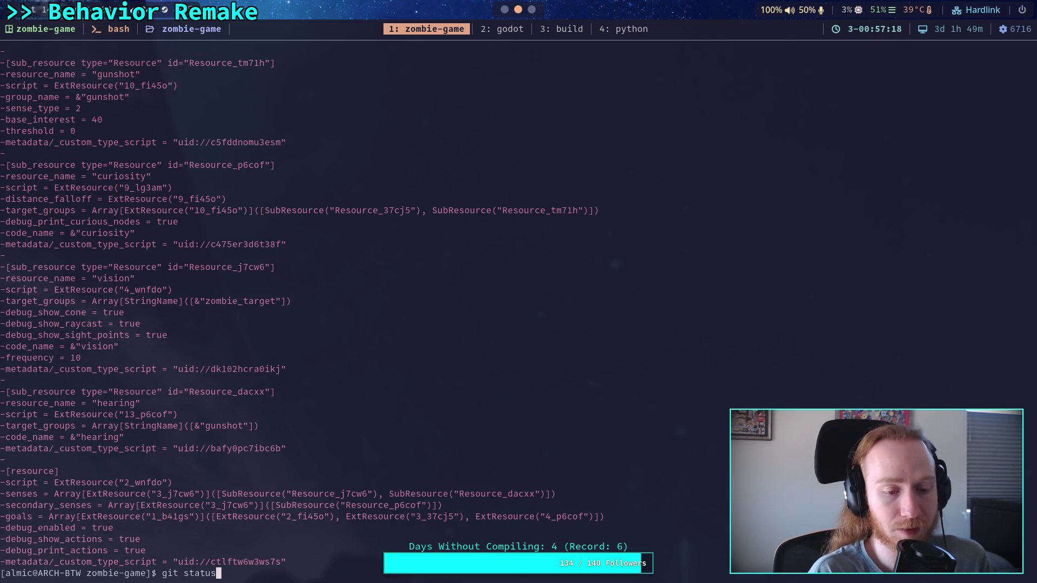
pyautogui.press('Return')
pyautogui.write('git c')
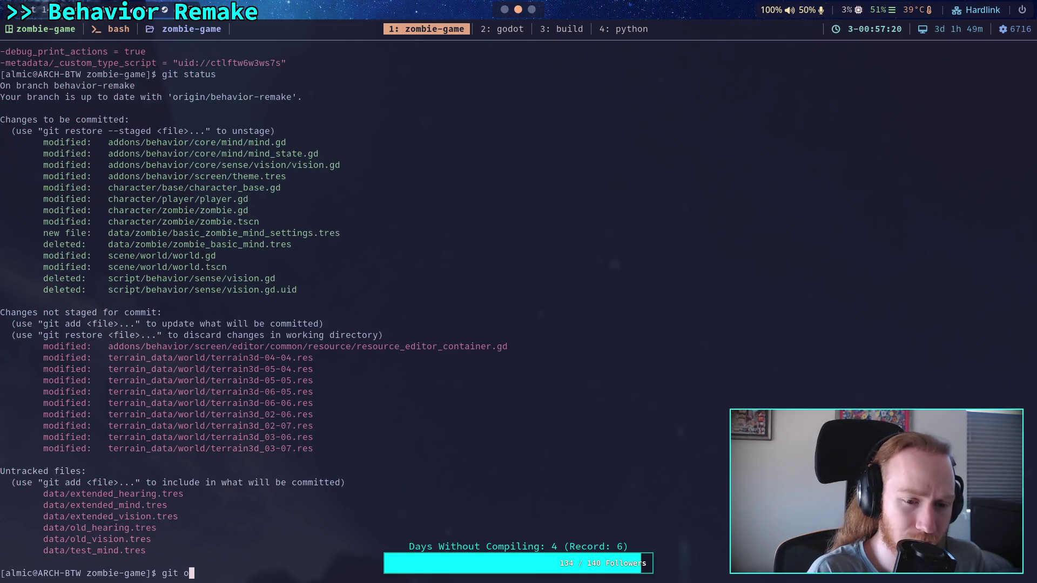
pyautogui.write('ommit')
# - Start the commit and, after discarding drafts, title it 'Complete initial vision sense logic'
pyautogui.press('Return')
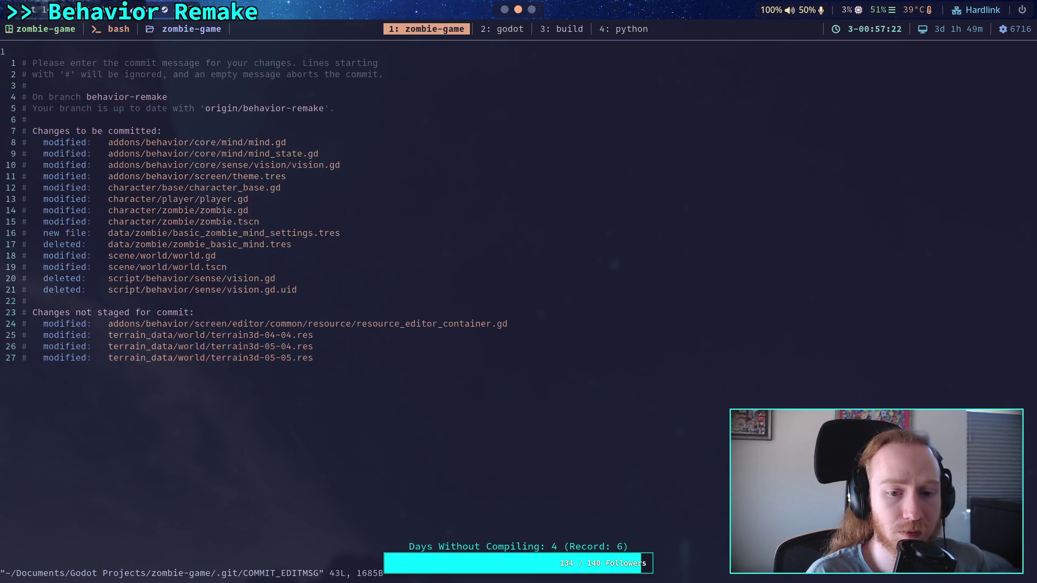
pyautogui.write('OU')
pyautogui.press('BackSpace')
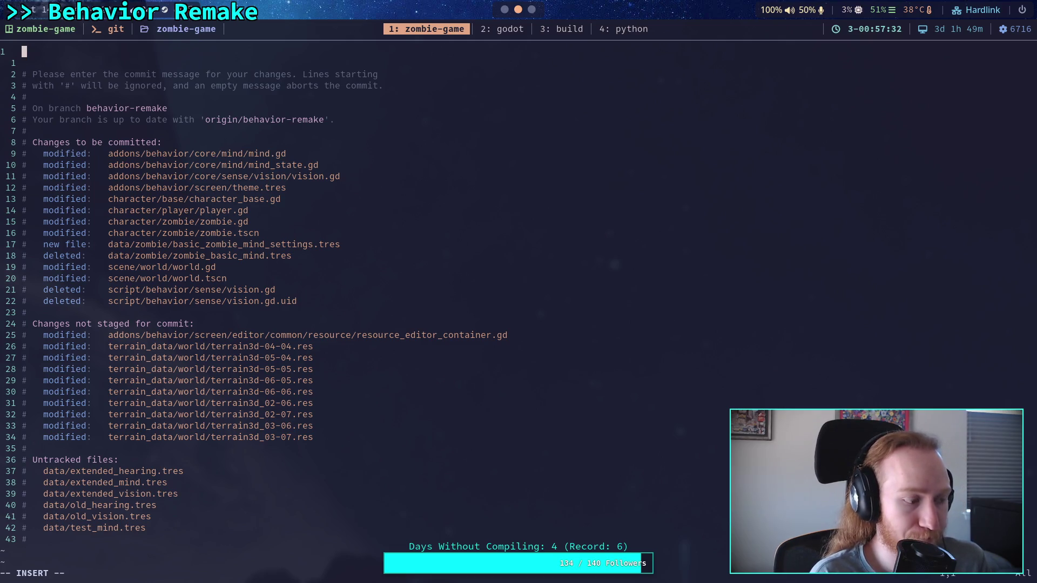
pyautogui.write('Refactor')
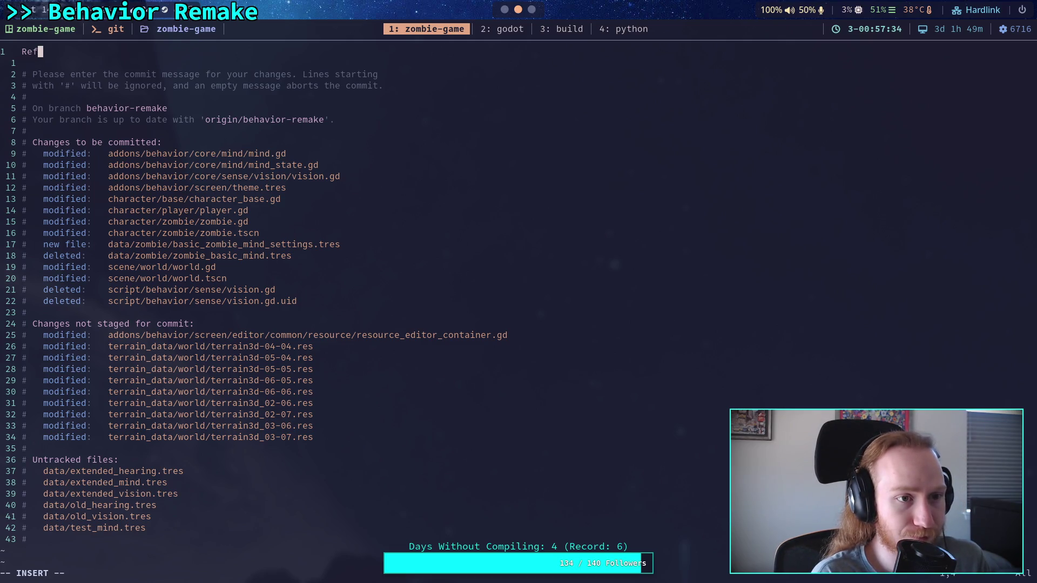
pyautogui.write(' vision ')
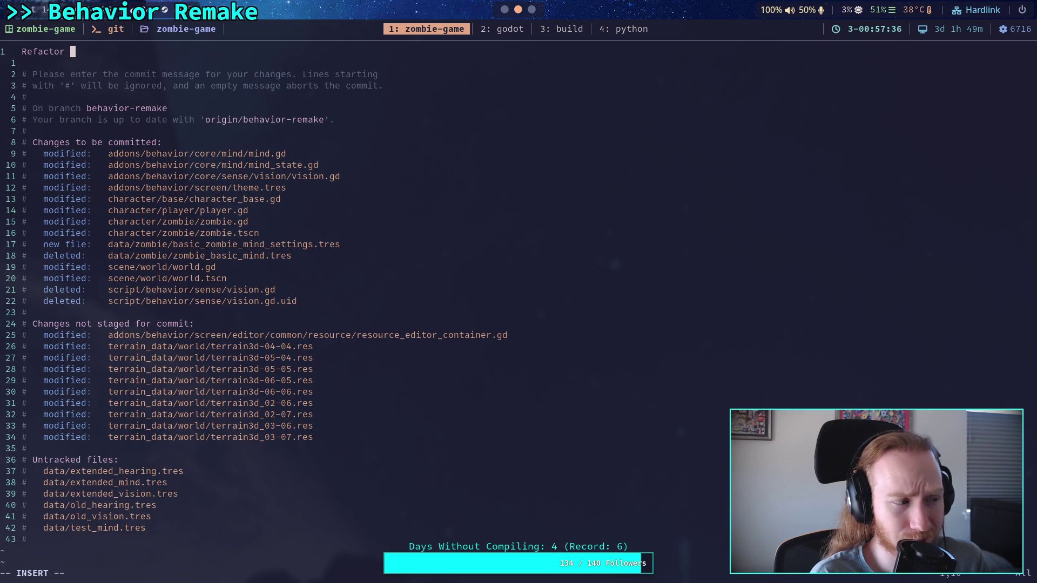
pyautogui.write('sense')
pyautogui.press('BackSpace')
pyautogui.press('BackSpace')
pyautogui.press('BackSpace')
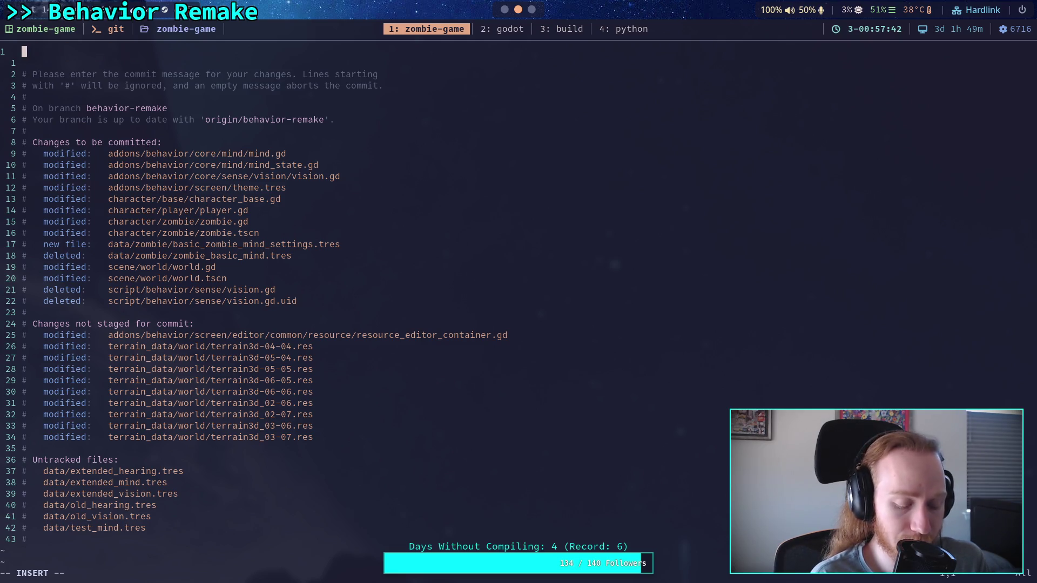
pyautogui.write('Initial vision sen')
pyautogui.write('se d')
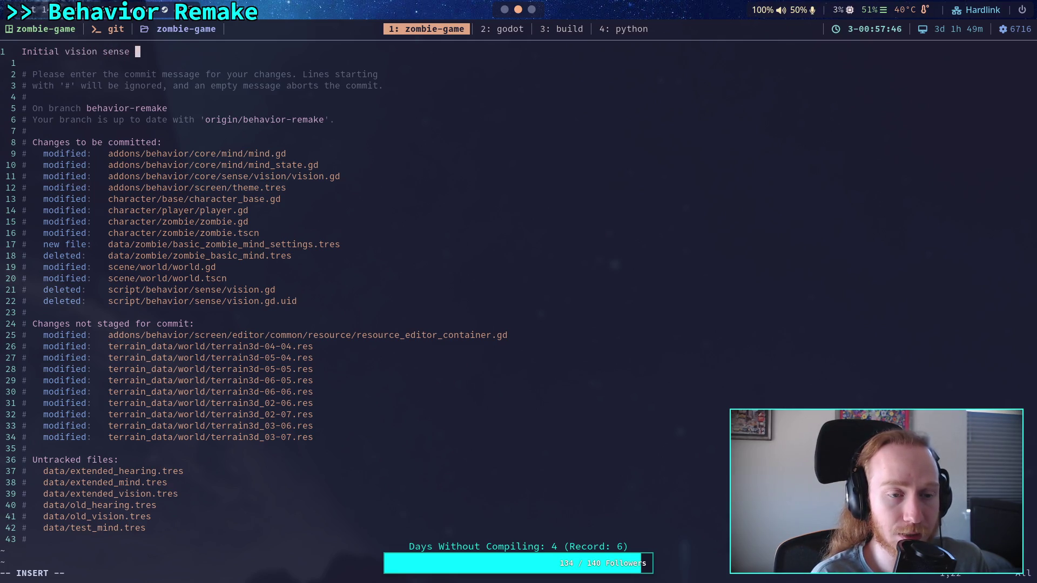
pyautogui.write('one')
pyautogui.press('BackSpace')
pyautogui.press('BackSpace')
pyautogui.press('BackSpace')
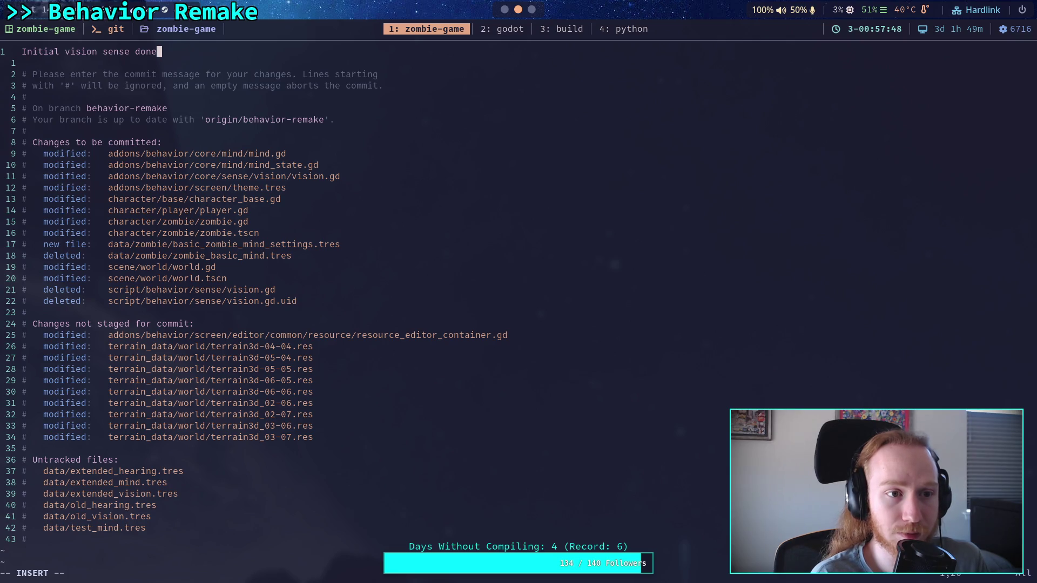
pyautogui.write('Complete ')
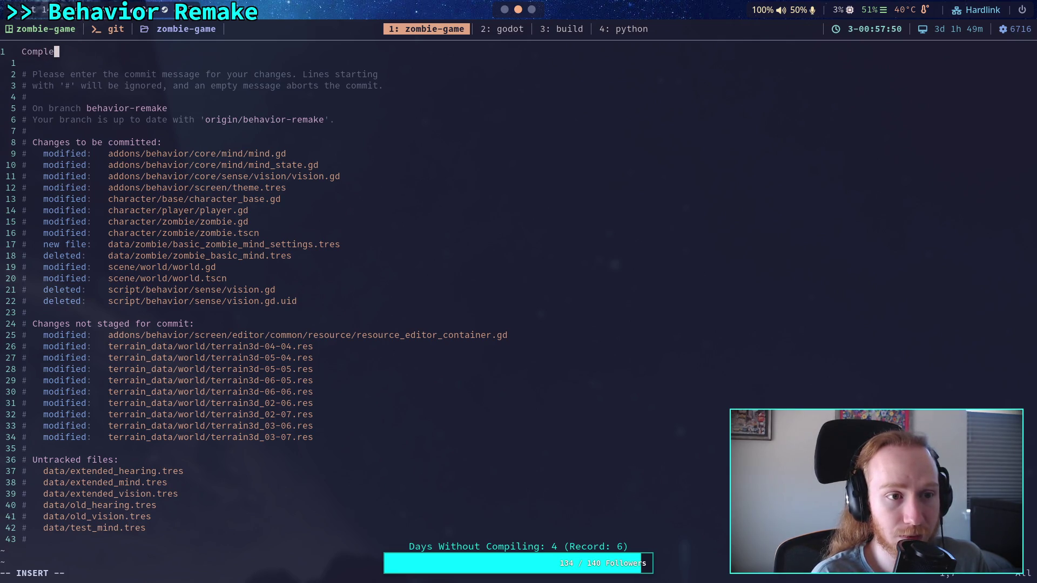
pyautogui.write('initial vision s')
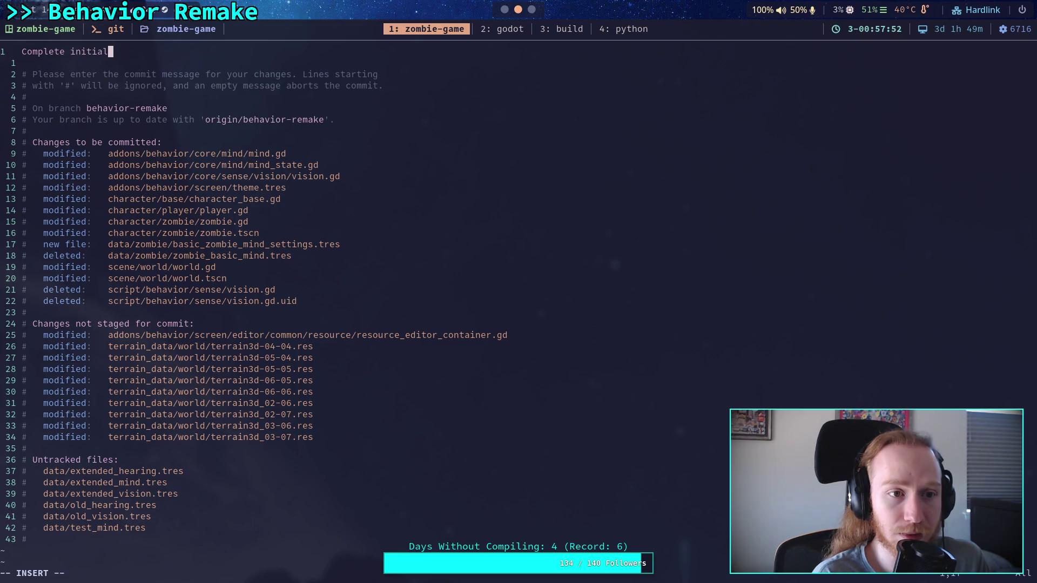
pyautogui.write('ense logi')
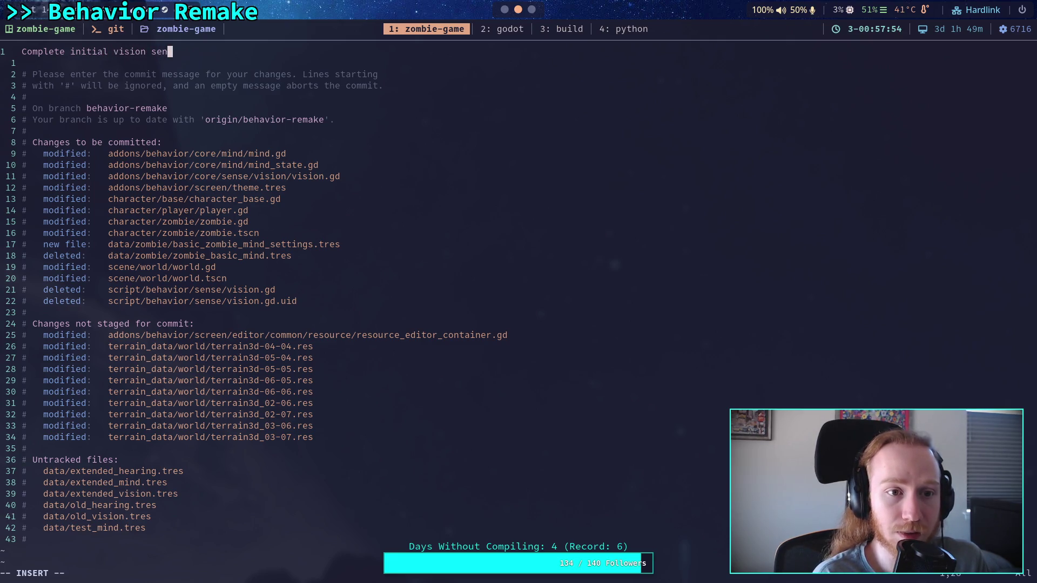
pyautogui.write('c')
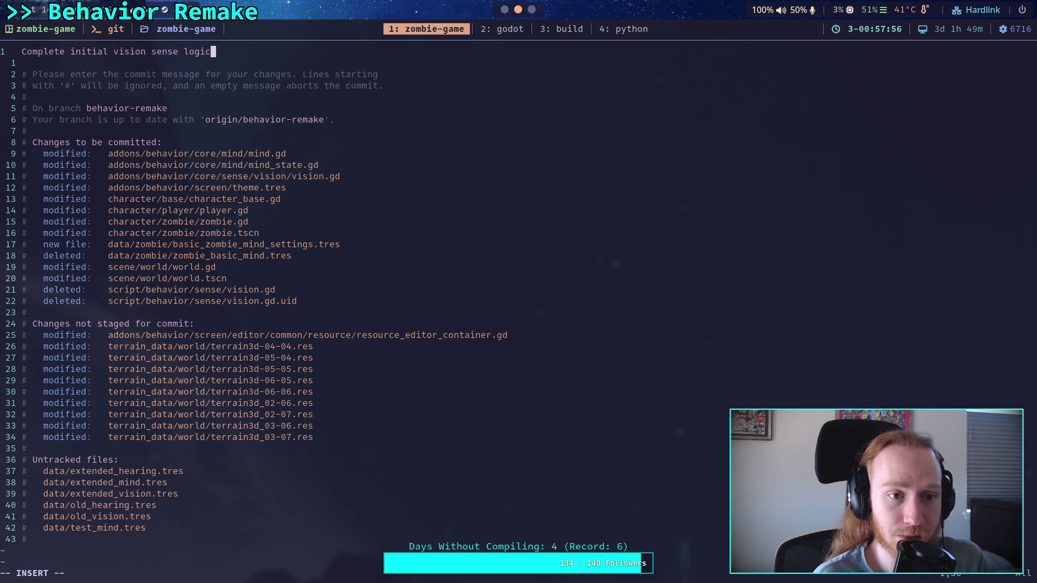
pyautogui.press('Return')
pyautogui.press('Return')
# - Add the bullet 'Refactor a few things related to CharacterBase, removing references to any mind/ behavior things'
pyautogui.write('- ')
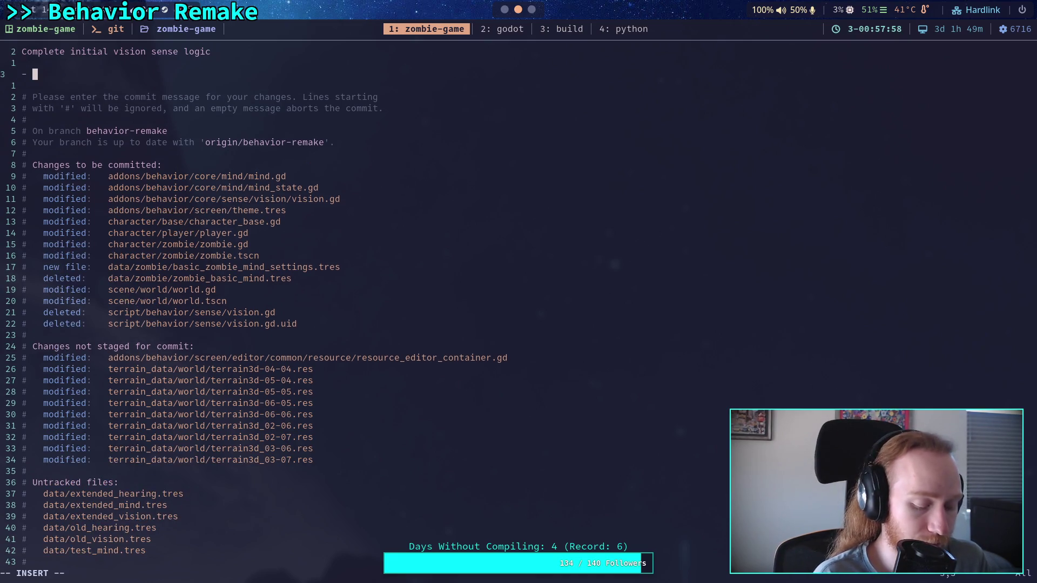
pyautogui.write('facter')
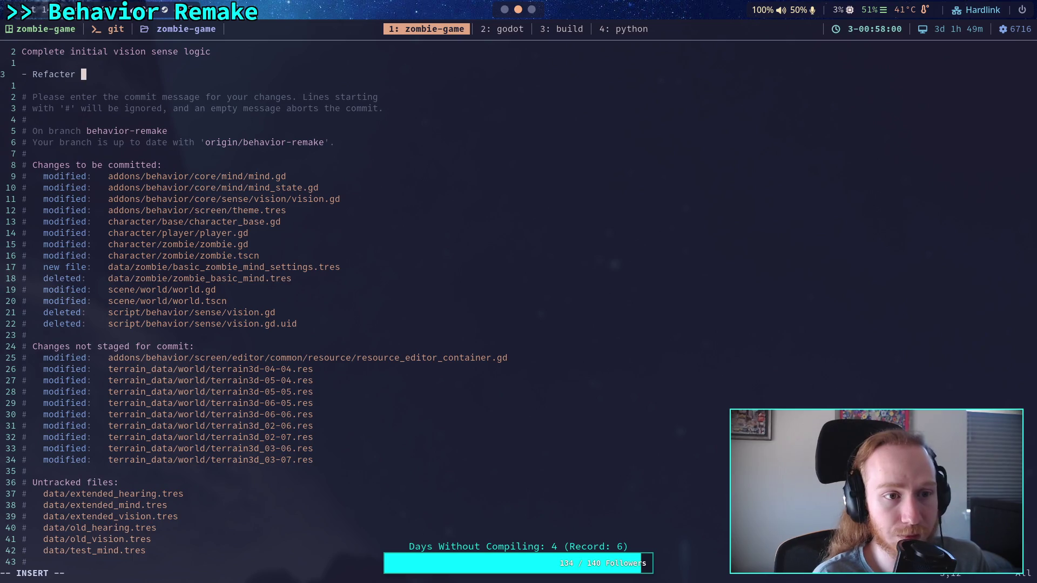
pyautogui.write('or a few ')
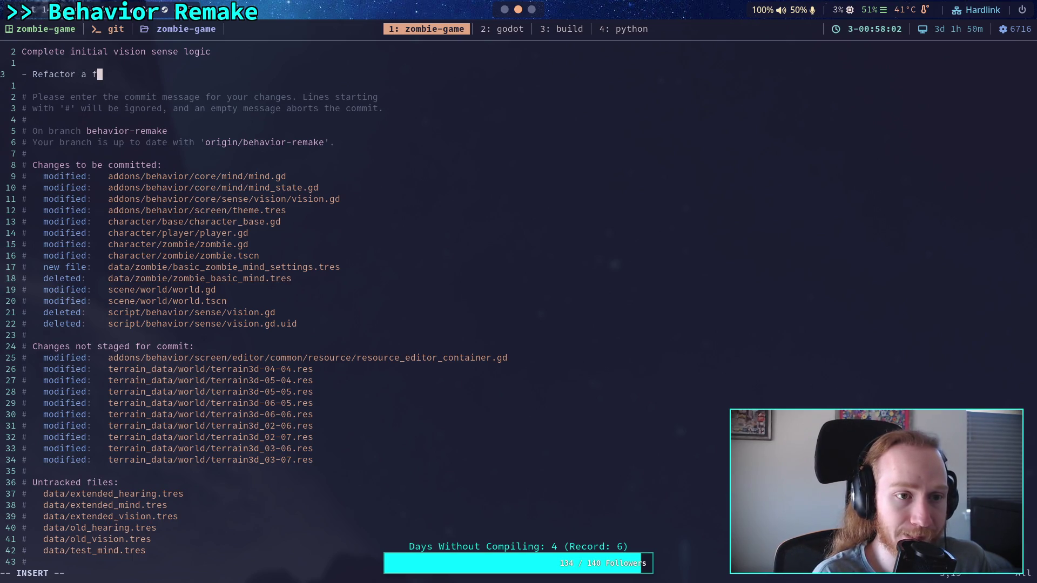
pyautogui.write('things relat')
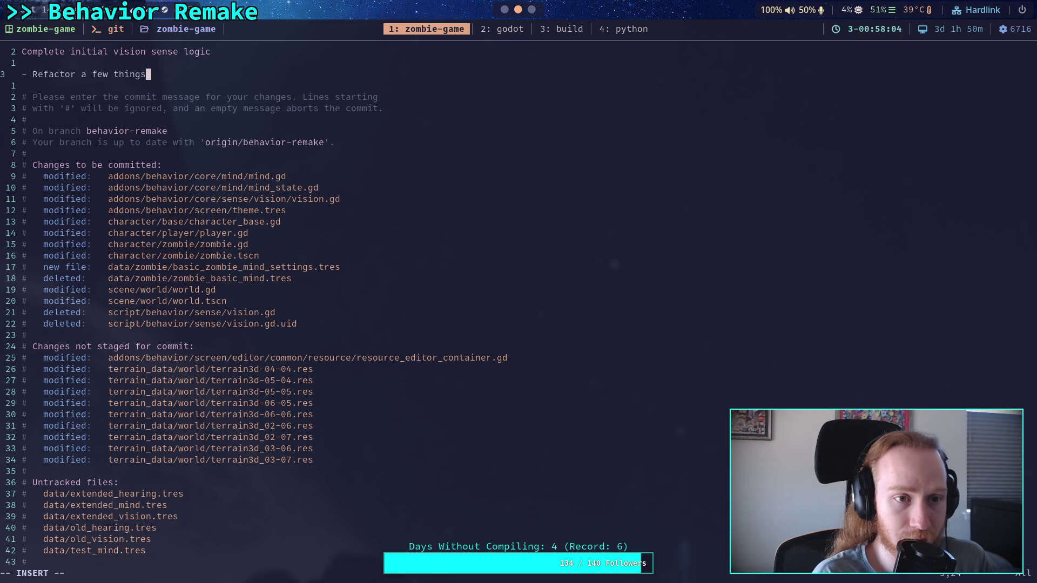
pyautogui.write('ed to ')
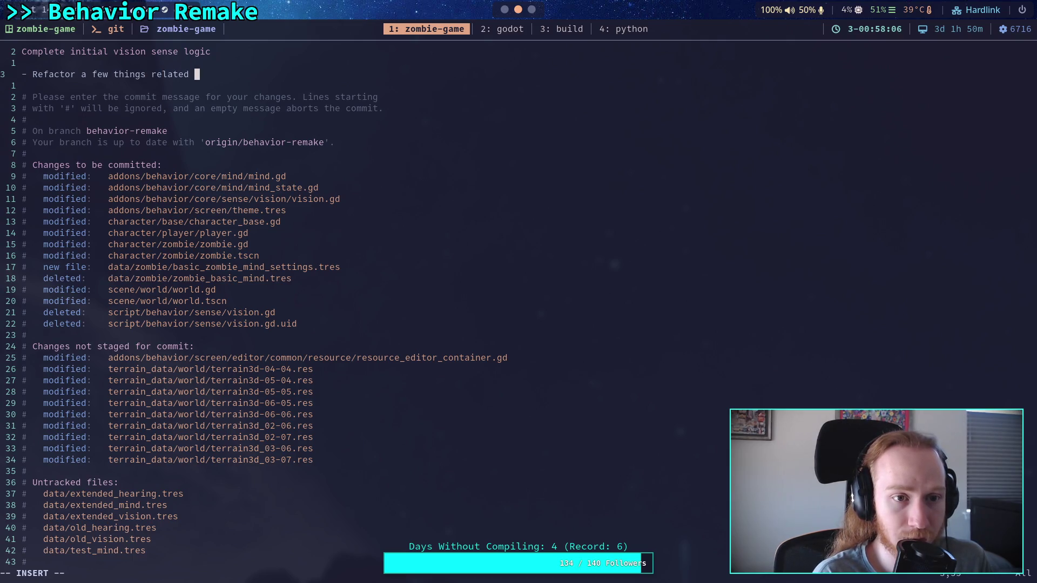
pyautogui.write('here')
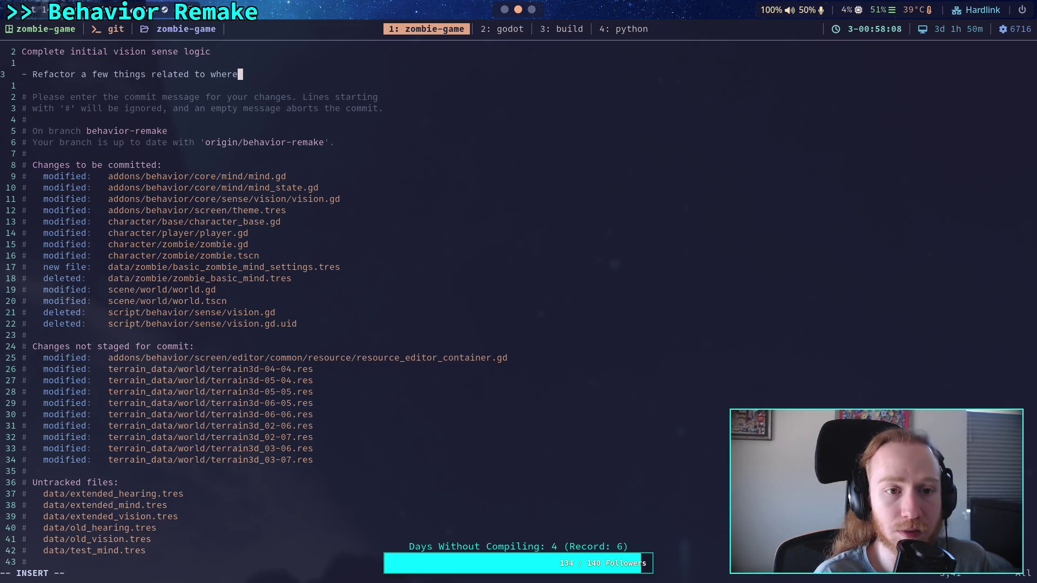
pyautogui.press('BackSpace')
pyautogui.press('BackSpace')
pyautogui.press('BackSpace')
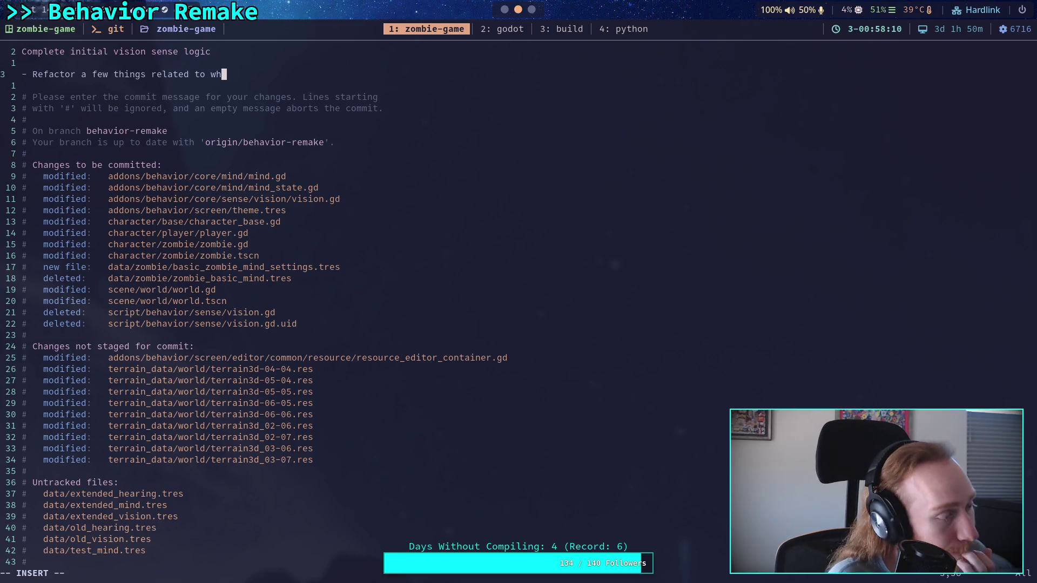
pyautogui.press('BackSpace')
pyautogui.press('BackSpace')
pyautogui.write('Character')
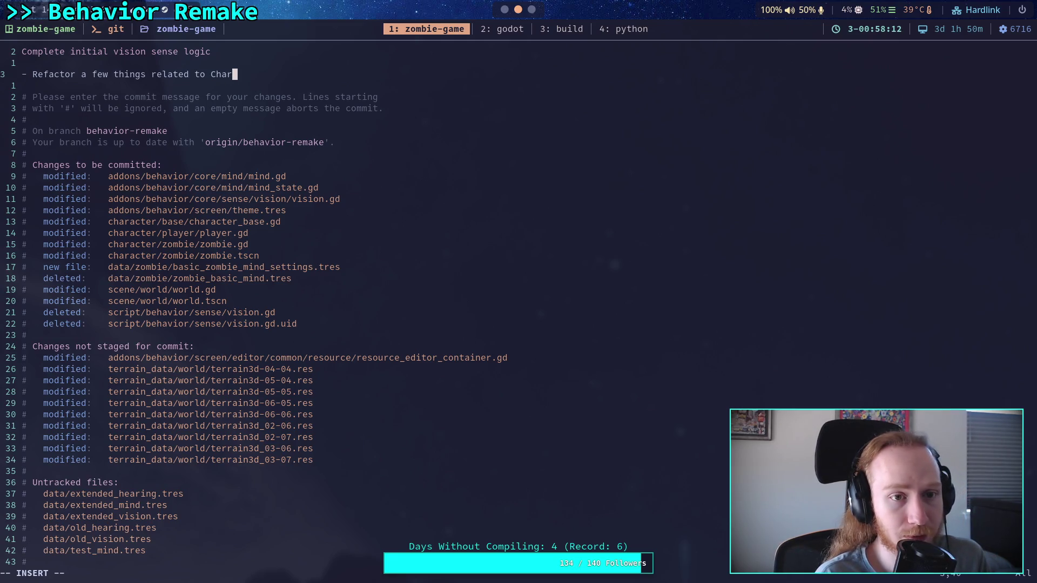
pyautogui.write('se')
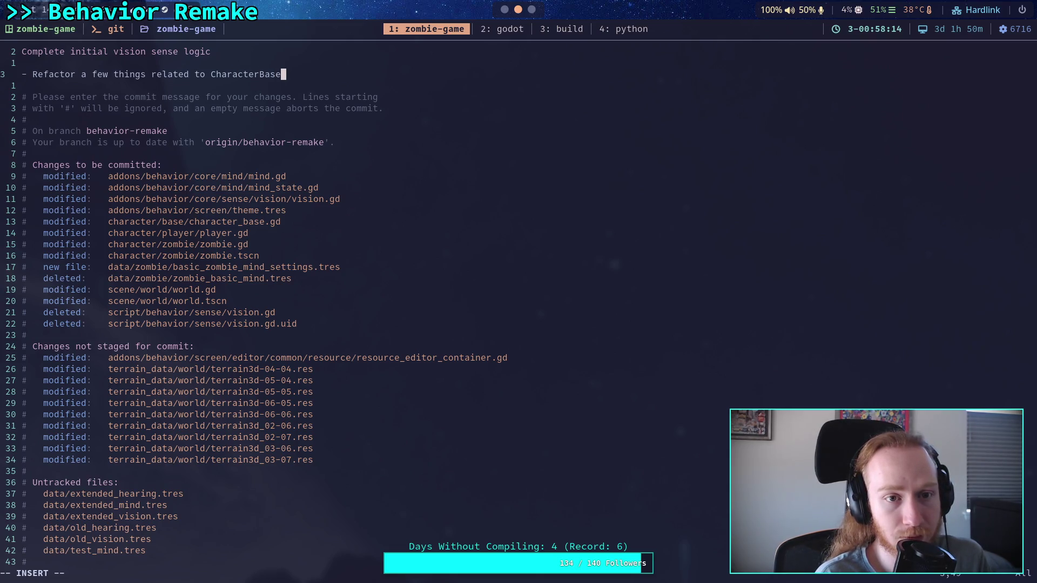
pyautogui.write(' removing')
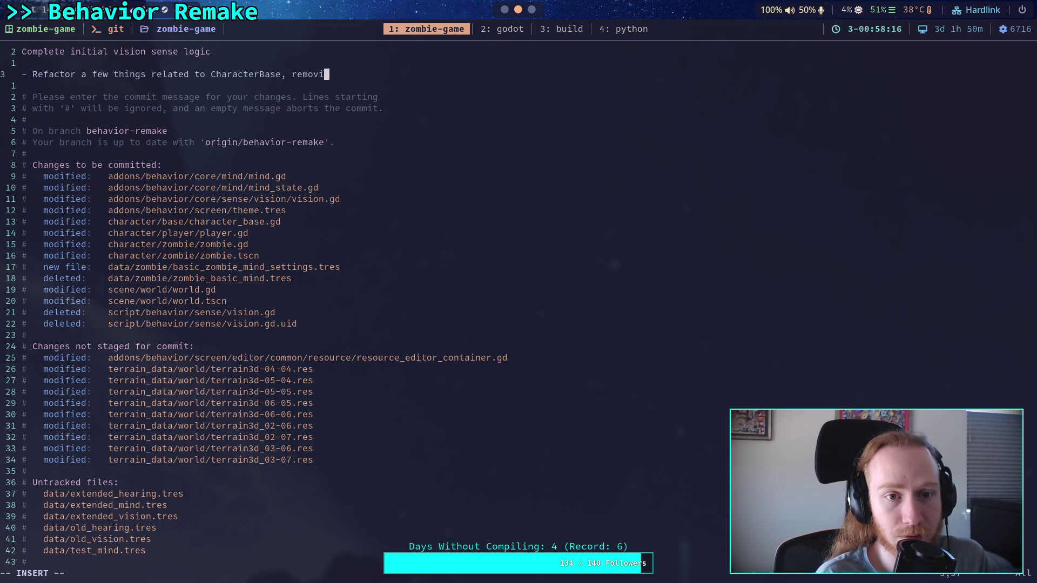
pyautogui.write(' refere')
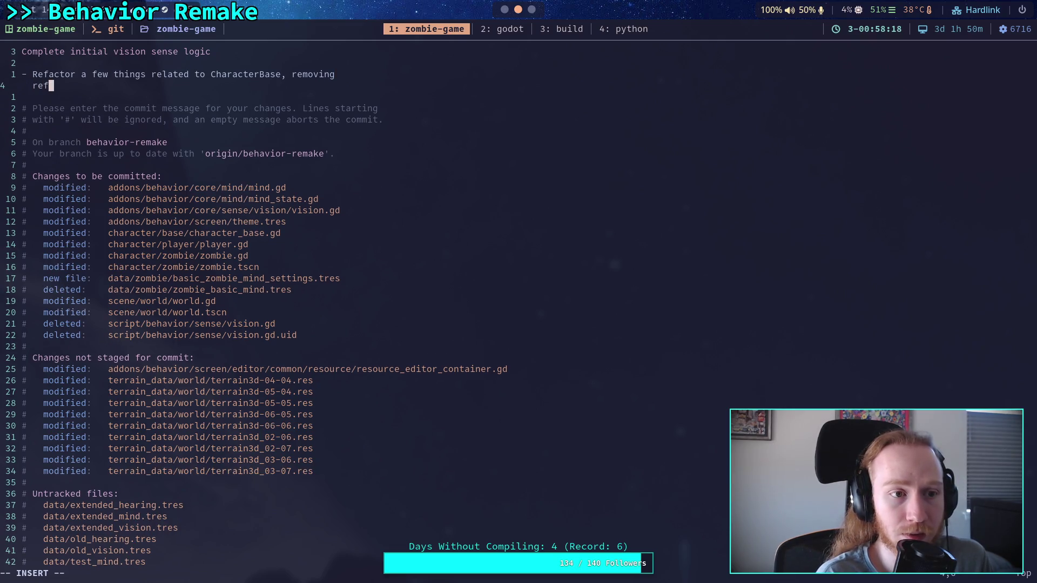
pyautogui.write('nces to any m')
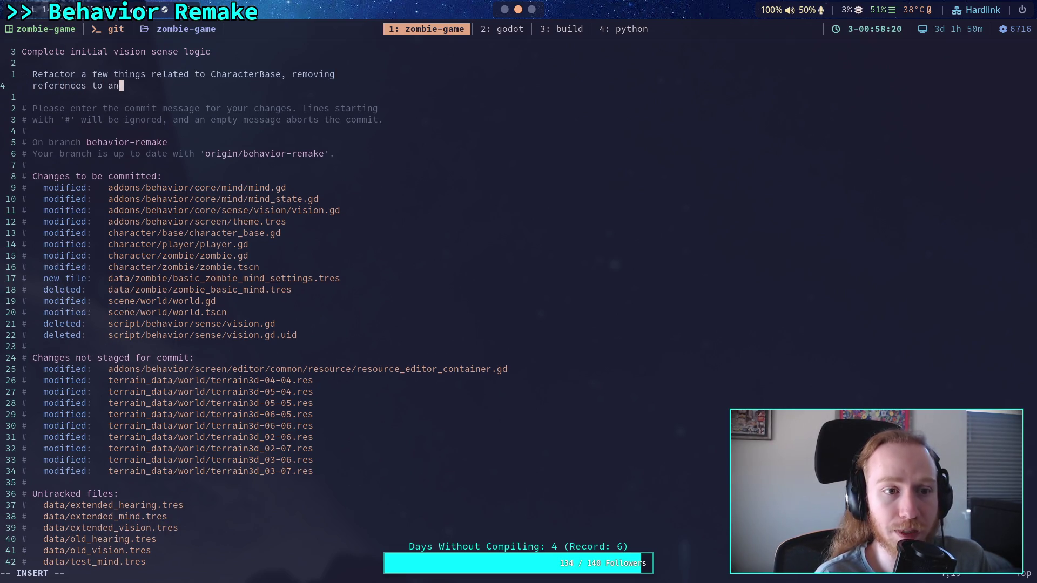
pyautogui.write('ind ')
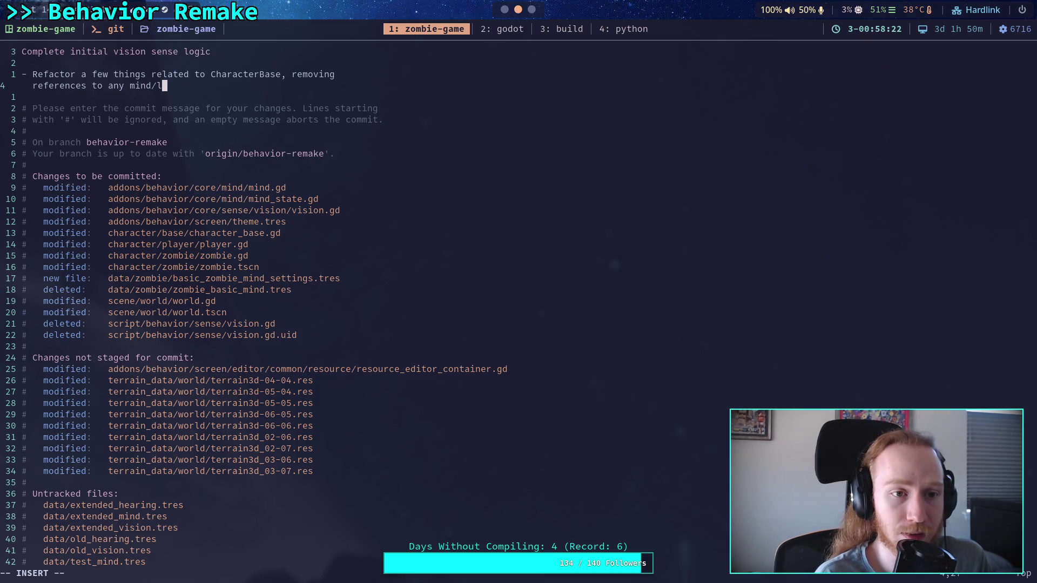
pyautogui.write('lehavior logi')
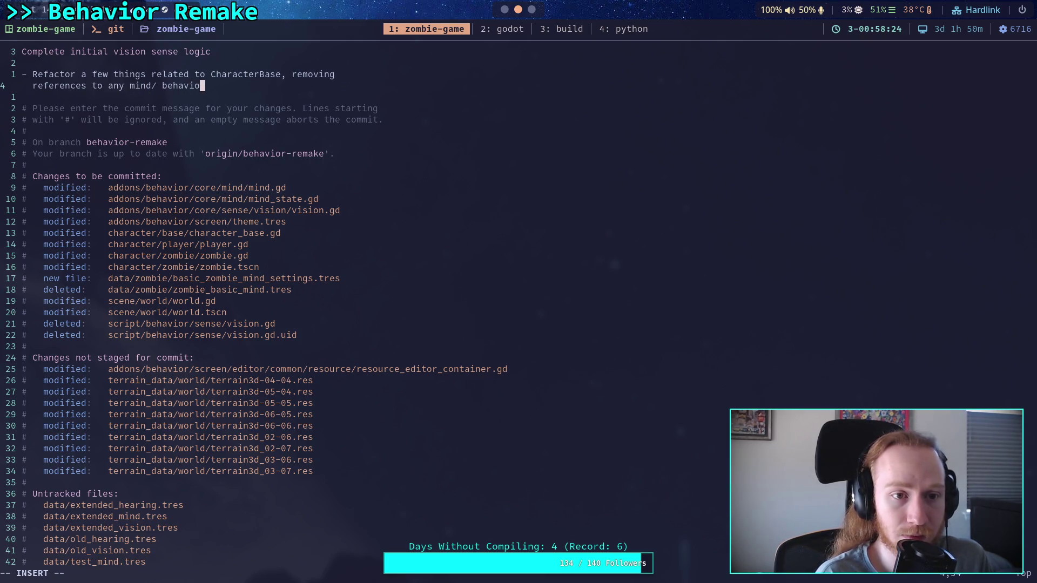
pyautogui.press('BackSpace')
pyautogui.press('BackSpace')
pyautogui.press('BackSpace')
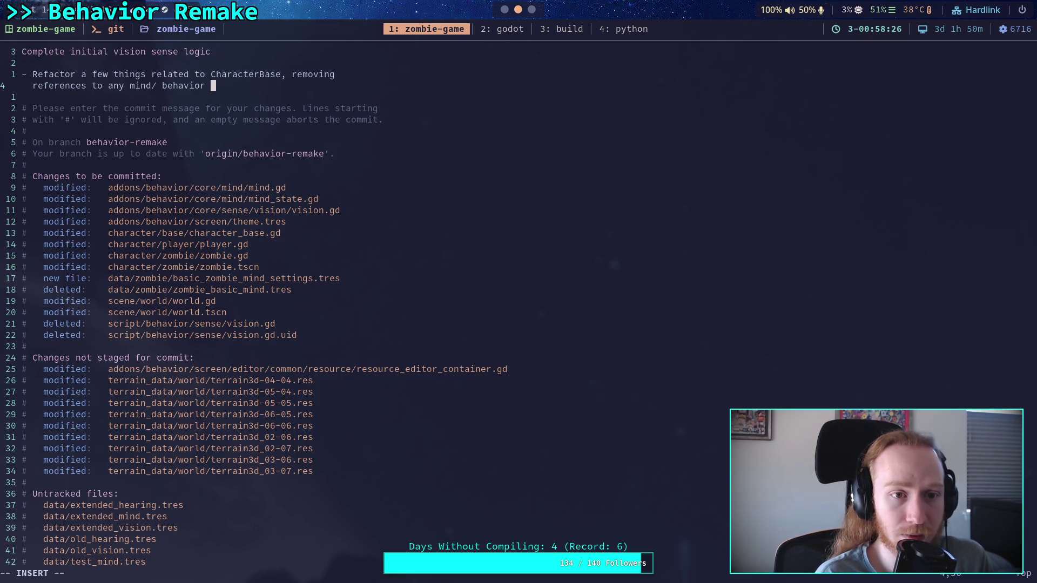
pyautogui.write('things')
pyautogui.press('Return')
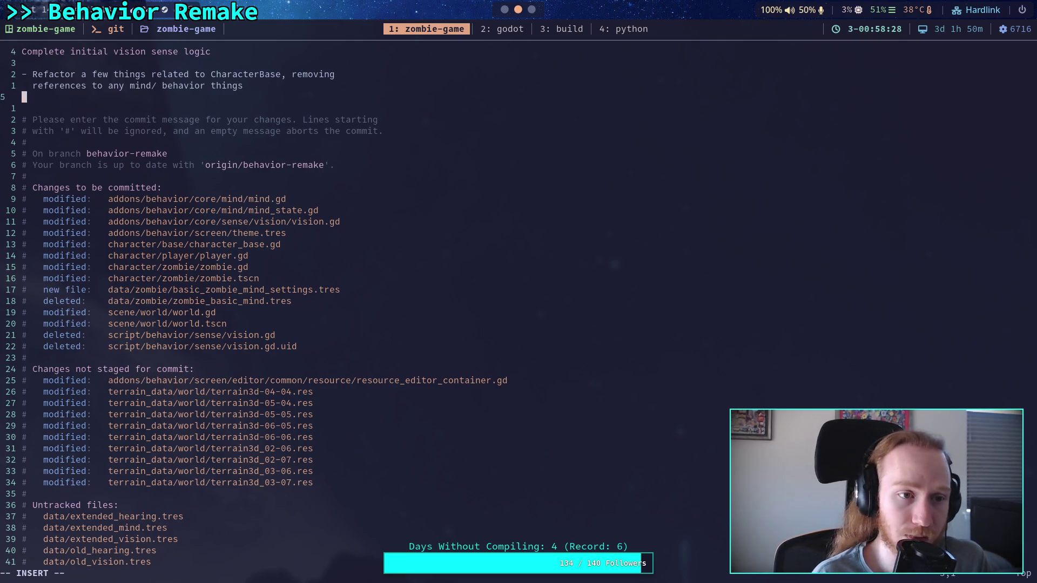
pyautogui.write('-')
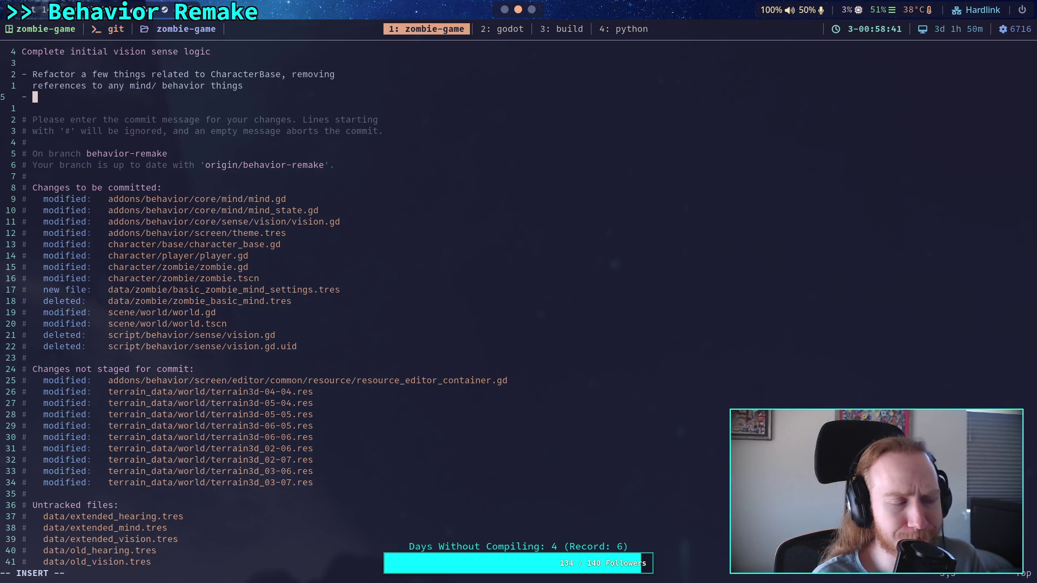
# - Add bullets on zombie eyes in 4.6 format, zombie vision settings, and deleting old vision stuff, then exit Vim
pyautogui.write('pdate zombie ')
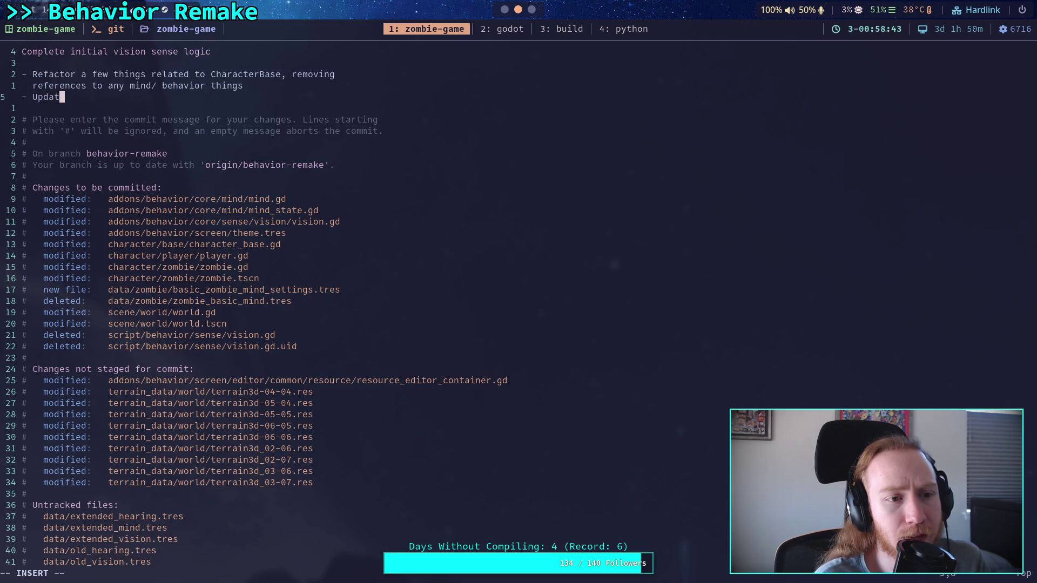
pyautogui.write('ef')
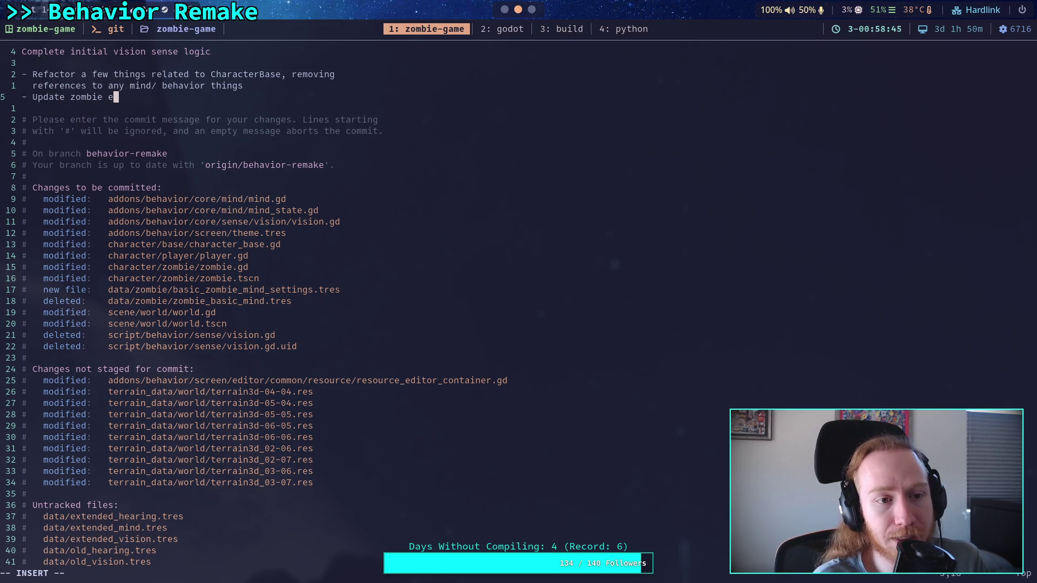
pyautogui.write('es, ')
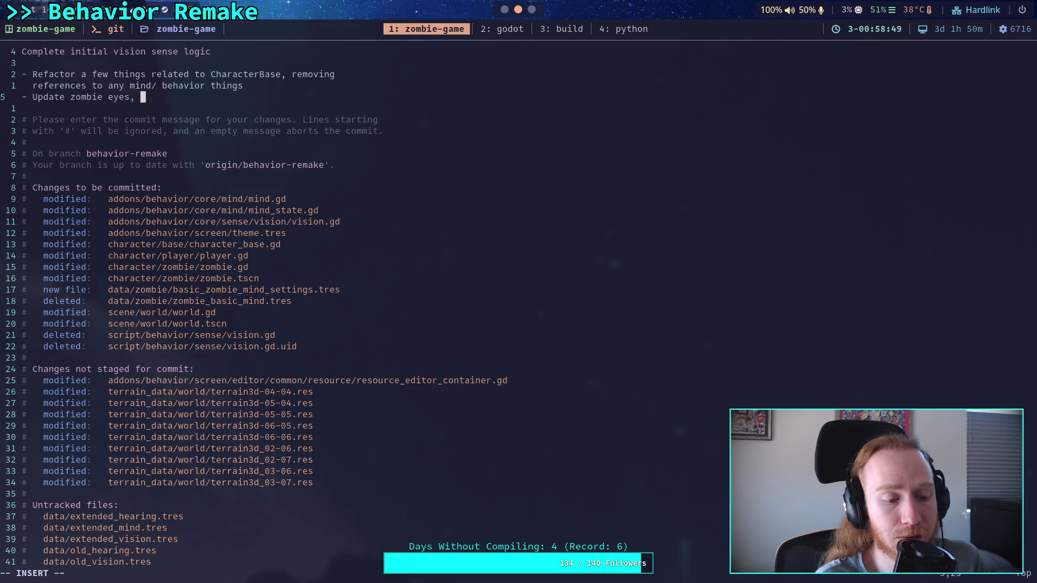
pyautogui.write('now v4.6format')
pyautogui.press('Return')
pyautogui.write('-')
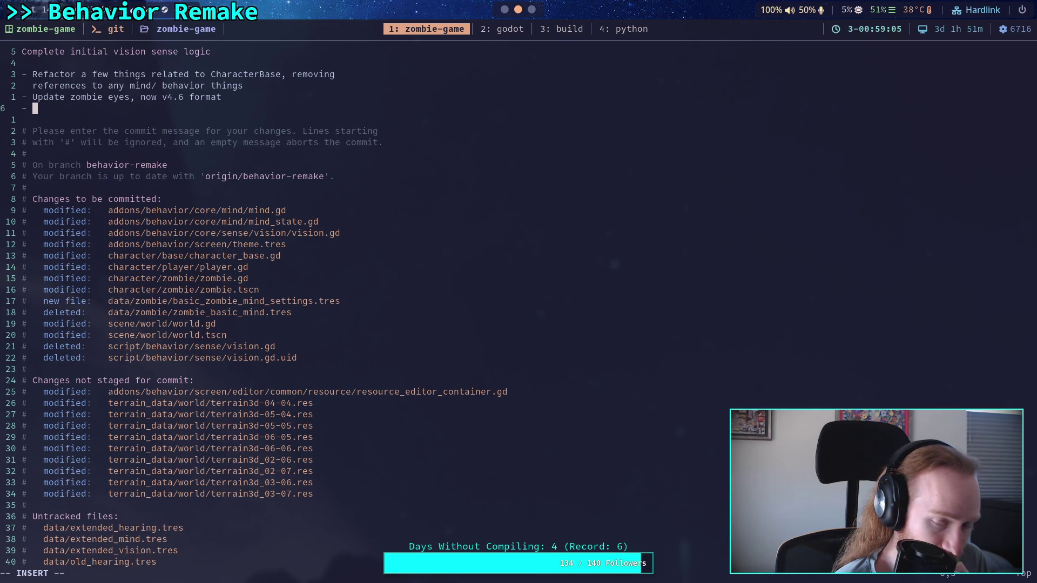
pyautogui.write('Create initial vision settings for z')
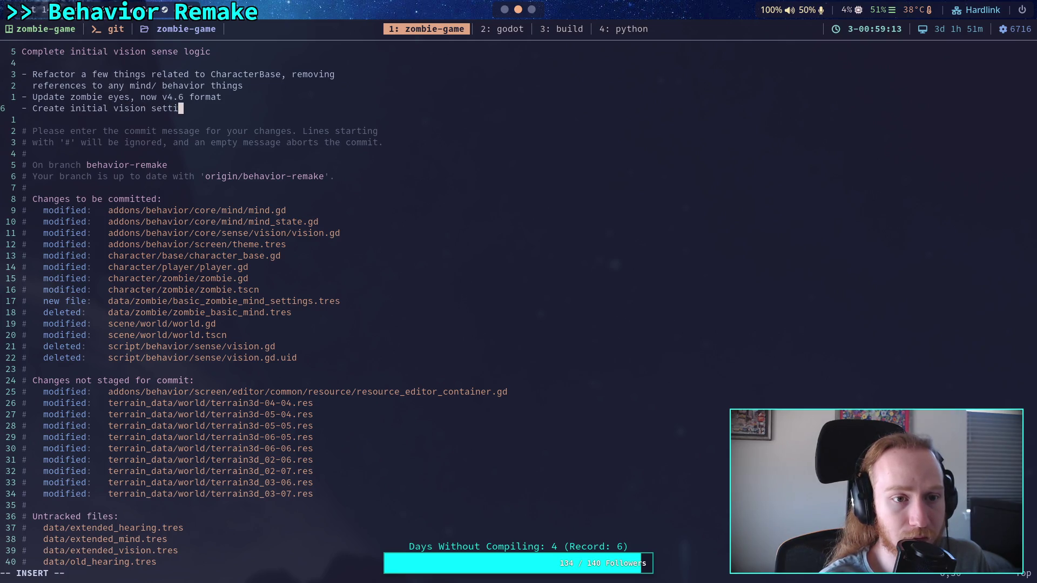
pyautogui.write('ombie')
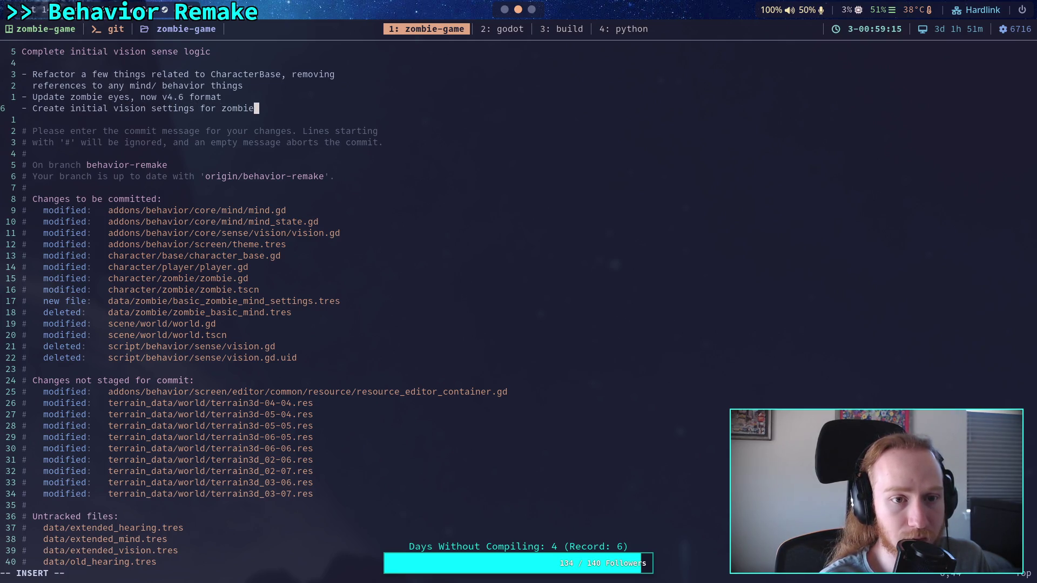
pyautogui.press('Return')
pyautogui.write('-')
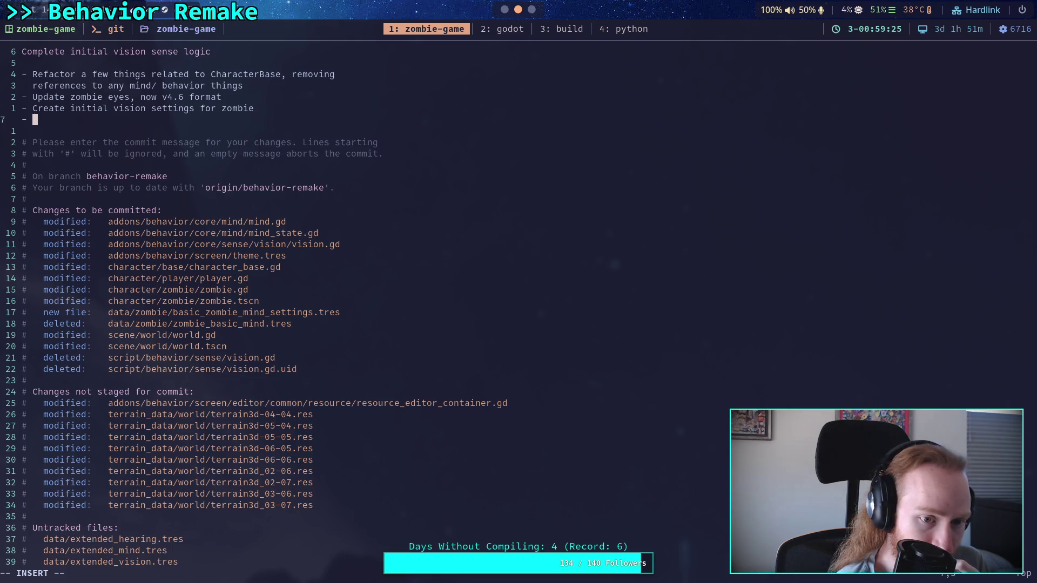
pyautogui.write('Delet')
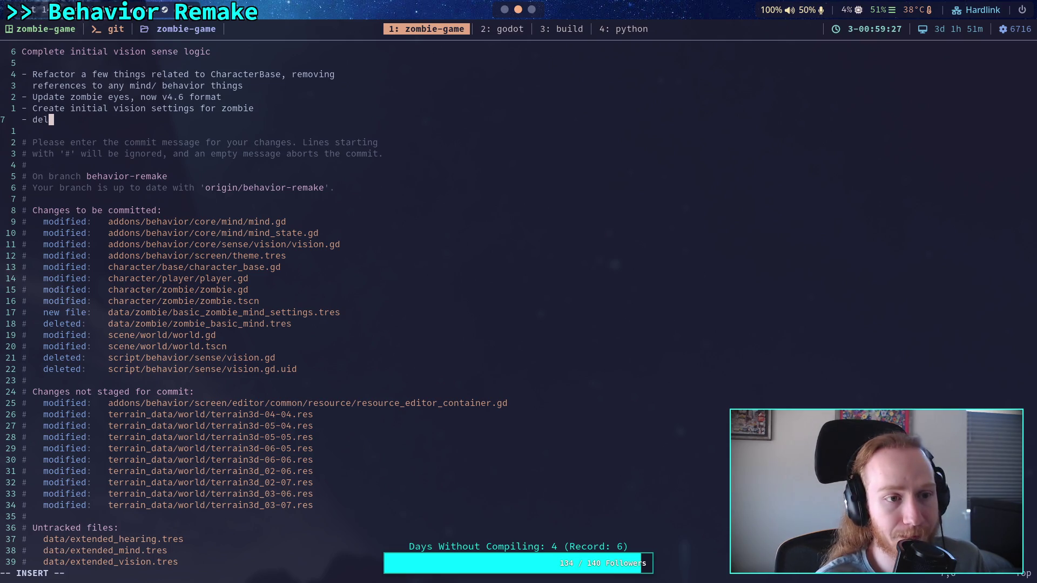
pyautogui.write('e old vis')
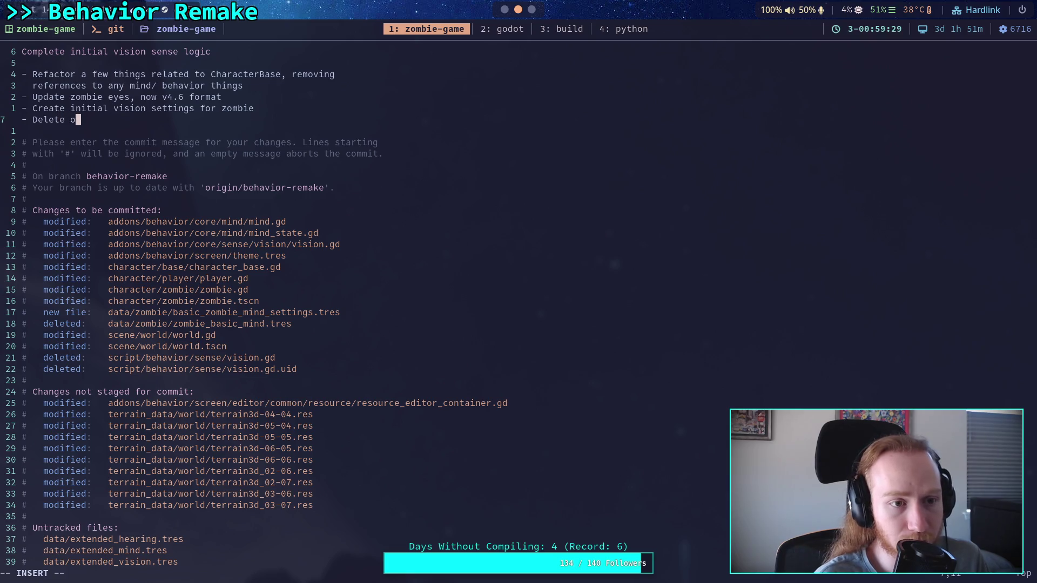
pyautogui.write('ion ')
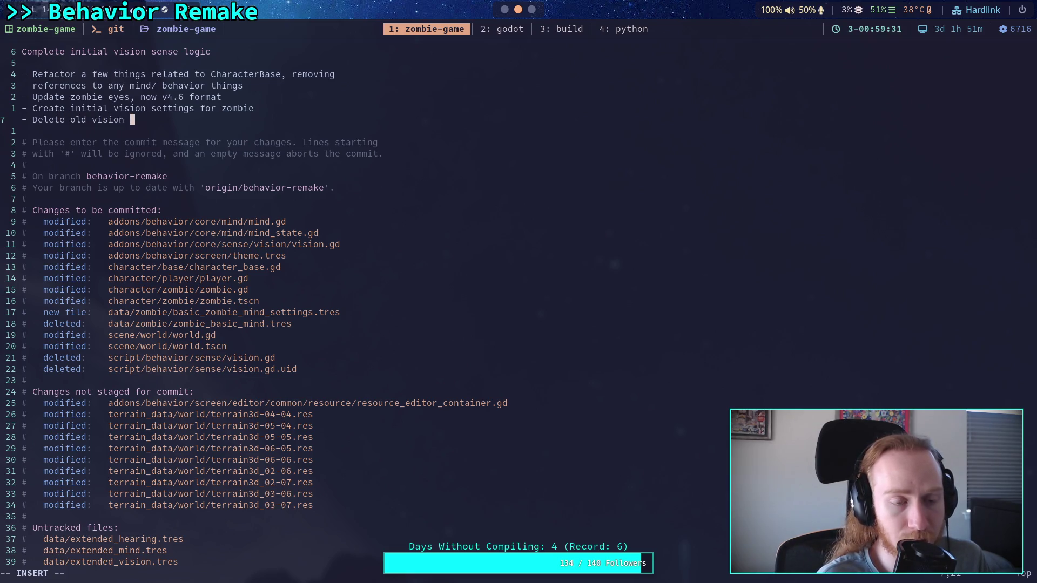
pyautogui.write('stuff')
pyautogui.press('Escape')
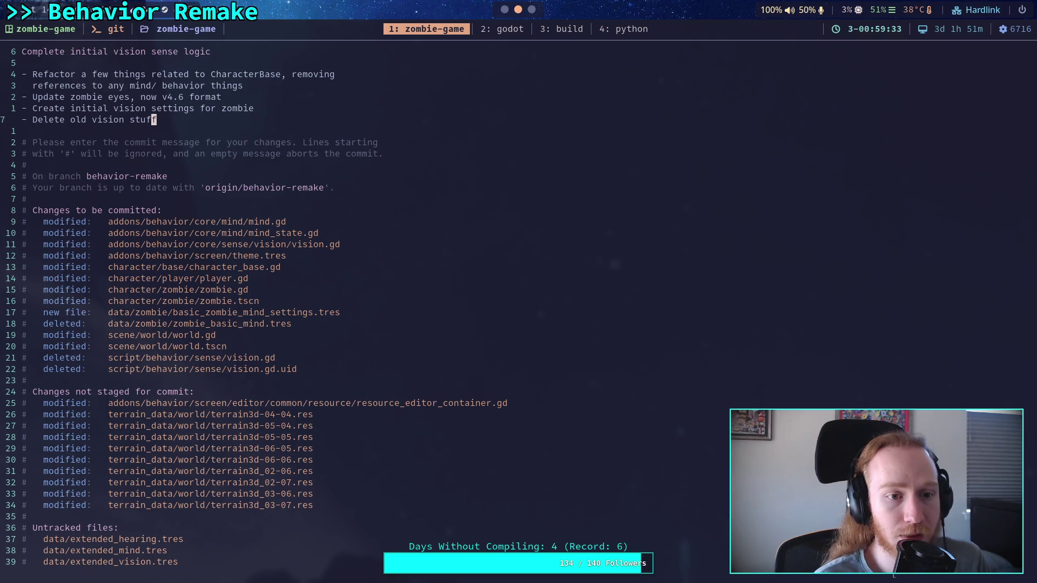
pyautogui.write(':')
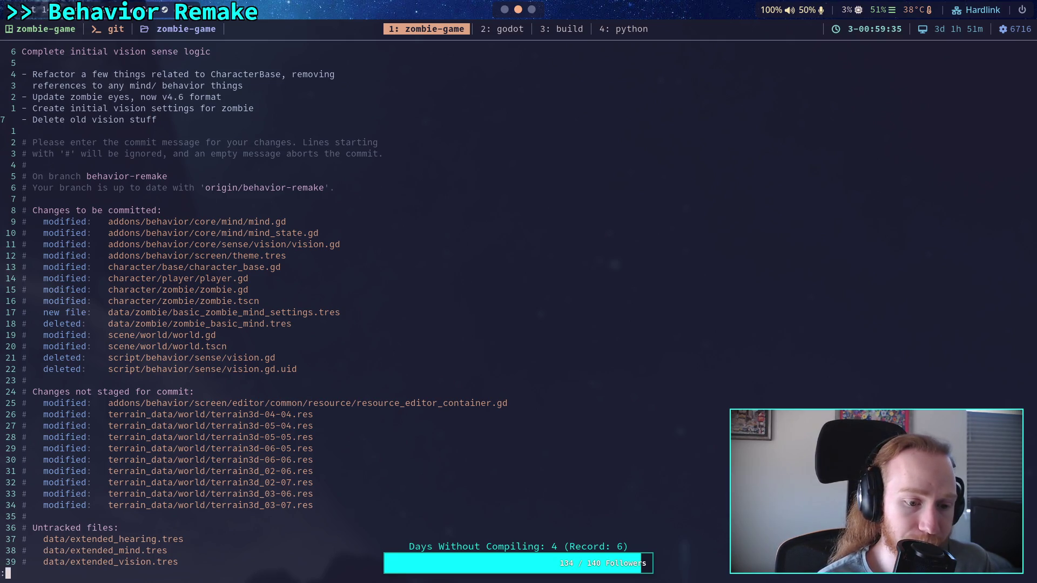
pyautogui.write('q')
pyautogui.press('Return')
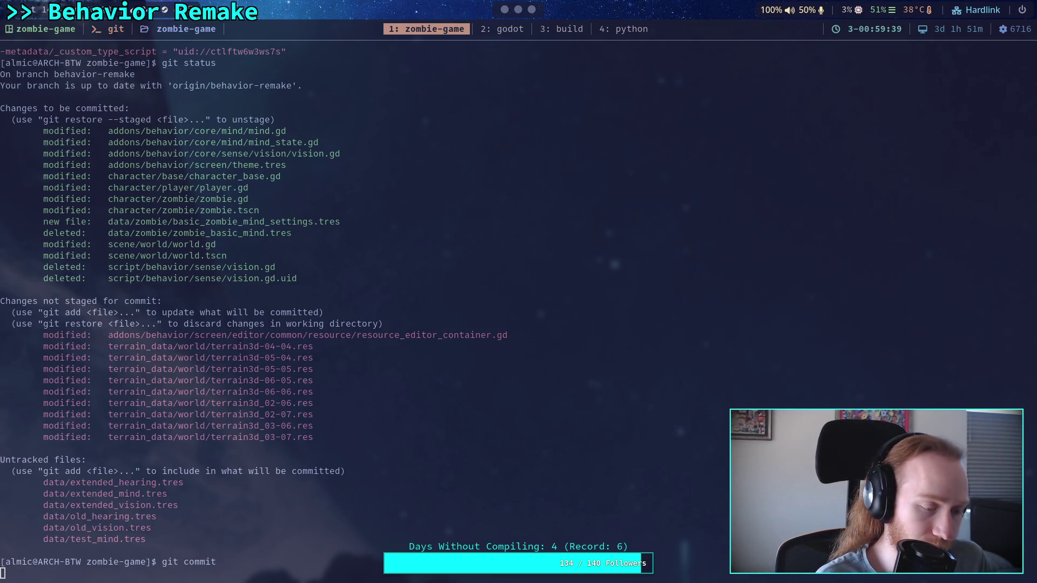
# - Check git status, stage the addons/ folder, and review the staged diff
pyautogui.write('it status')
pyautogui.press('Return')
pyautogui.write('git add ad')
pyautogui.press('Tab')
pyautogui.press('Return')
pyautogui.write('git diff -')
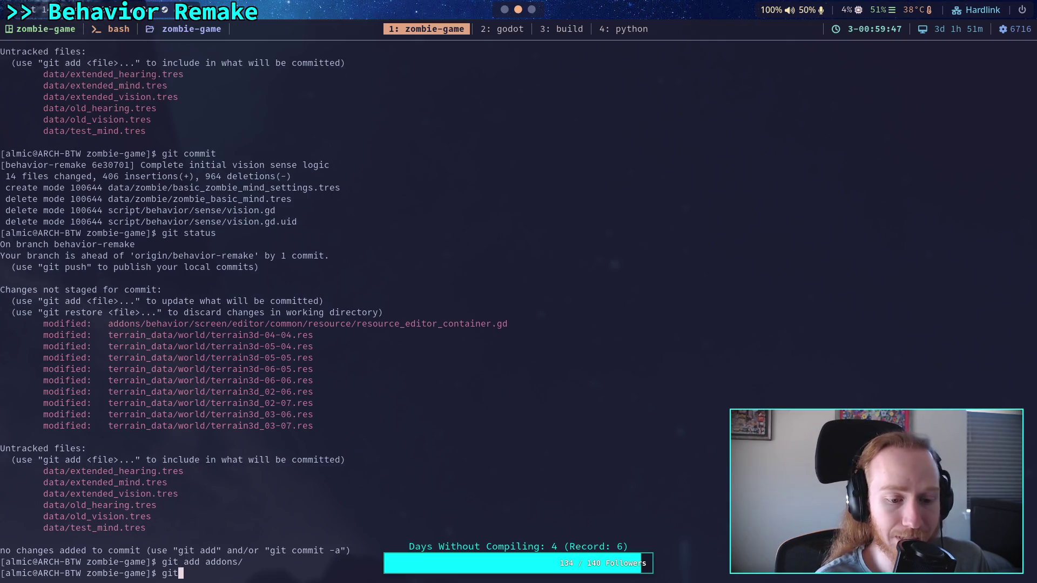
pyautogui.write('-staged')
pyautogui.press('Return')
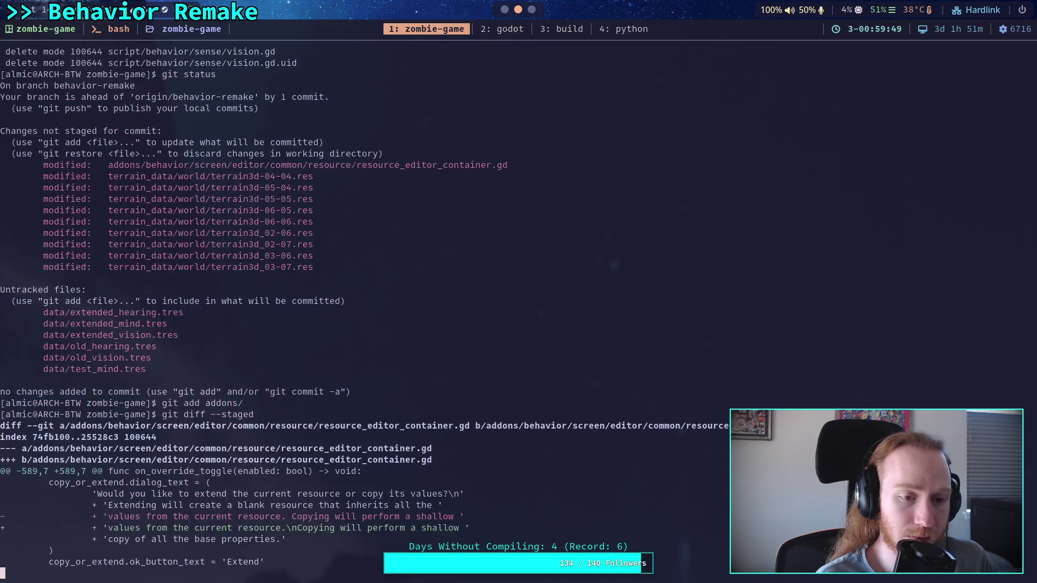
# - Commit the staged change with the message 'Add newline to extend prompt'
pyautogui.write('git commit')
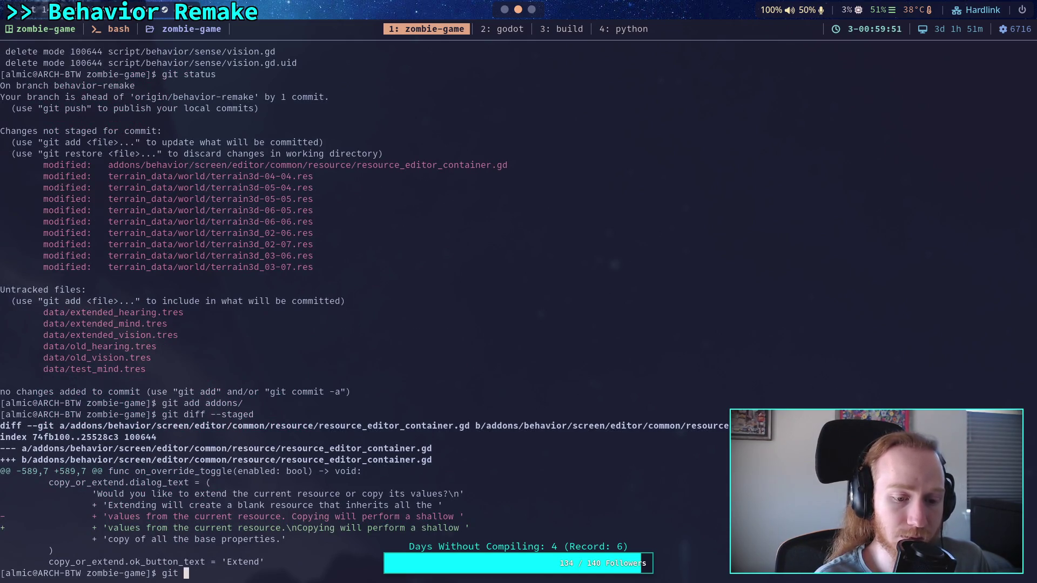
pyautogui.press('Return')
pyautogui.write('Add newline ')
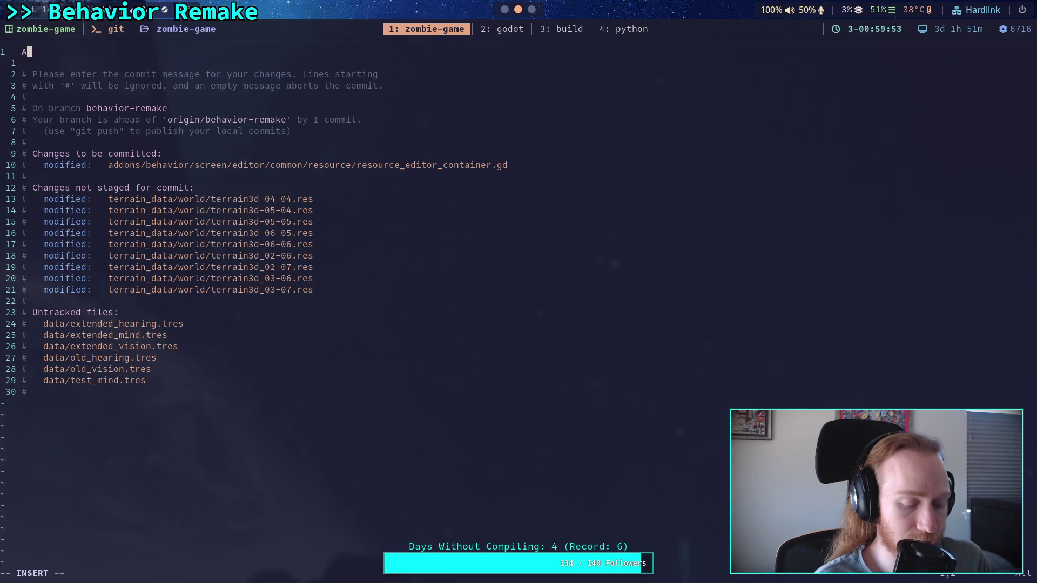
pyautogui.write('to extend ')
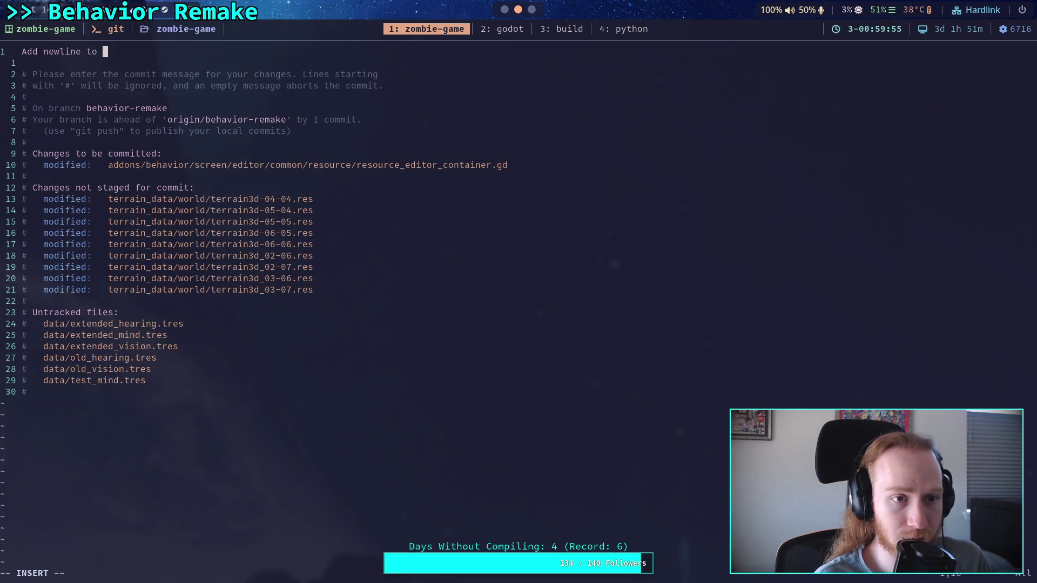
pyautogui.write('prompt')
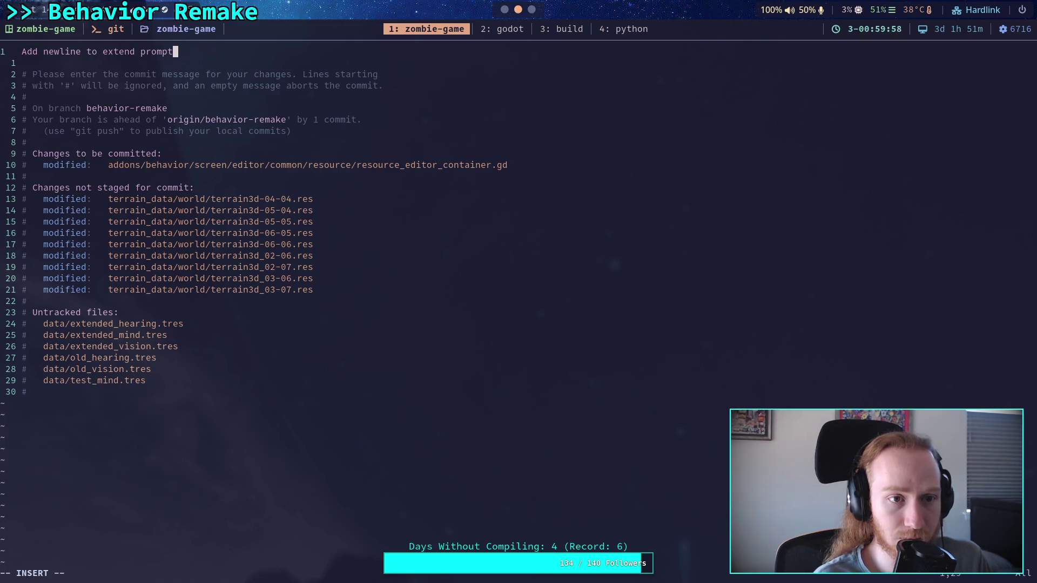
pyautogui.press('Escape')
pyautogui.write(':wq')
pyautogui.press('Return')
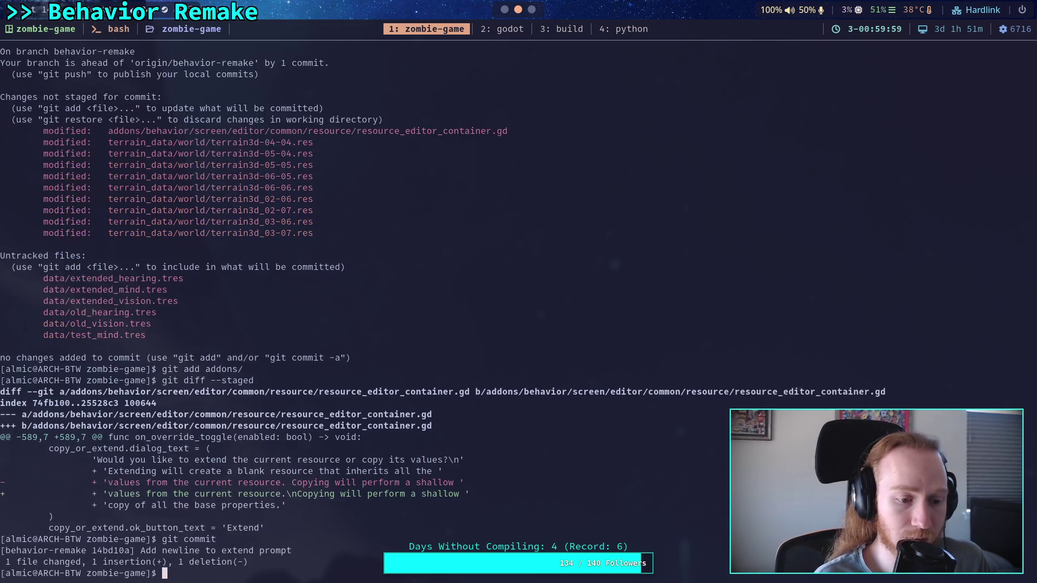
# - Push the new behavior-remake commits to the remote with git push
pyautogui.write('git push')
pyautogui.press('Return')
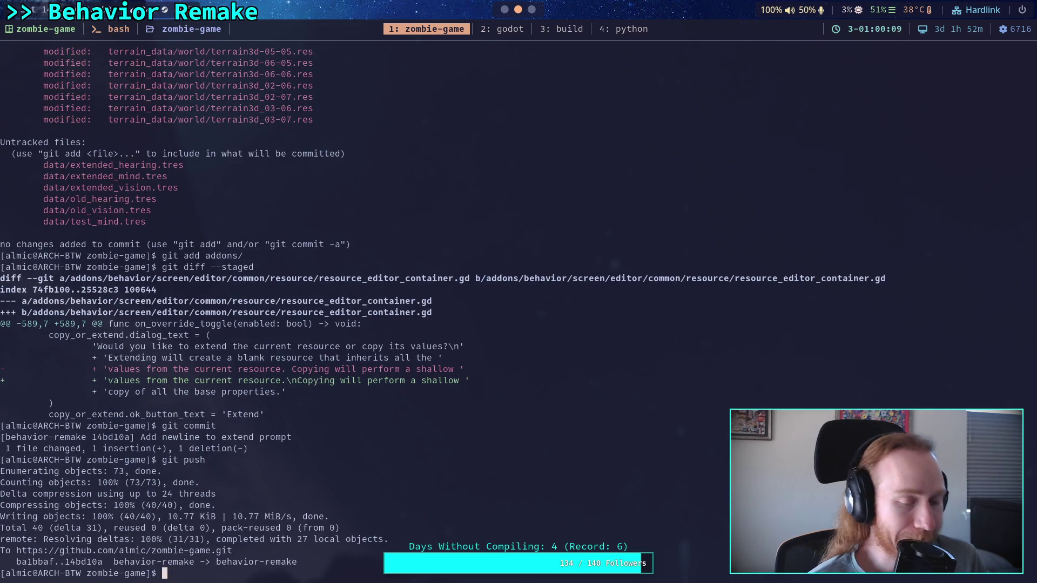
pyautogui.write('git switch ')
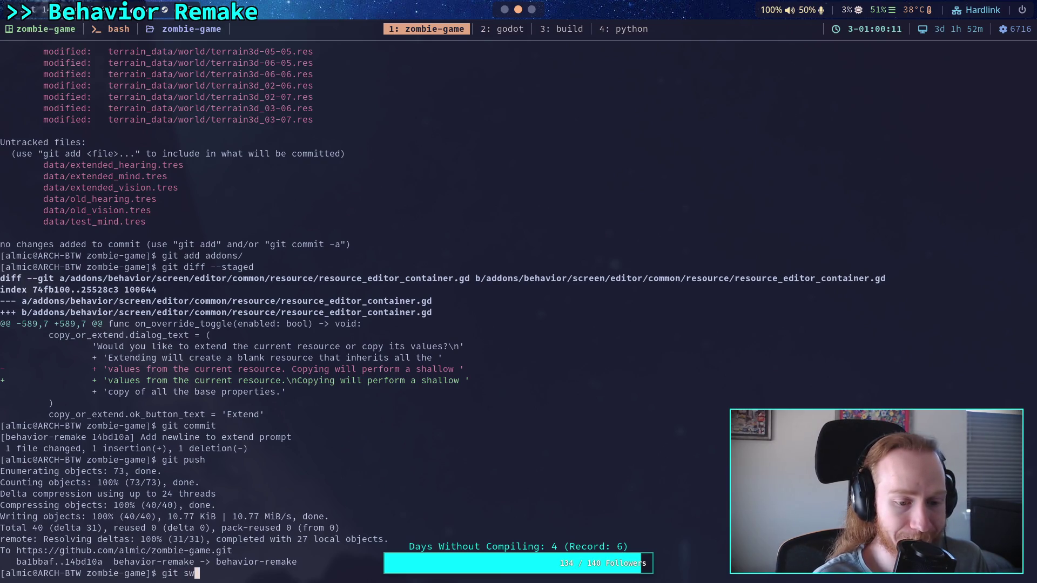
pyautogui.write('master')
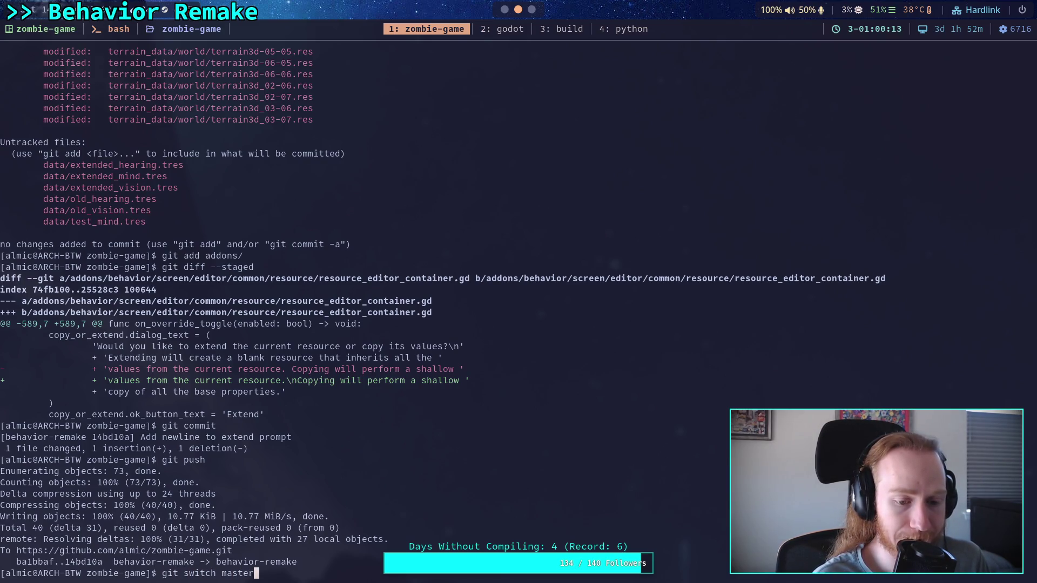
# - Switch to the master branch and check its status
pyautogui.press('Return')
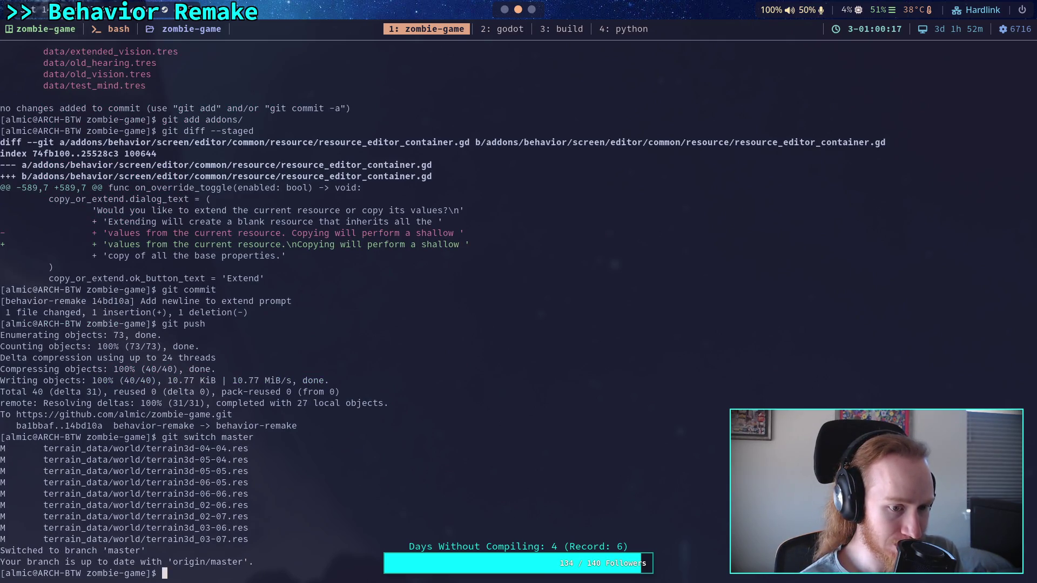
pyautogui.write('git status')
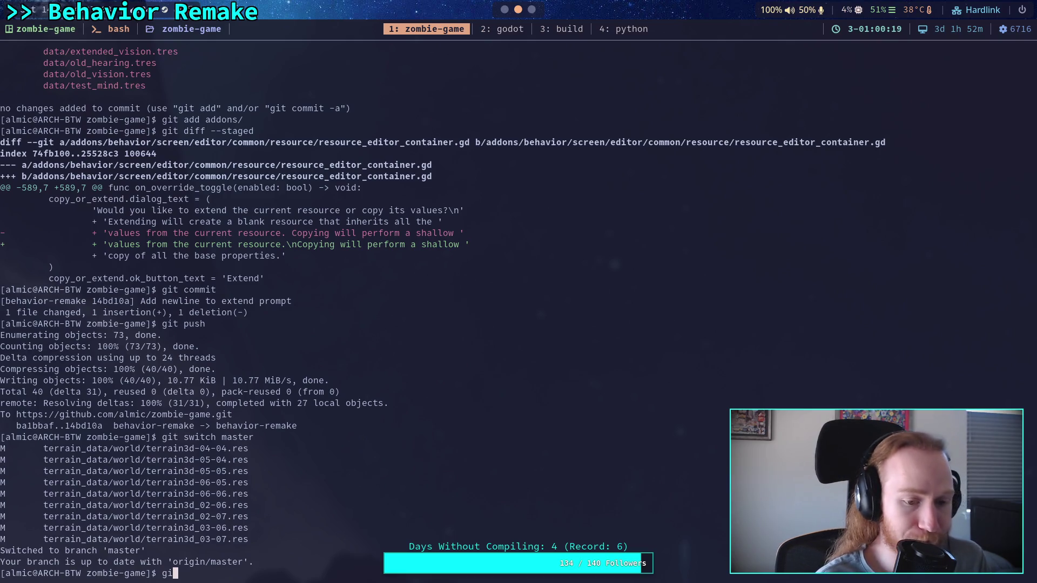
pyautogui.press('Return')
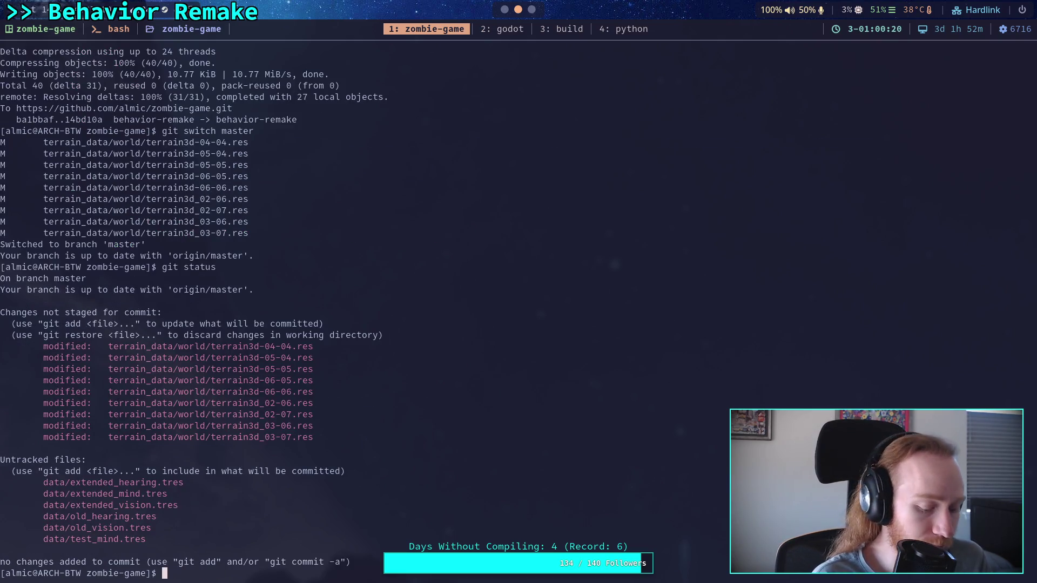
# - Discard the modified terrain_data/ files with git restore
pyautogui.write('git restore ter')
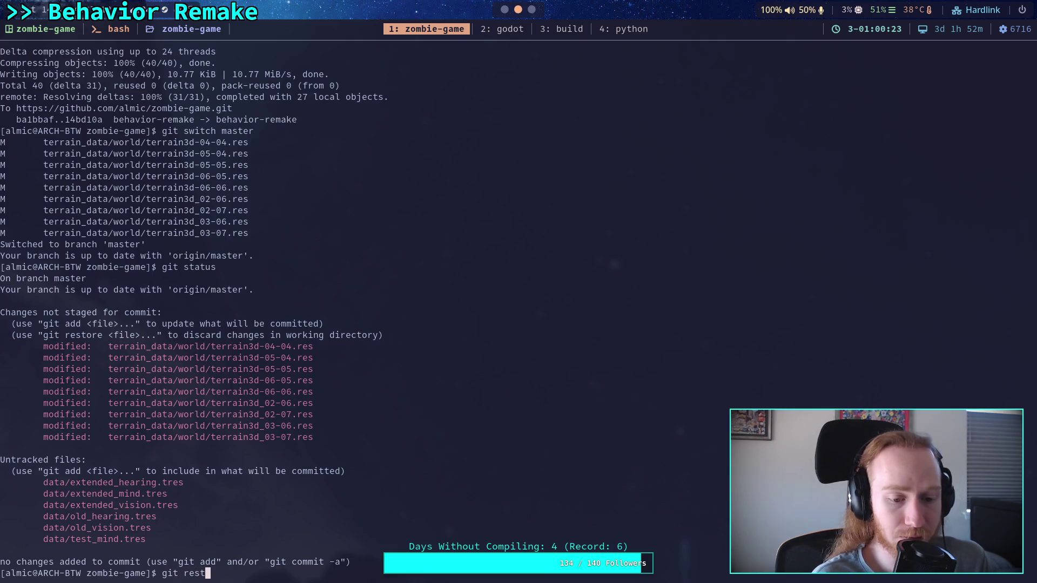
pyautogui.press('Tab')
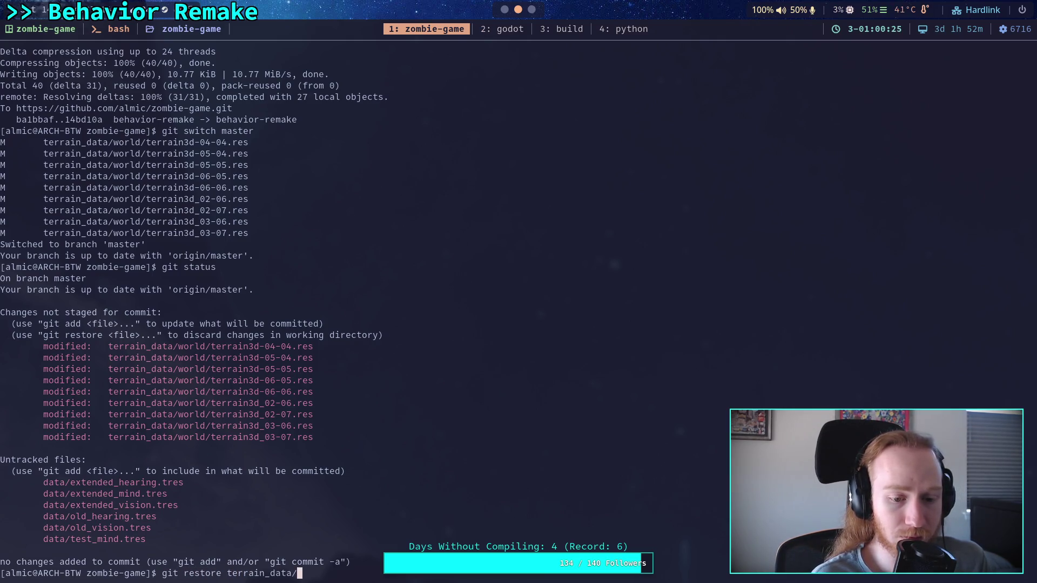
pyautogui.press('Return')
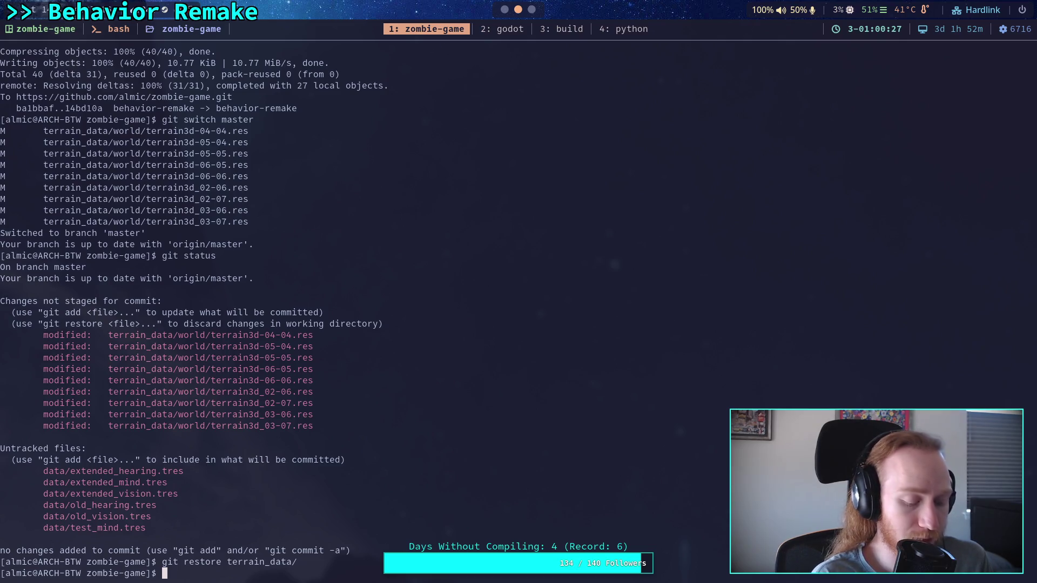
pyautogui.press('super+2')
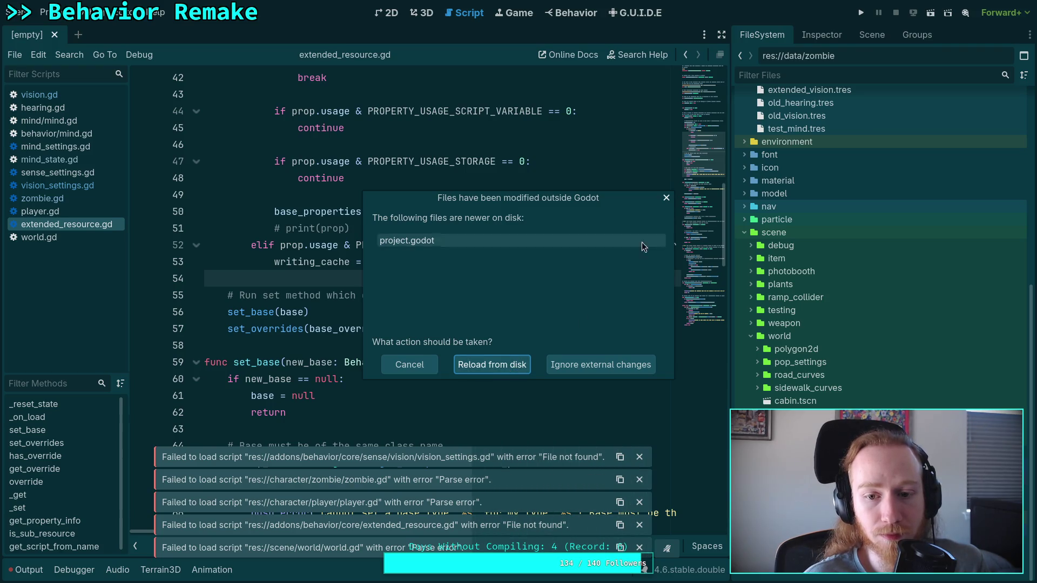
# - Dismiss the 'Files have been modified outside Godot' warning and quit Godot from the Scene menu
pyautogui.click(666, 198)
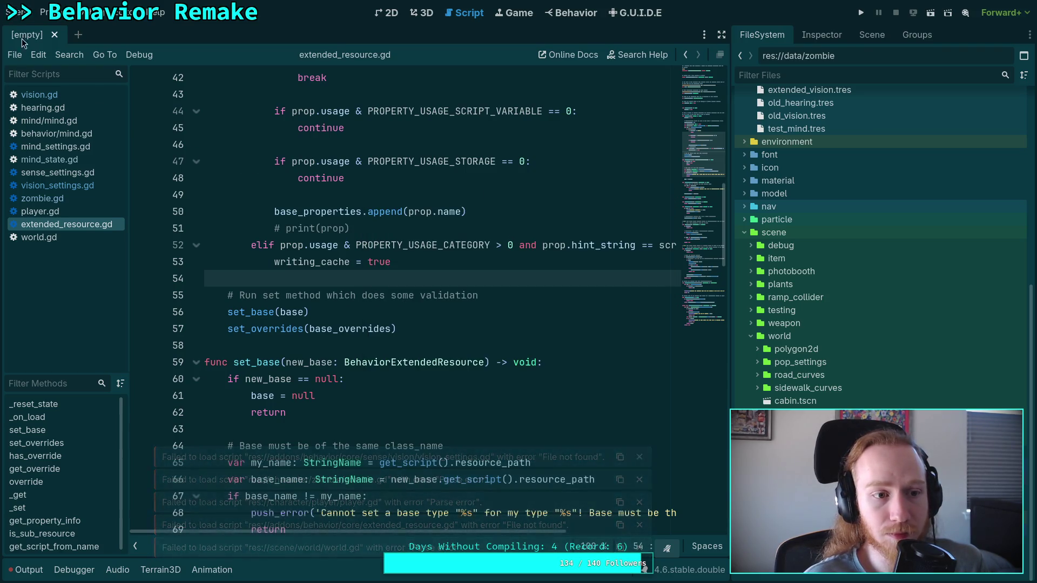
pyautogui.click(15, 13)
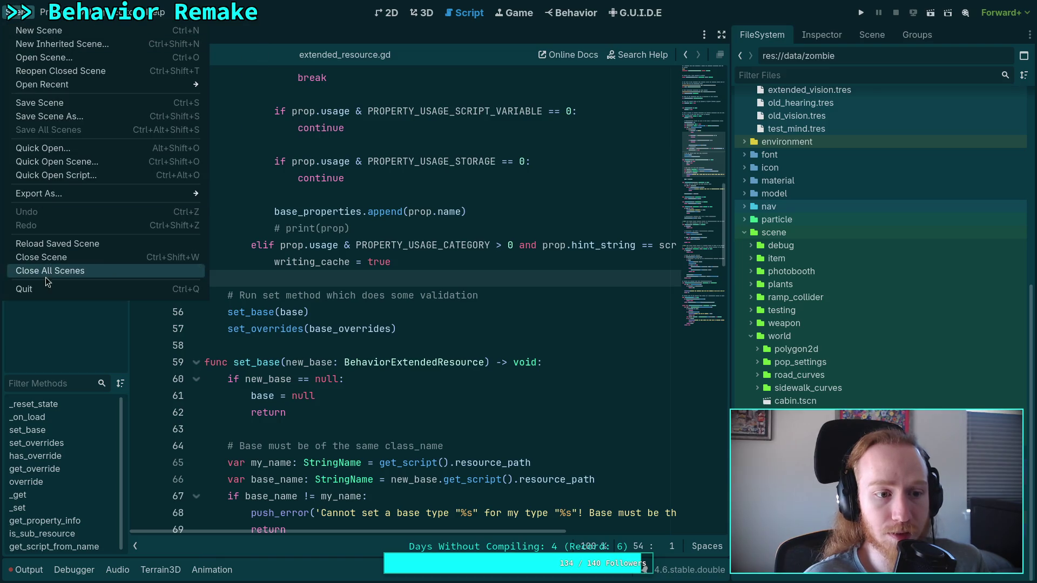
pyautogui.click(44, 289)
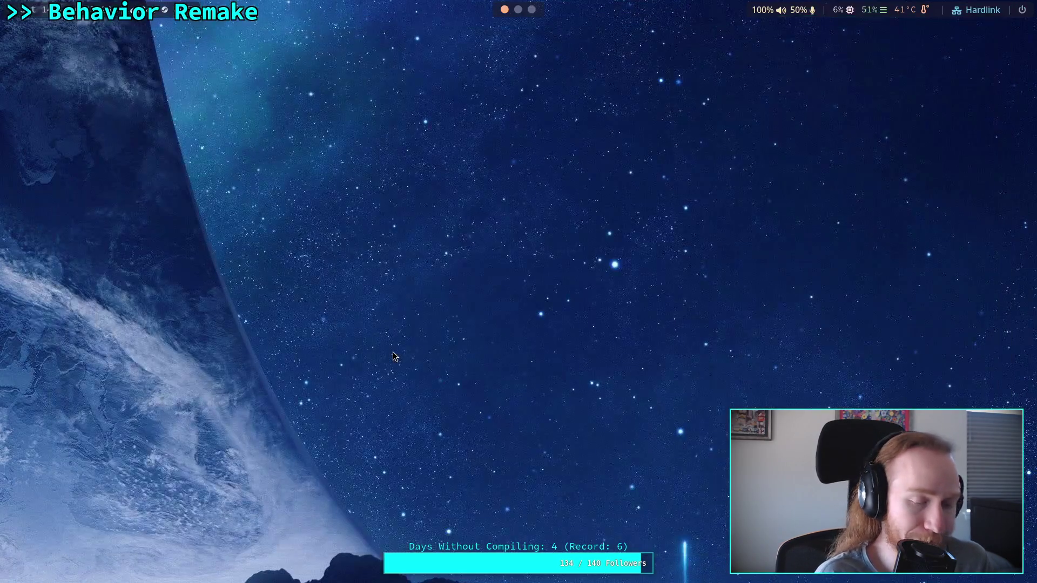
pyautogui.press('super+2')
pyautogui.write('git sta')
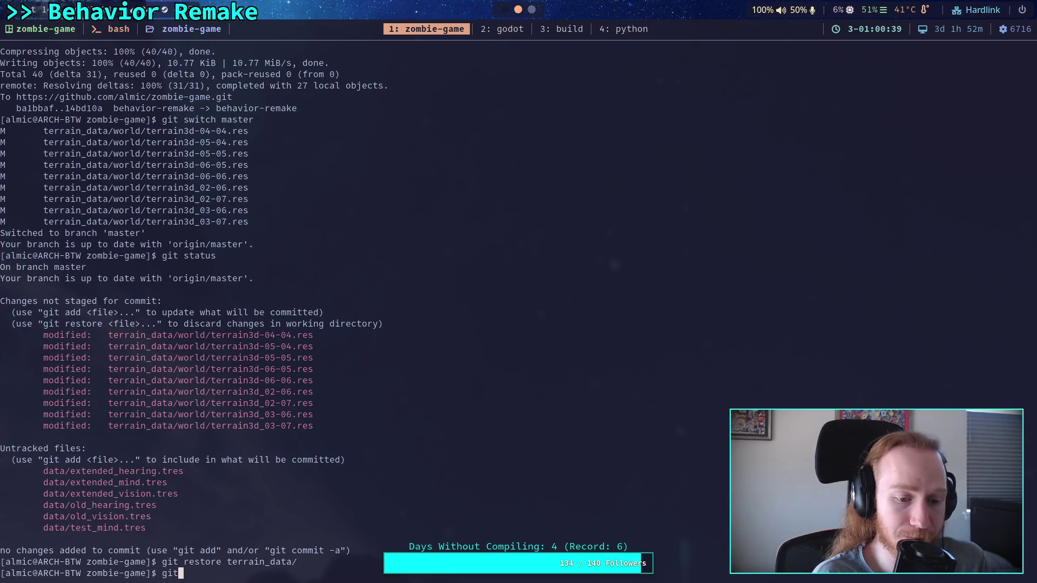
pyautogui.write('tus')
# - Run git status to confirm only untracked data files remain, then bring up the browser
pyautogui.press('Return')
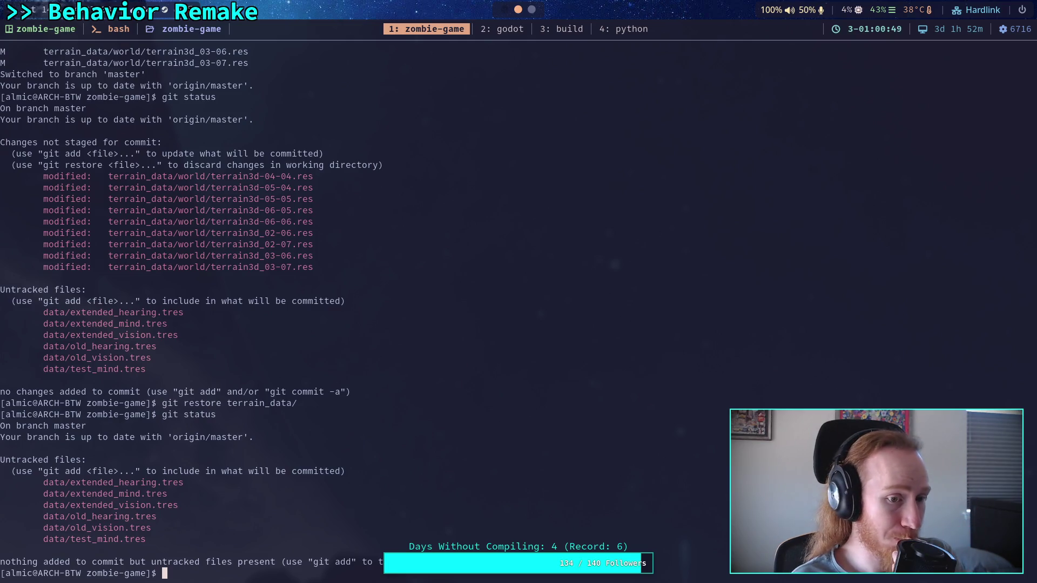
pyautogui.press('super+5')
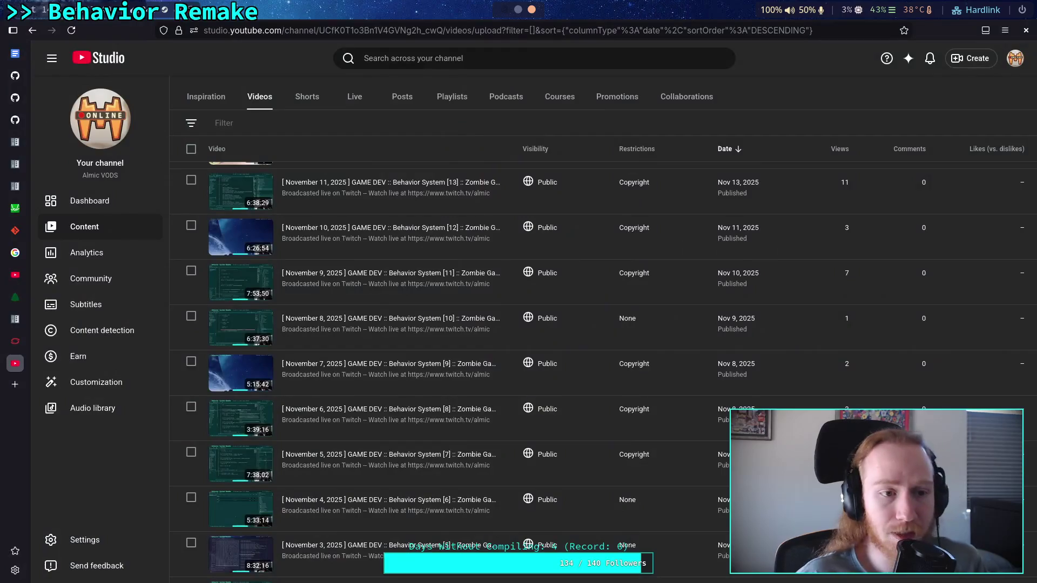
# - Create the 'Behavior remake' pull request from behavior-remake into master in zombie-game
pyautogui.click(16, 81)
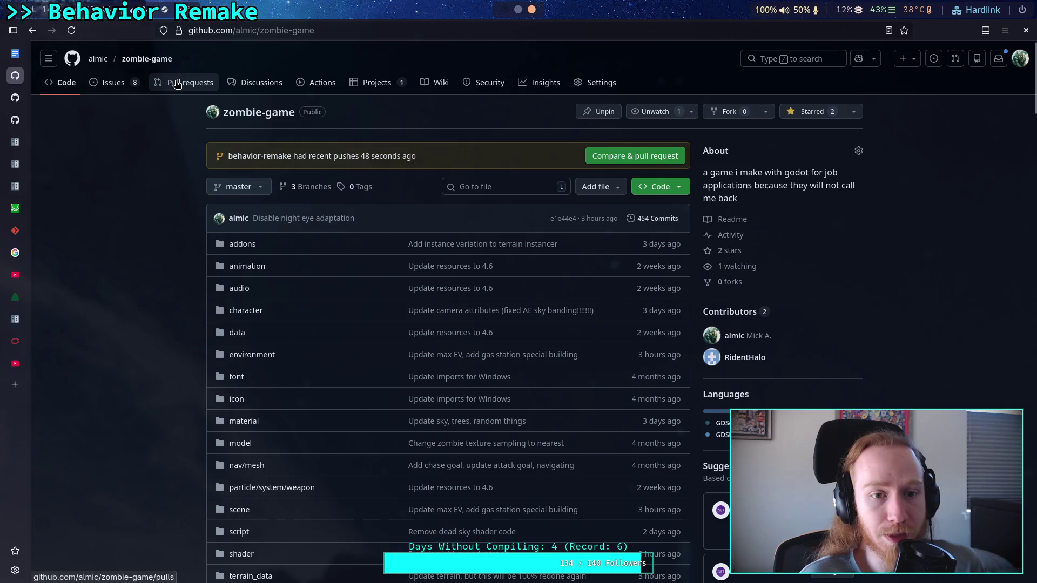
pyautogui.click(634, 156)
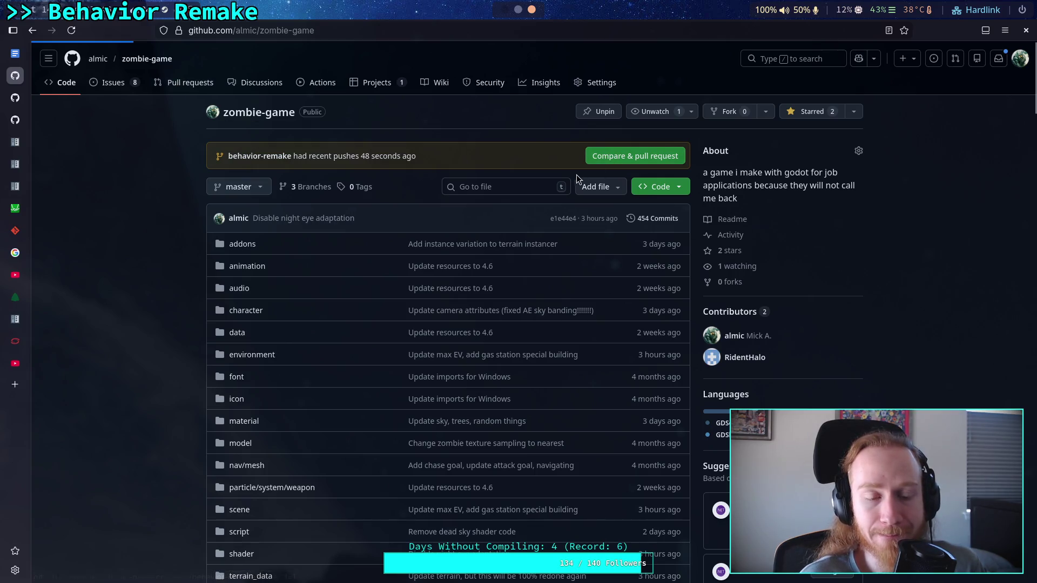
pyautogui.click(418, 298)
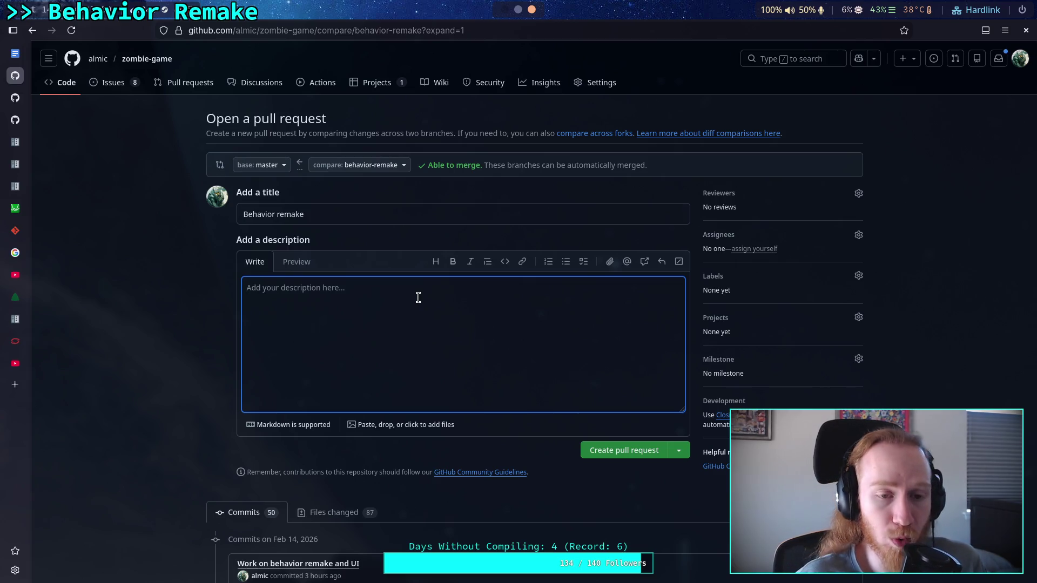
pyautogui.scroll(-4, 432, 300)
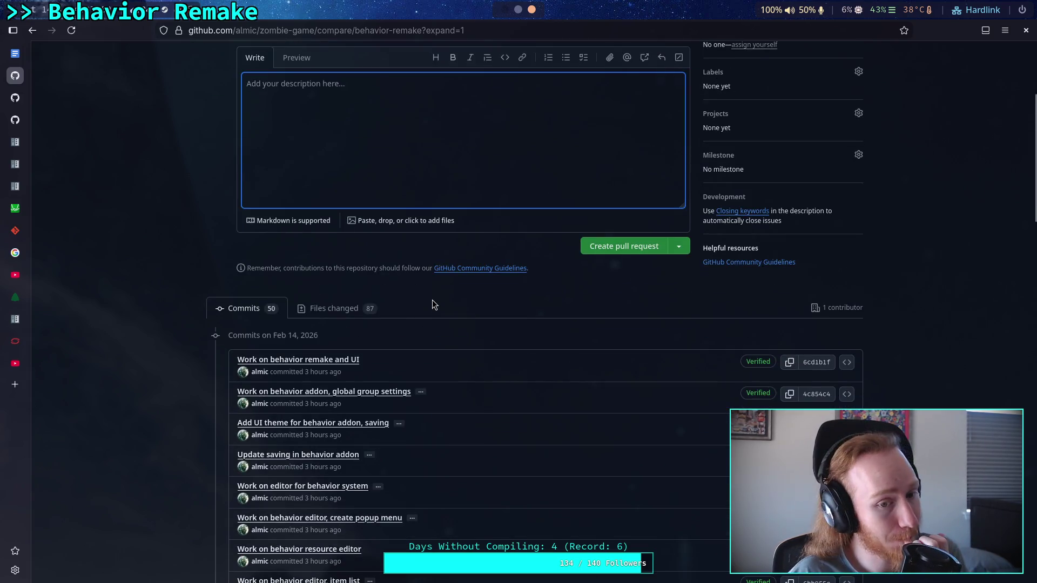
pyautogui.scroll(4, 432, 299)
pyautogui.click(620, 451)
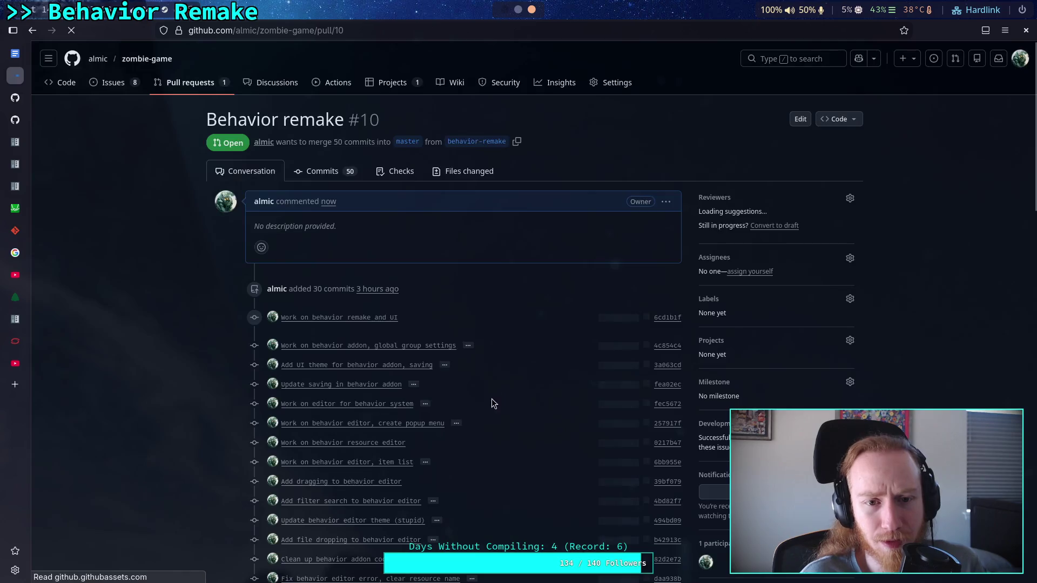
# - Review the merge method options available on pull request #10
pyautogui.scroll(-15, 492, 392)
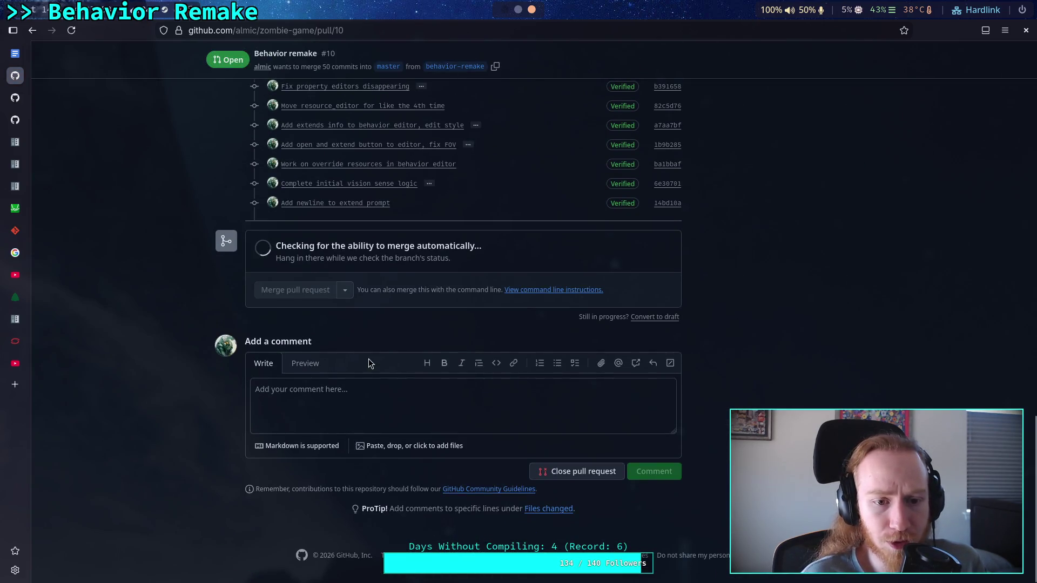
pyautogui.click(346, 291)
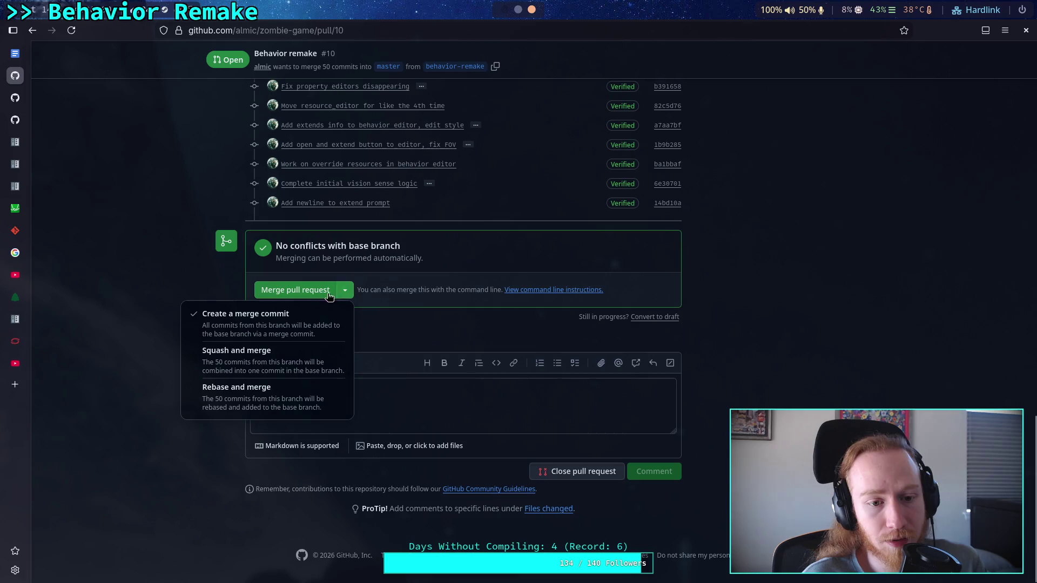
pyautogui.click(135, 289)
pyautogui.scroll(20, 135, 289)
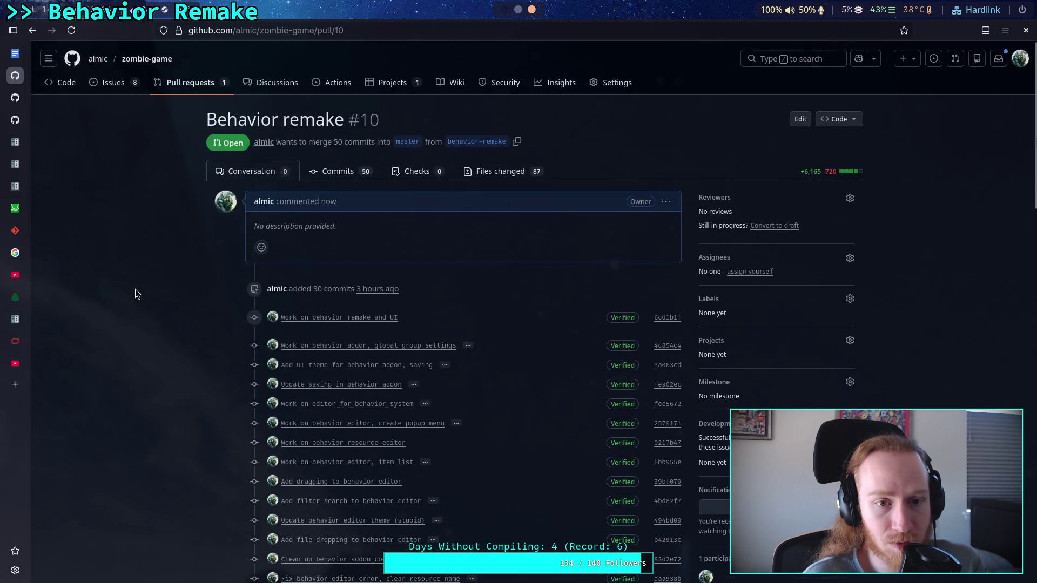
pyautogui.click(615, 82)
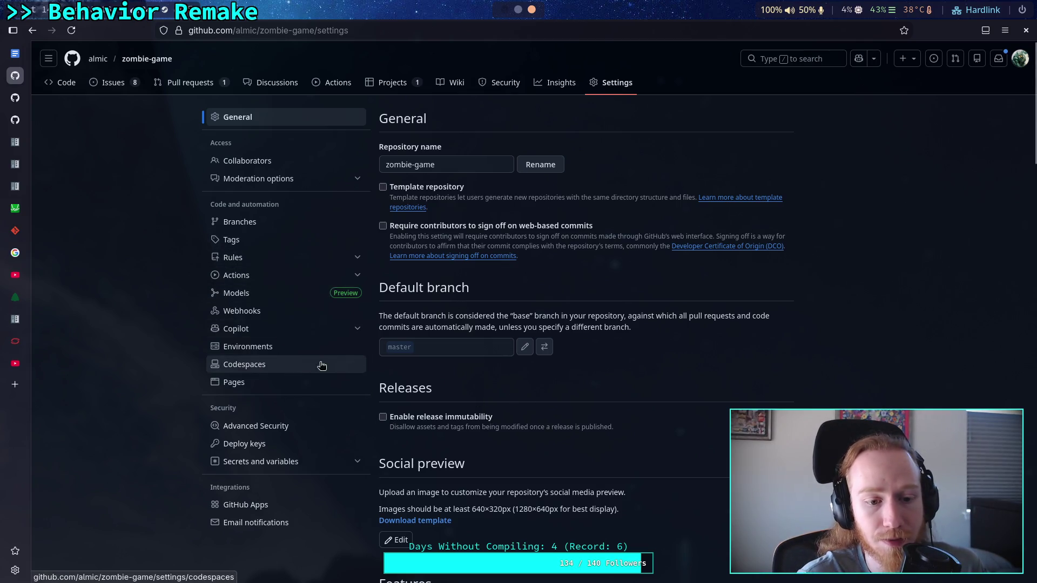
# - Uncheck Allow merge commits and Allow squash merging, leaving rebase only, then view branches on master
pyautogui.scroll(-15, 491, 399)
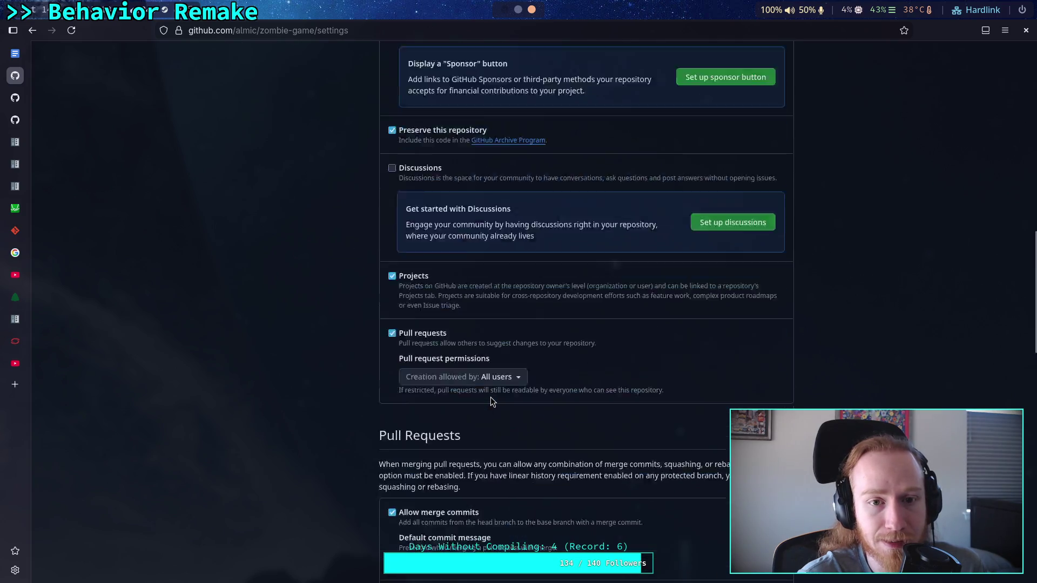
pyautogui.scroll(-5, 490, 397)
pyautogui.scroll(4, 470, 332)
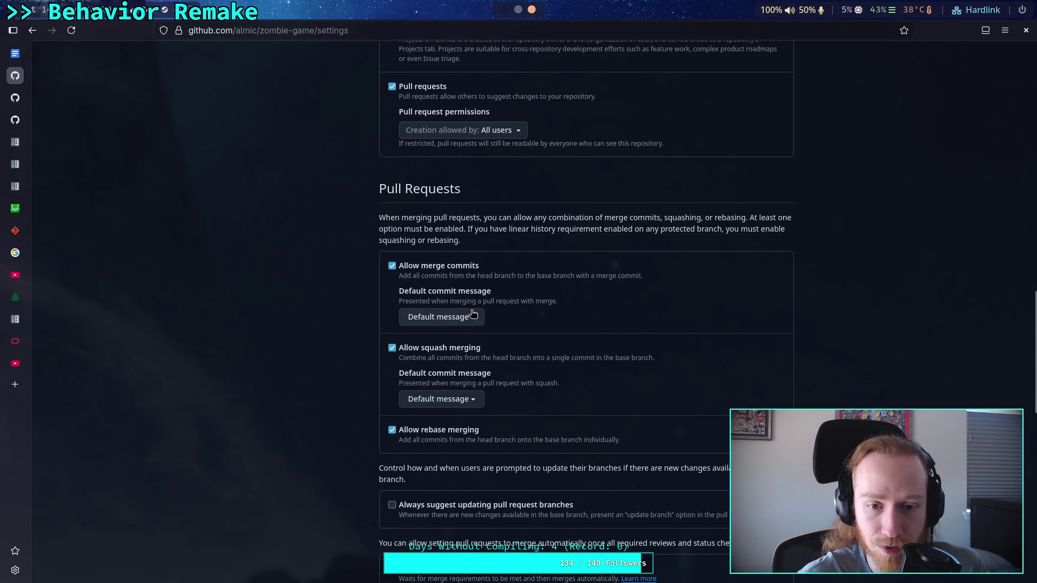
pyautogui.click(393, 266)
pyautogui.click(392, 303)
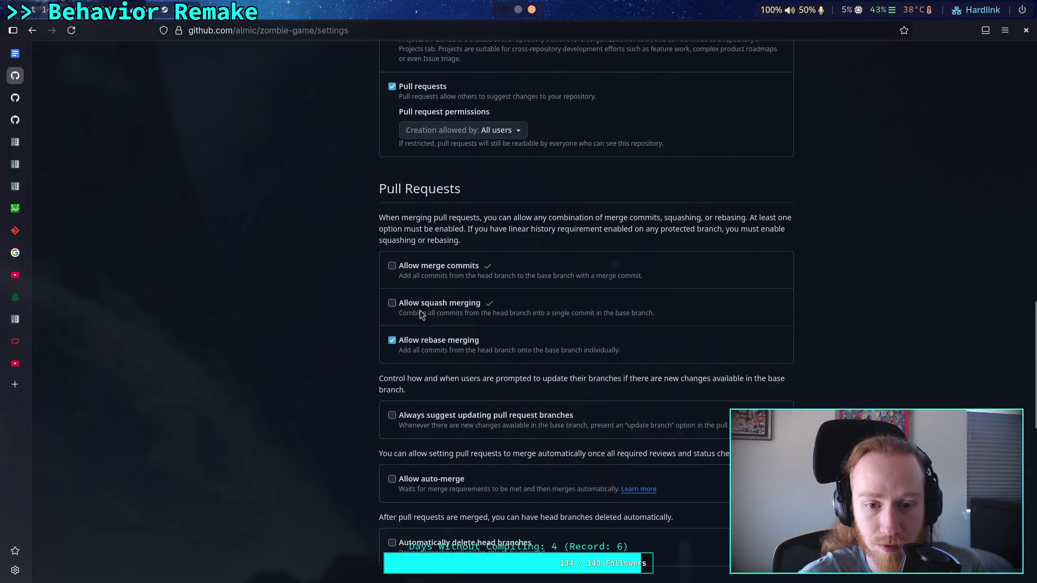
pyautogui.scroll(-10, 564, 416)
pyautogui.scroll(15, 566, 408)
pyautogui.scroll(-5, 566, 409)
pyautogui.hotkey('alt', 'Left')
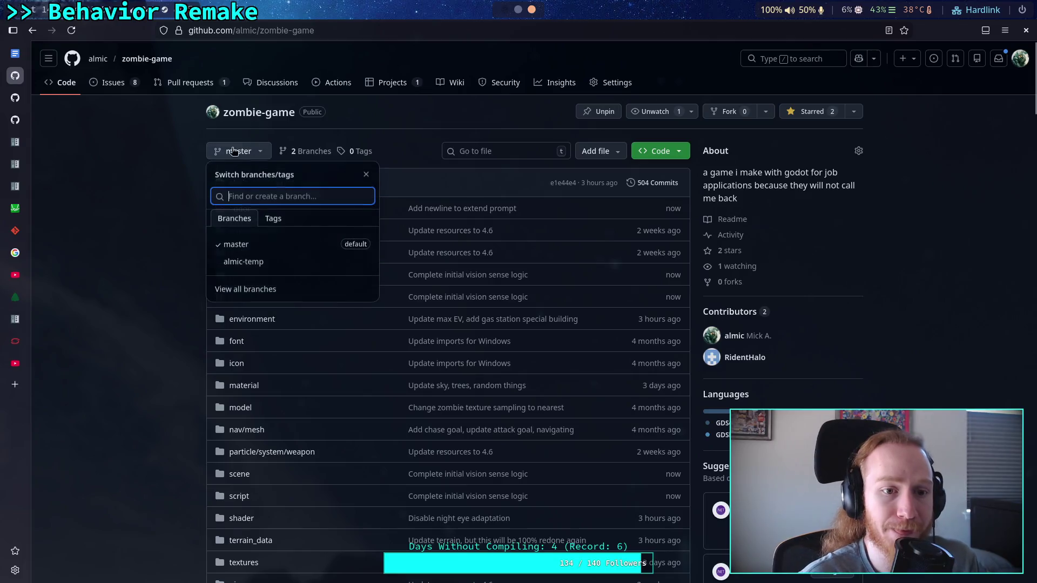
pyautogui.click(164, 164)
# - Check git status, fetch from GitHub, and see how far master trails origin/master
pyautogui.press('super+1')
pyautogui.write('git status')
pyautogui.press('Return')
pyautogui.write('g')
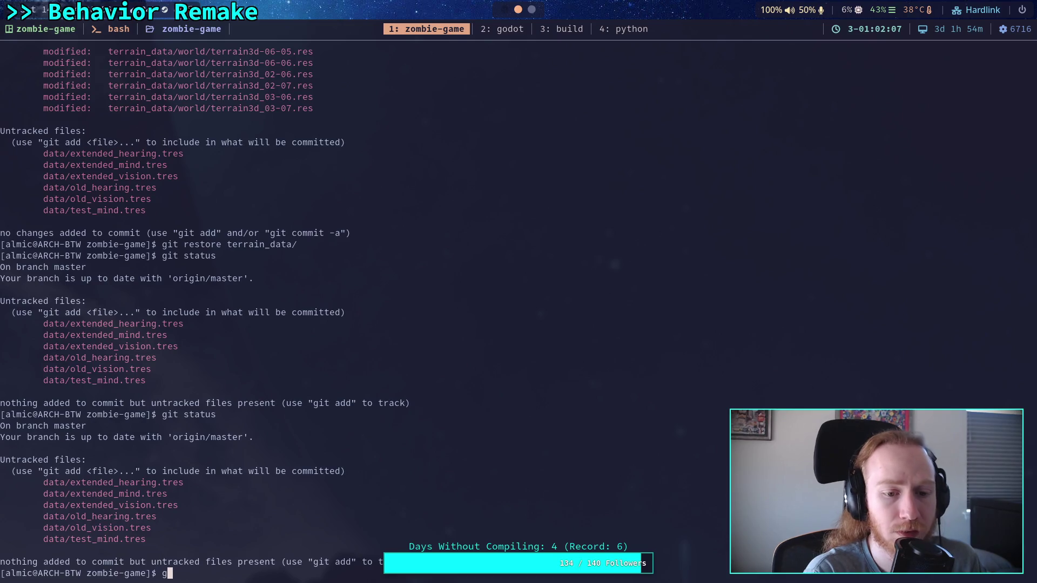
pyautogui.write('tch')
pyautogui.press('Return')
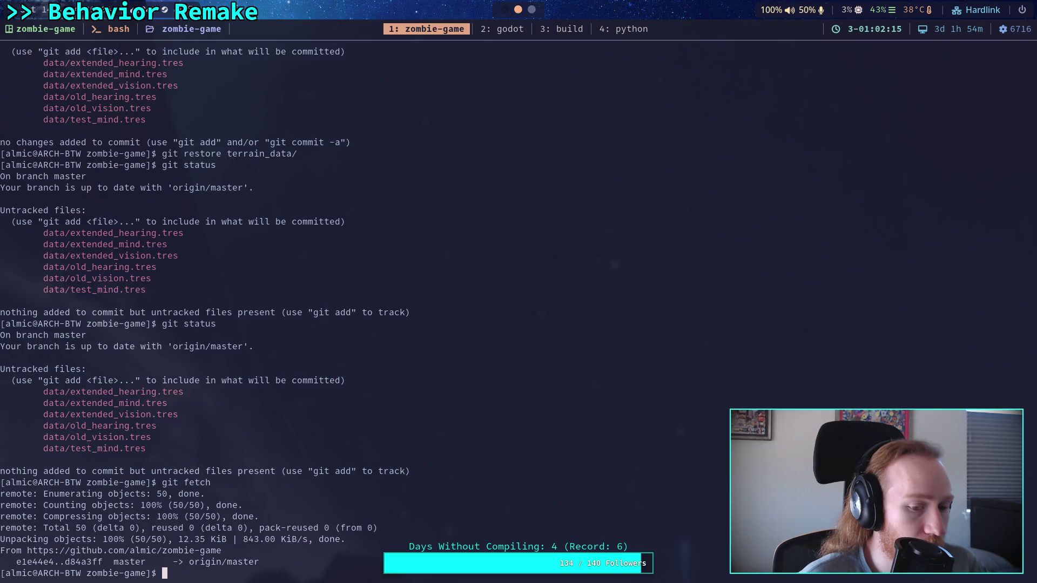
pyautogui.write('git st')
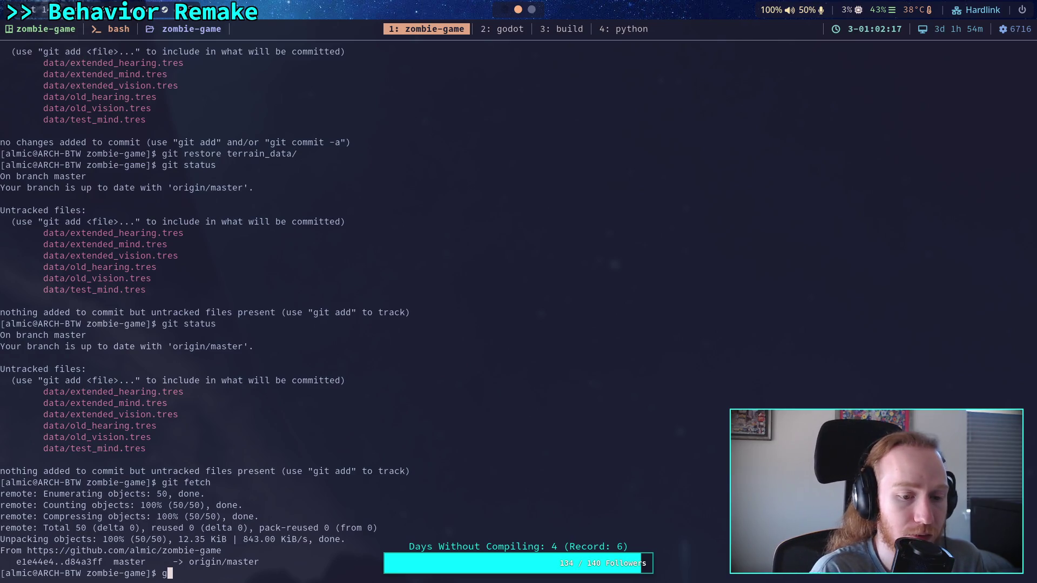
pyautogui.write('atus')
pyautogui.press('Return')
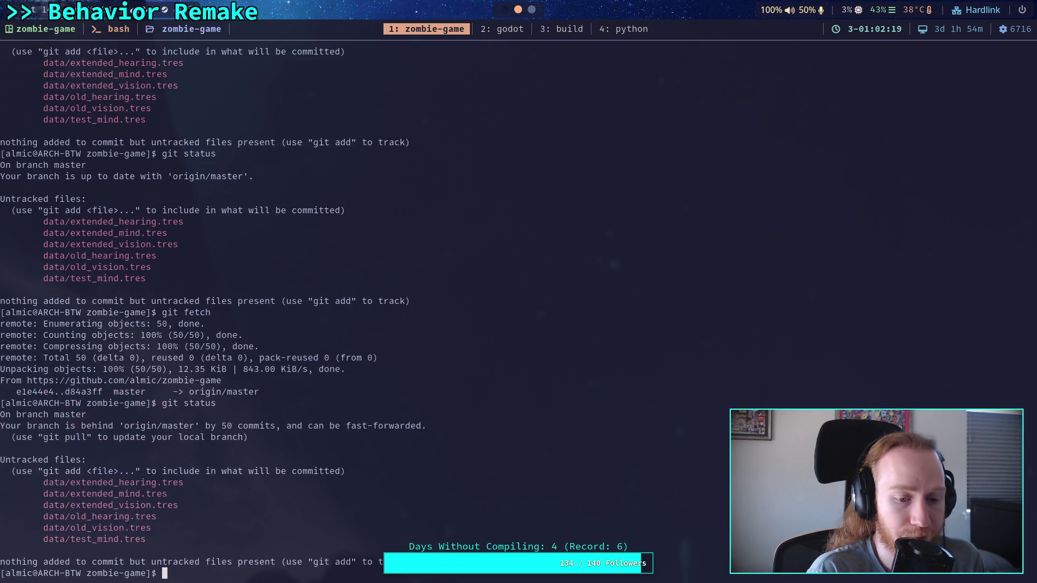
# - Pull the 50 merged commits into local master and confirm it is up to date
pyautogui.write('git pull')
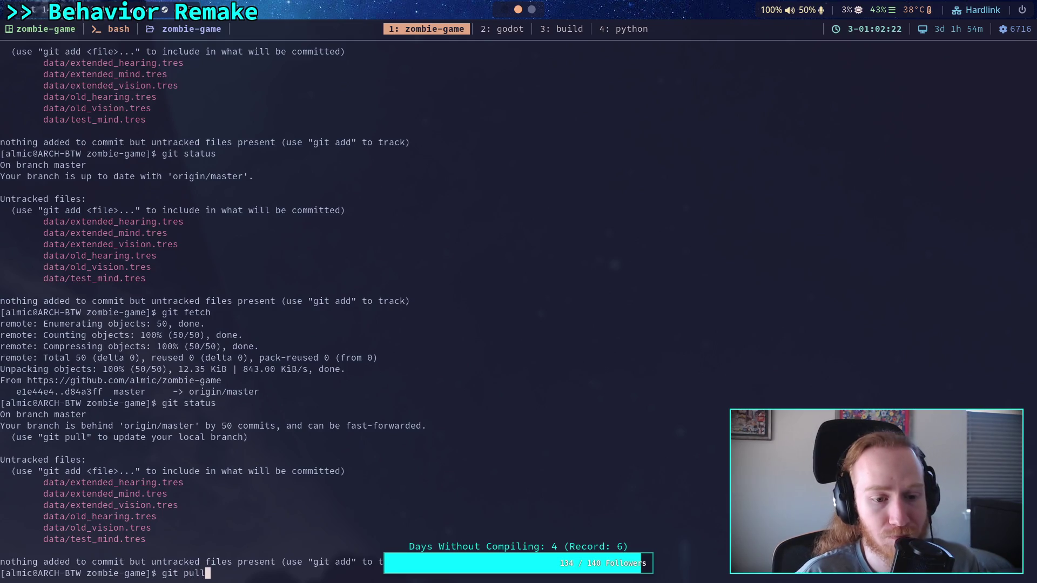
pyautogui.press('Return')
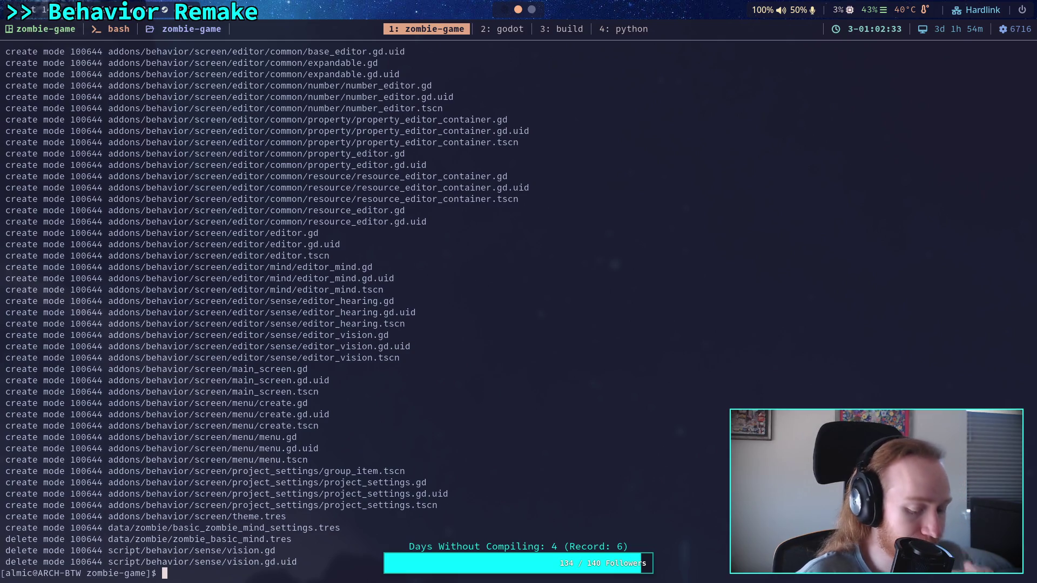
pyautogui.write('status')
pyautogui.press('Return')
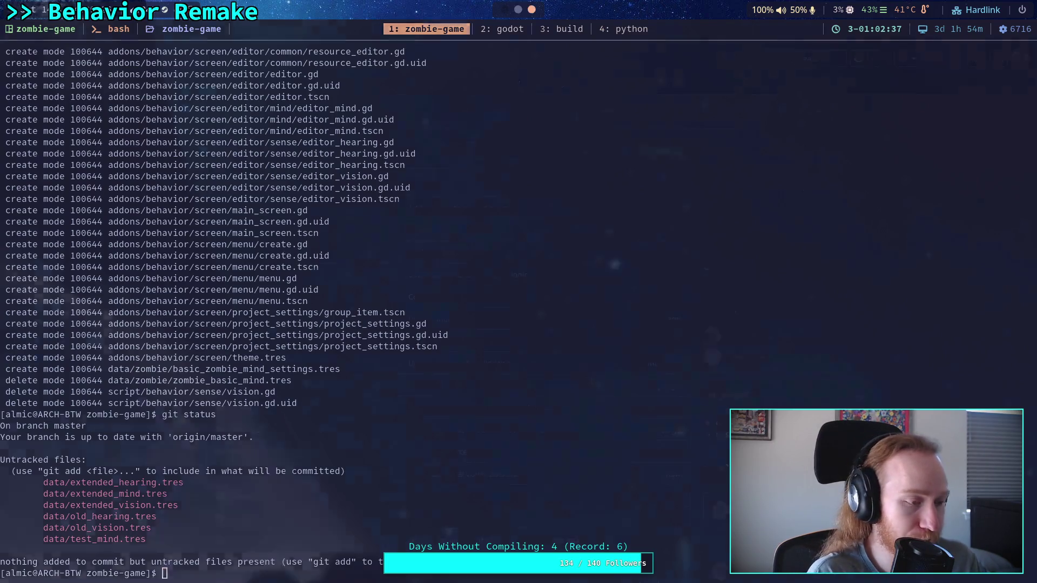
pyautogui.press('super+2')
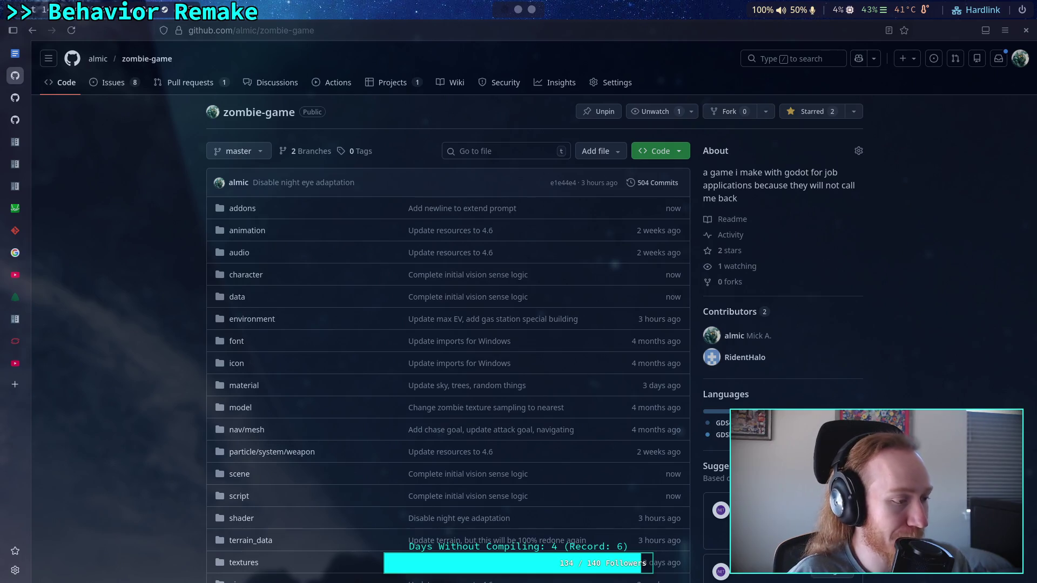
# - Open Zombie Game, run the project, shoot the zombie, then exit to desktop
pyautogui.press('super+g')
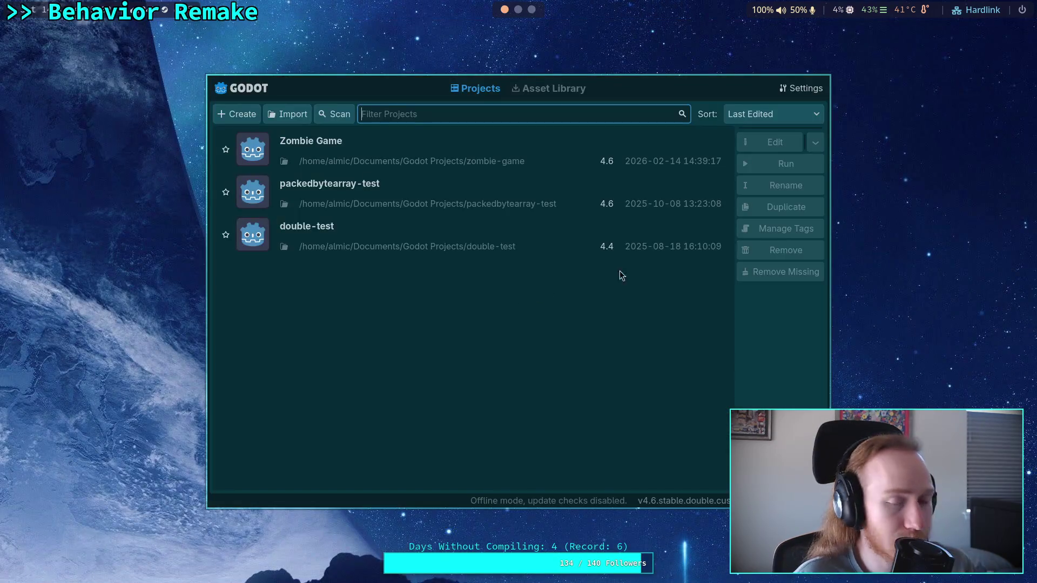
pyautogui.click(790, 142)
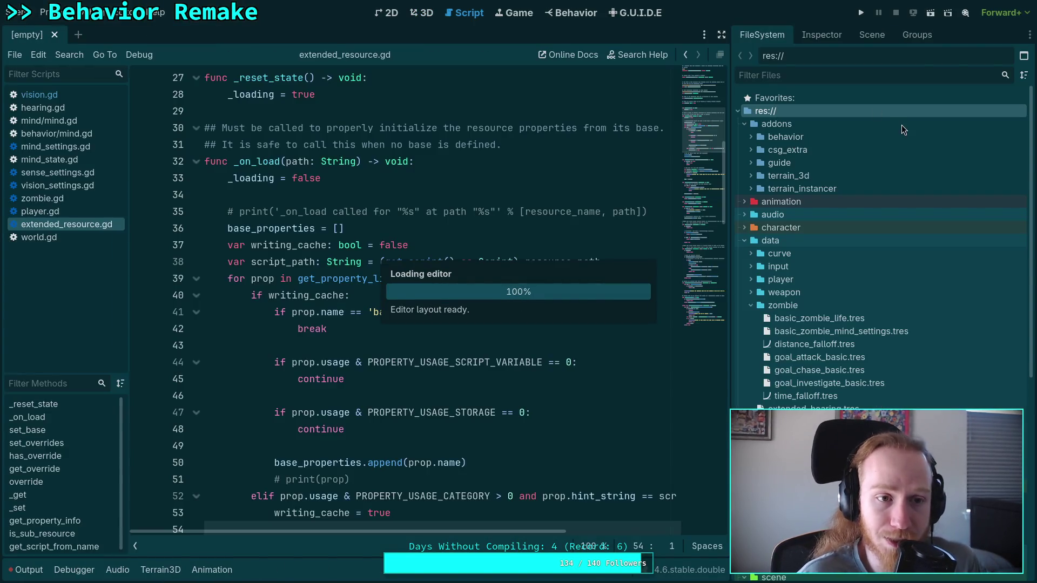
pyautogui.click(860, 13)
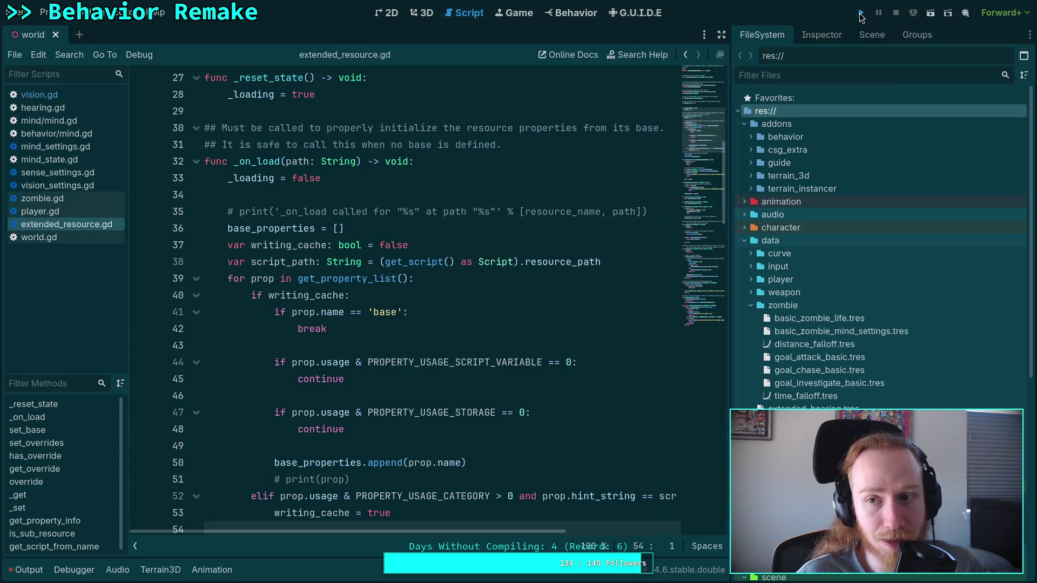
pyautogui.moveTo(496, 293); pyautogui.dragTo(443, 231)
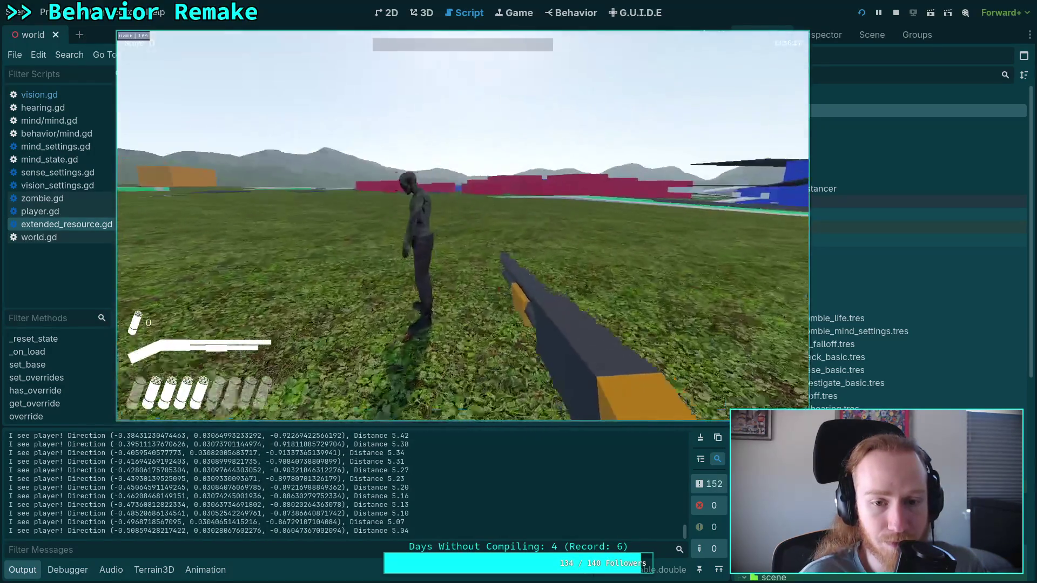
pyautogui.click(462, 226)
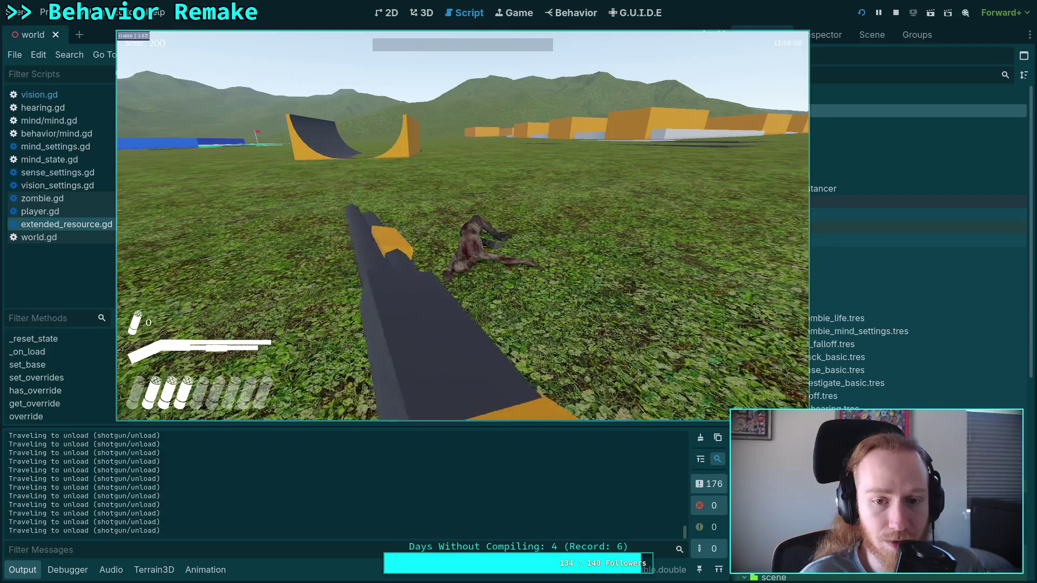
pyautogui.press('Escape')
pyautogui.click(474, 244)
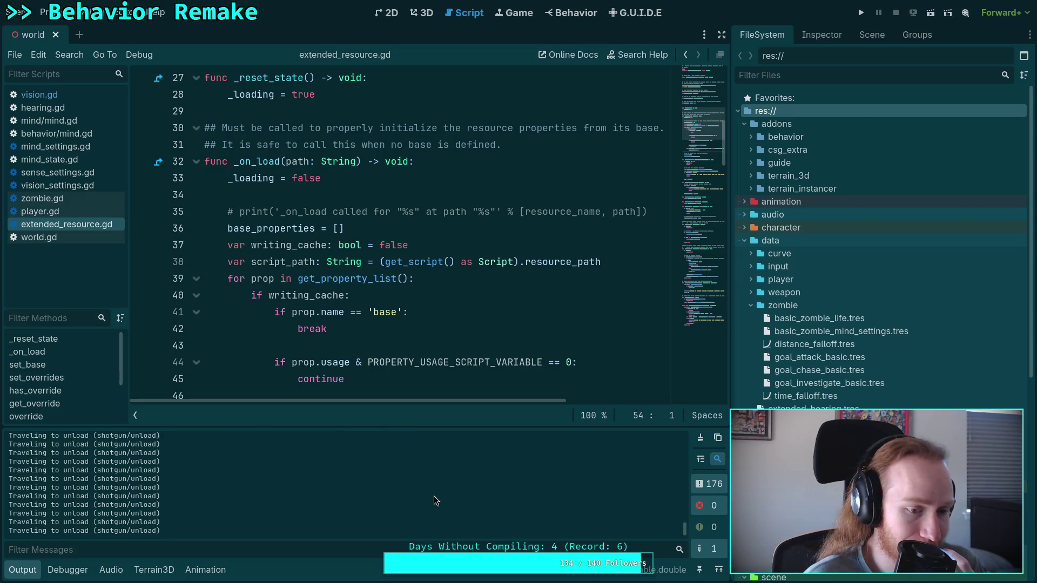
# - Clear the Output log, hide the output panel, and show the world scene in 3D
pyautogui.click(700, 438)
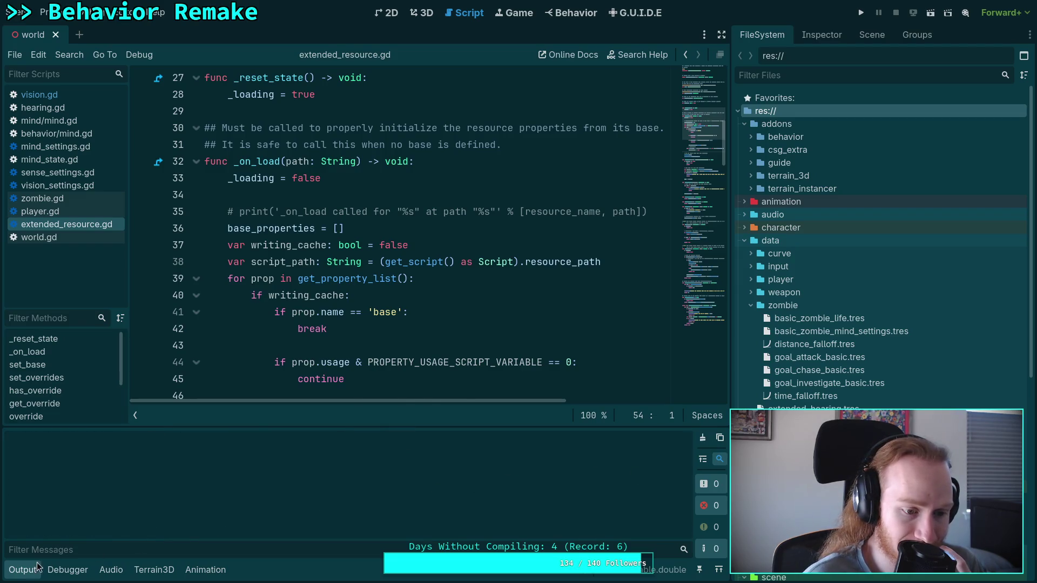
pyautogui.click(45, 564)
pyautogui.click(277, 451)
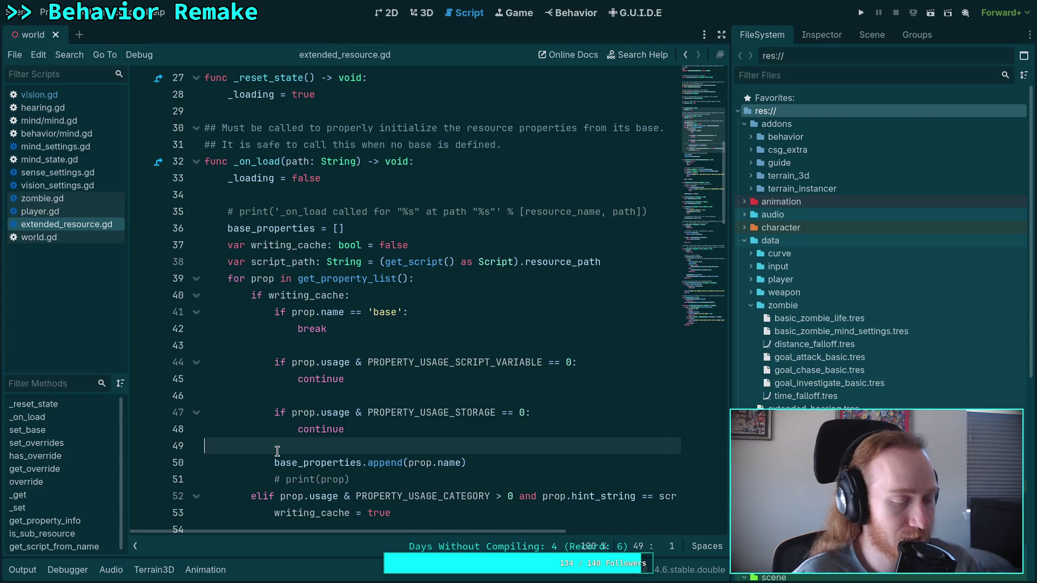
pyautogui.click(415, 17)
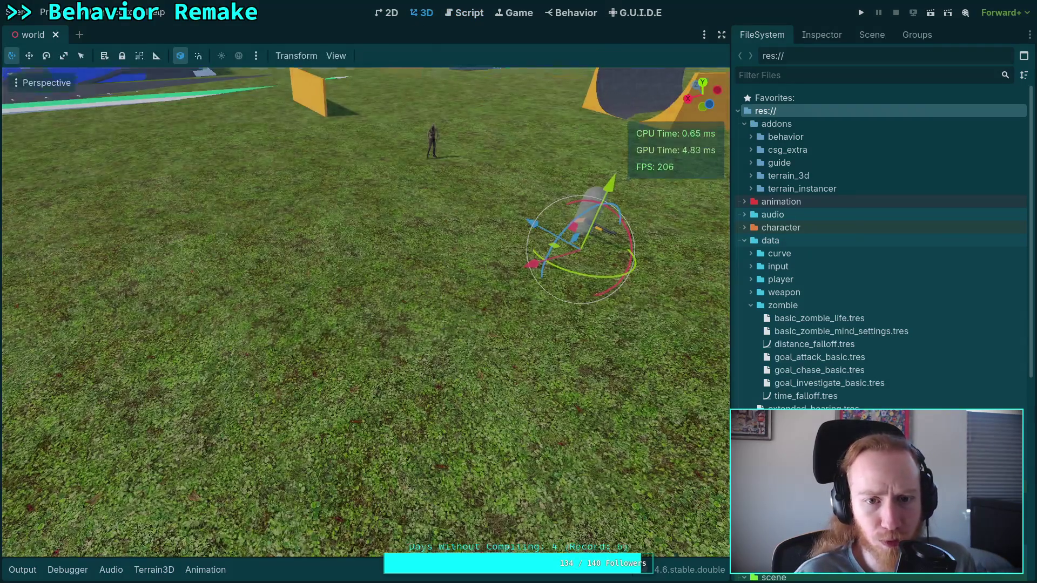
pyautogui.scroll(-5, 474, 309)
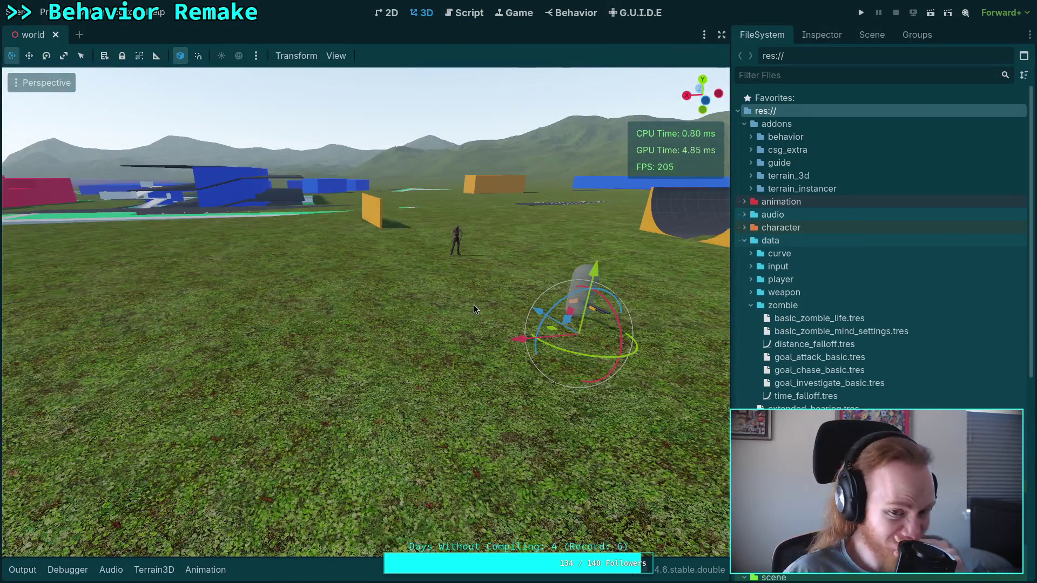